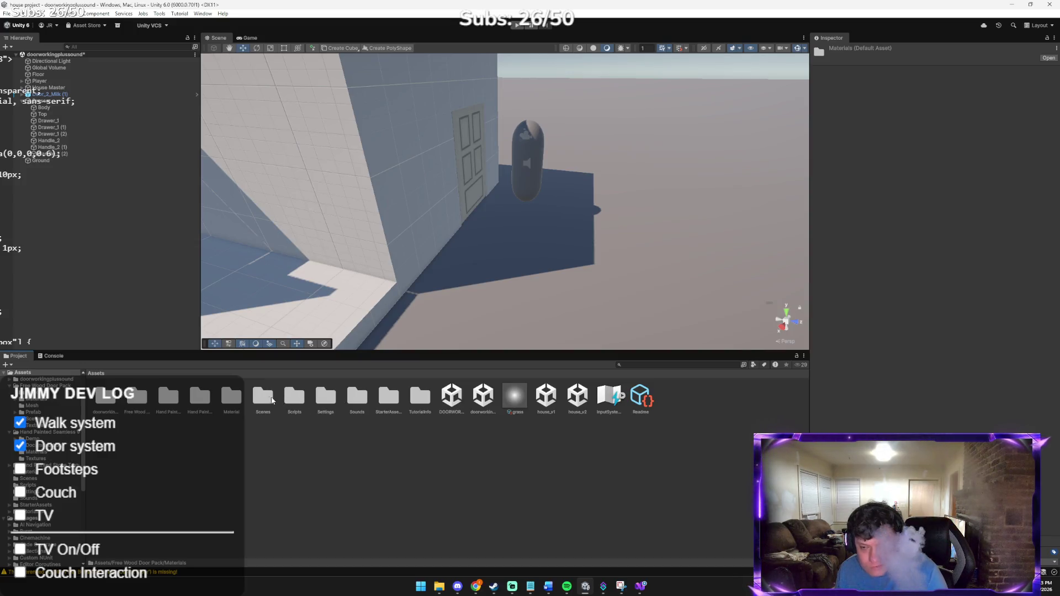
# Step: Assign the SpookyGrass material to the Ground plane's Element 0 slot
pyautogui.click(216, 408)
pyautogui.click(521, 326)
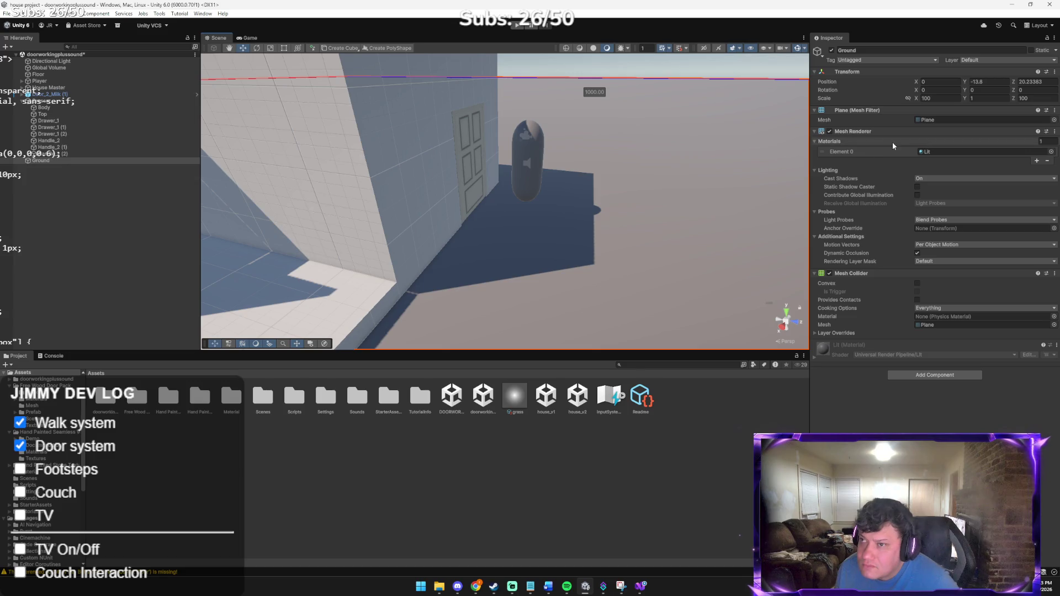
pyautogui.click(1051, 152)
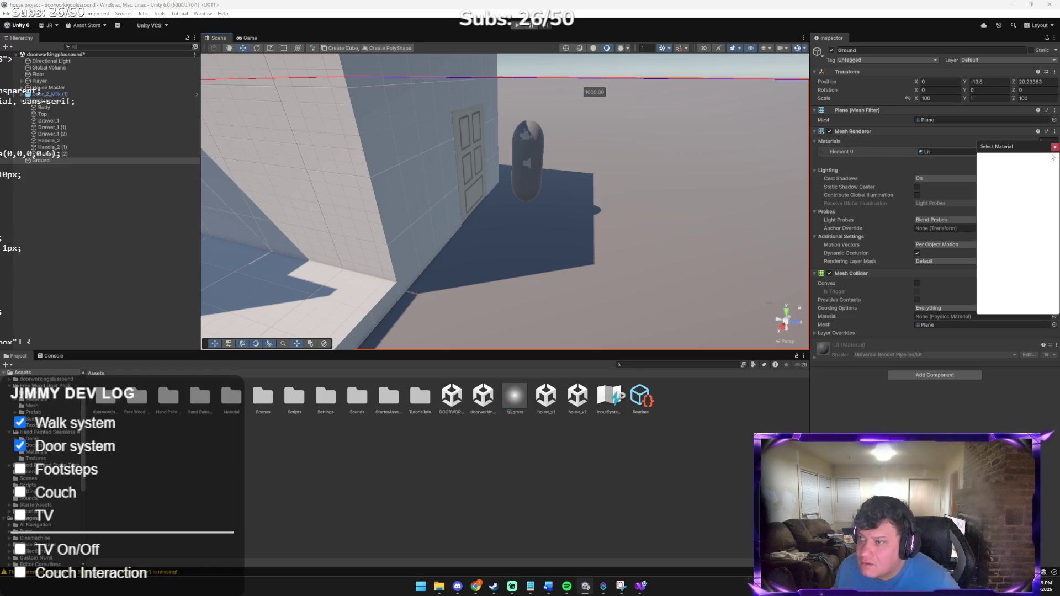
pyautogui.scroll(-1, 1011, 238)
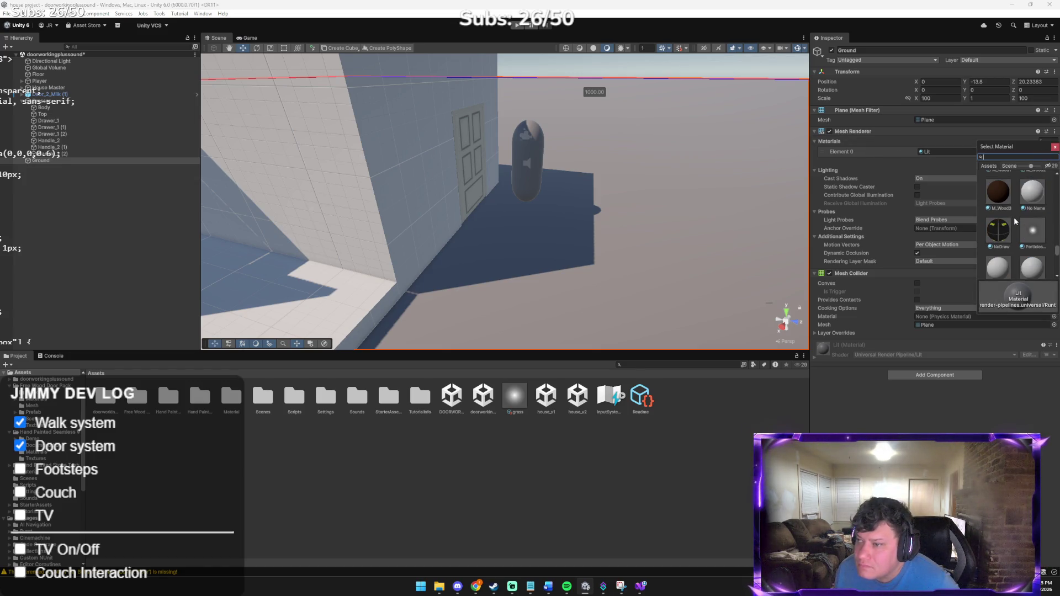
pyautogui.scroll(-2, 1000, 221)
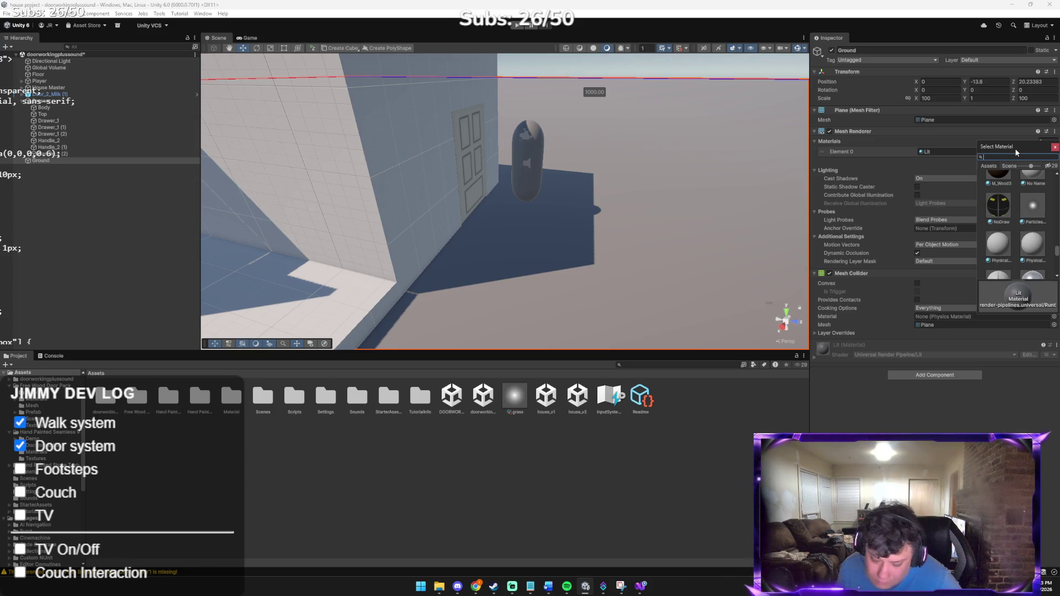
pyautogui.write('spoo')
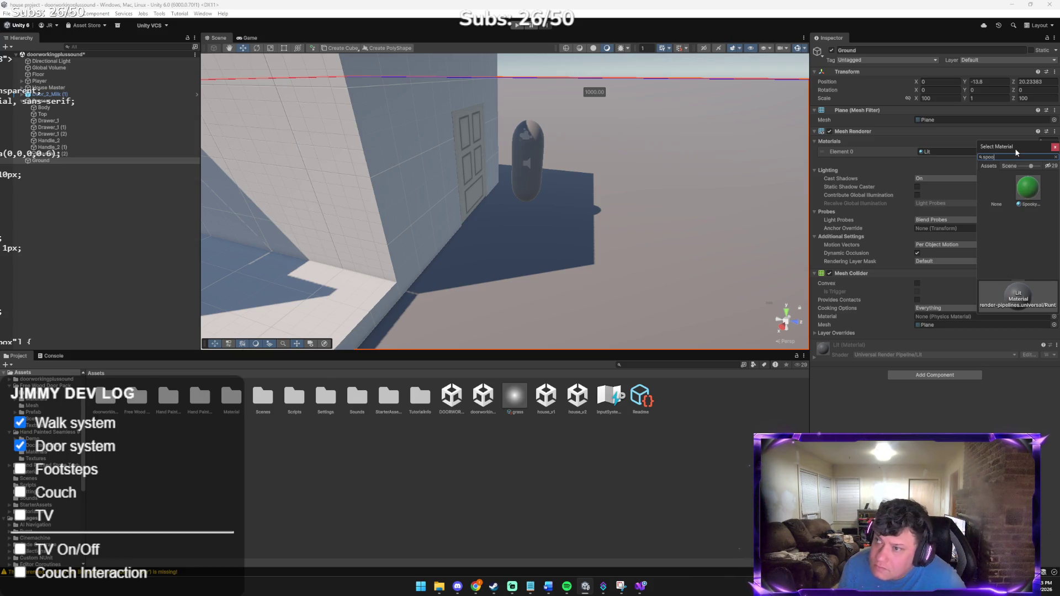
pyautogui.doubleClick(1035, 193)
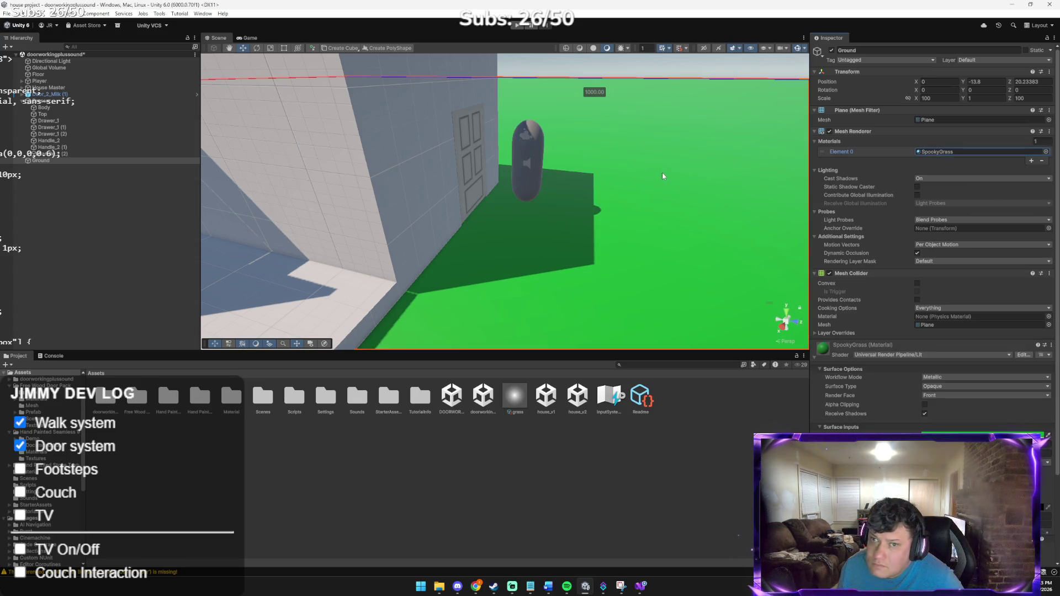
# Step: Orbit the Scene view to show the whole house and paste a screenshot into Claude
pyautogui.moveTo(678, 189); pyautogui.dragTo(589, 154)
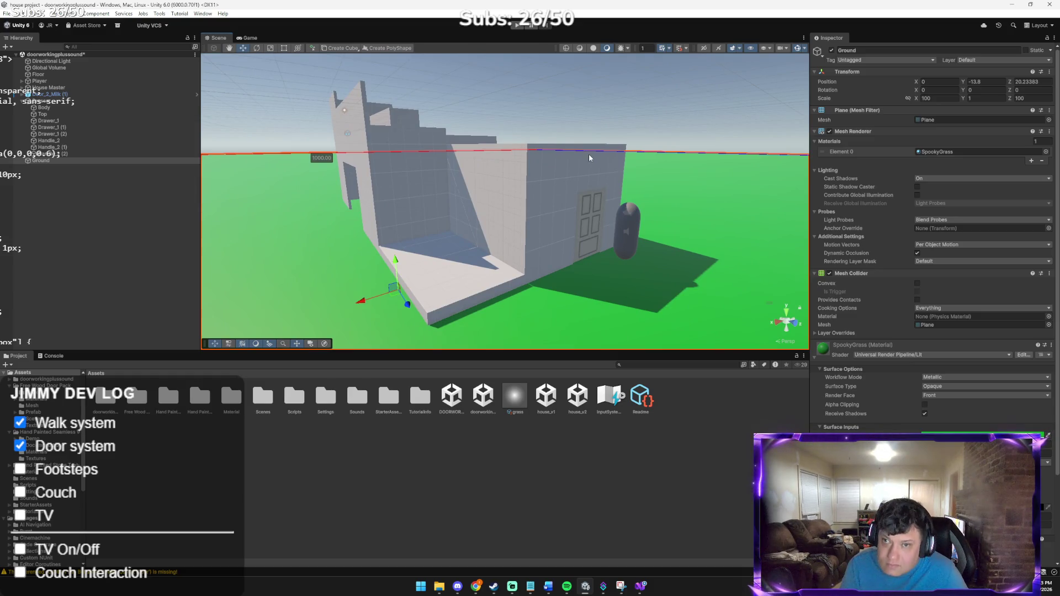
pyautogui.hotkey('alt', 'Tab')
pyautogui.hotkey('ctrl', 'v')
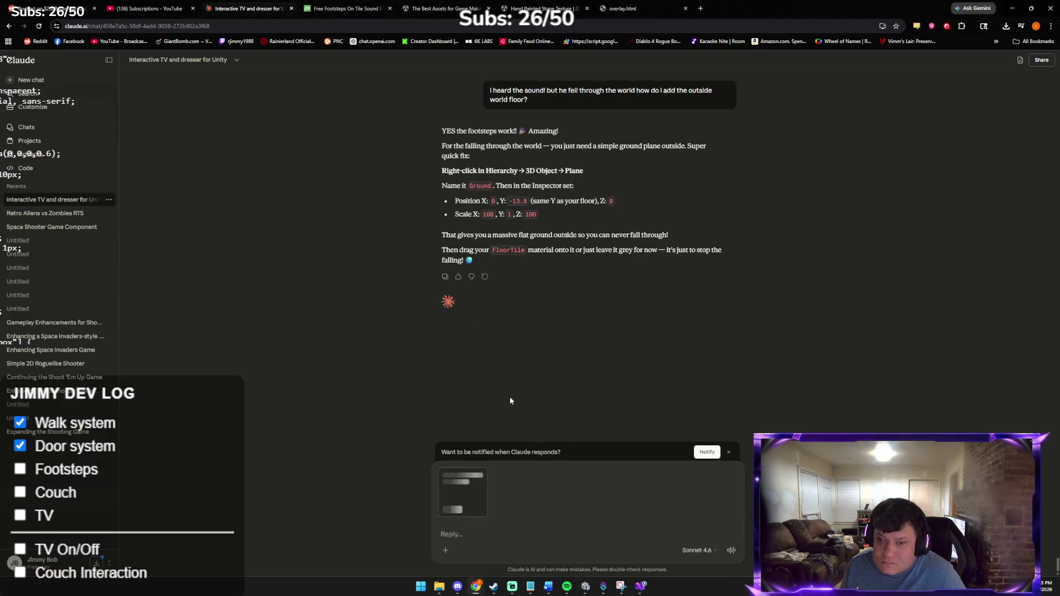
# Step: Ask Claude 'does it need a rigidbody' about the ground, then start Play mode in Unity
pyautogui.write('doe')
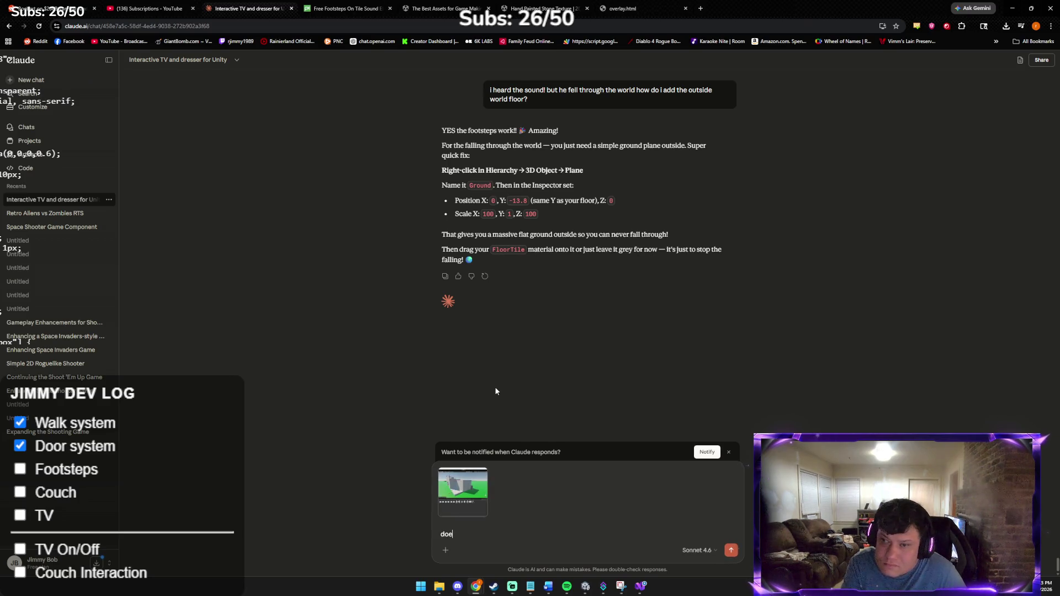
pyautogui.write('s it need a rigidboy')
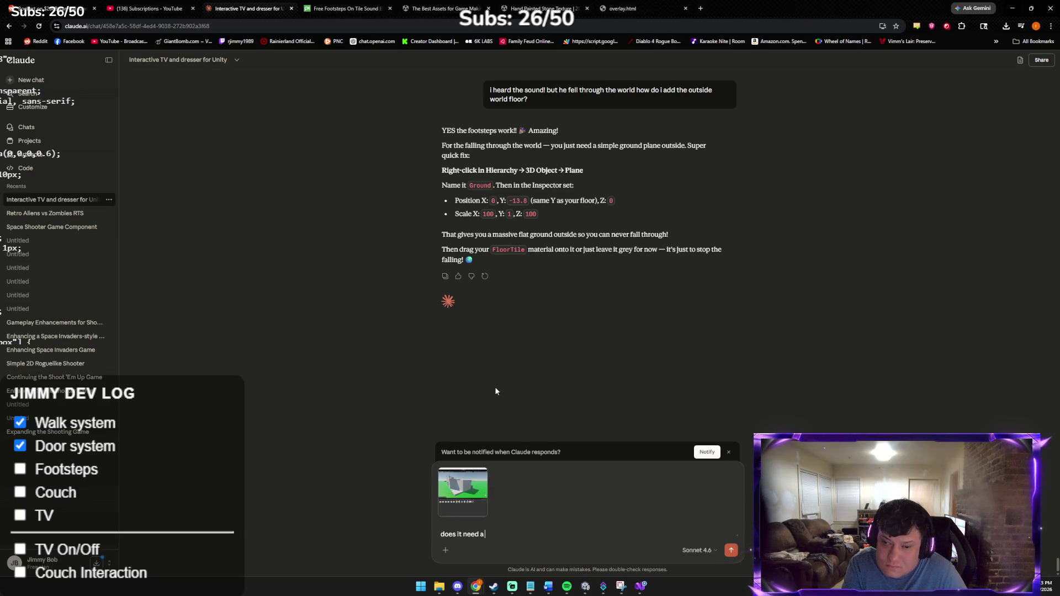
pyautogui.press('BackSpace')
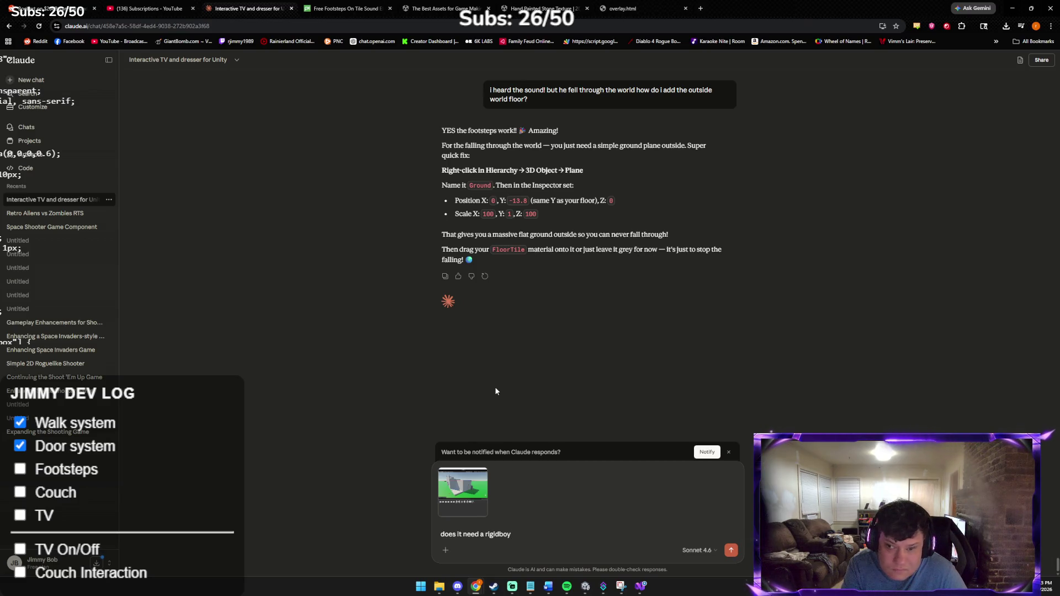
pyautogui.write('dy')
pyautogui.press('Return')
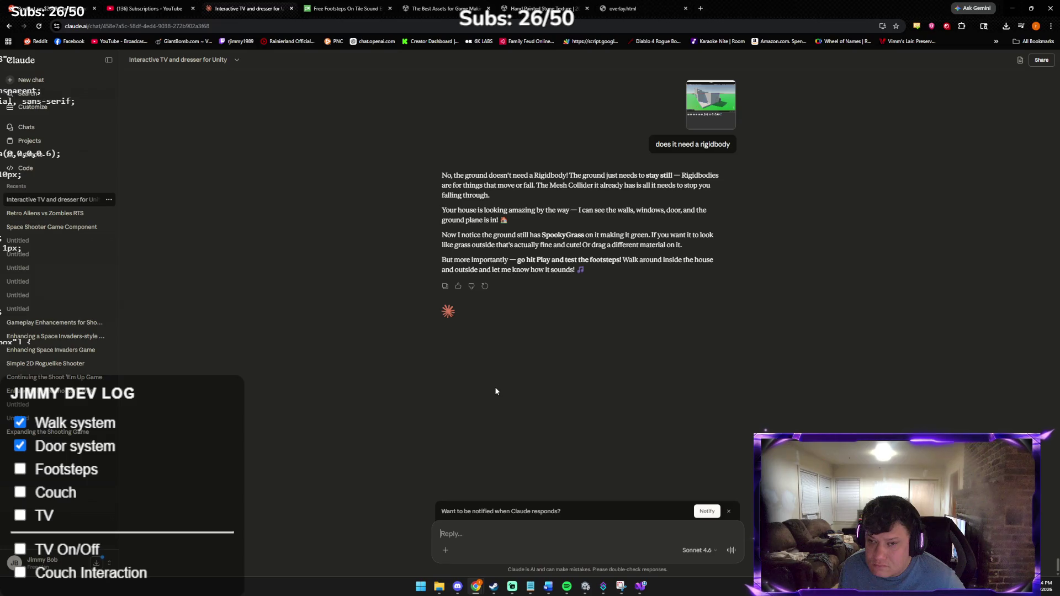
pyautogui.hotkey('alt', 'Tab')
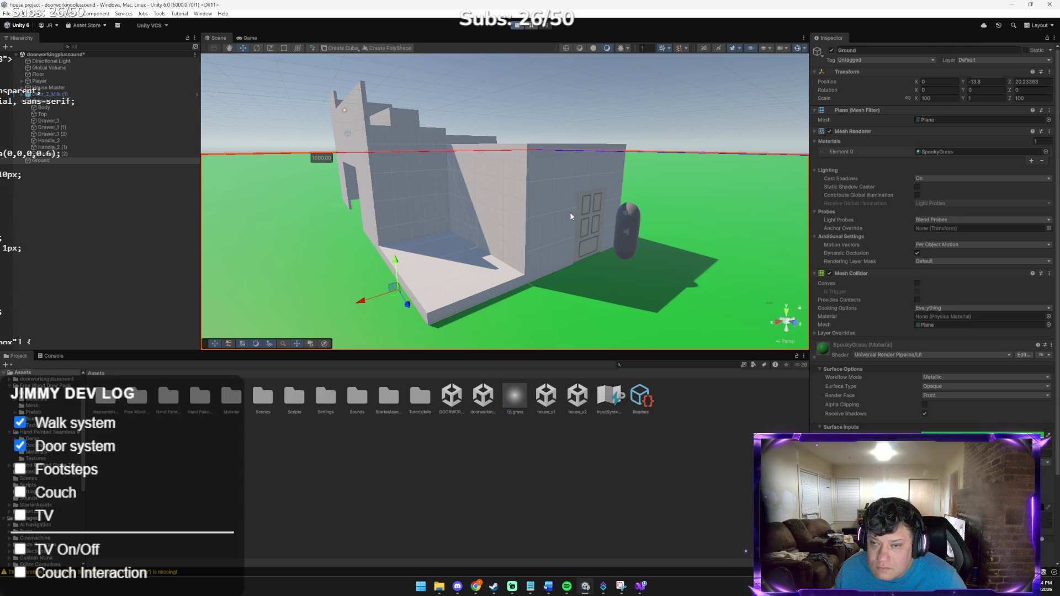
pyautogui.hotkey('ctrl', 'p')
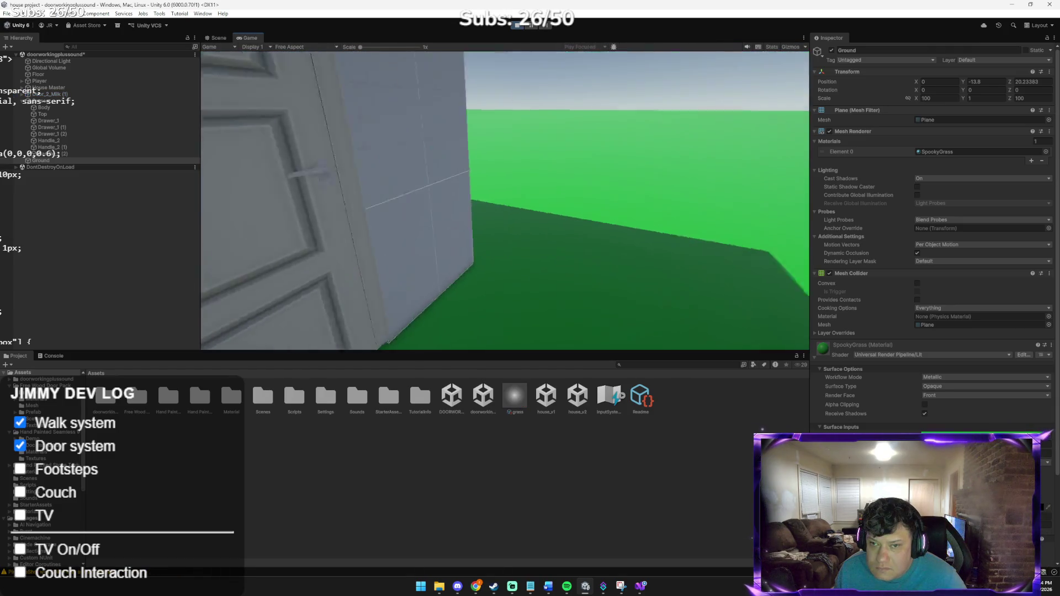
# Step: In the running game, open the door, walk into the room, then back away from the dresser
pyautogui.press('e')
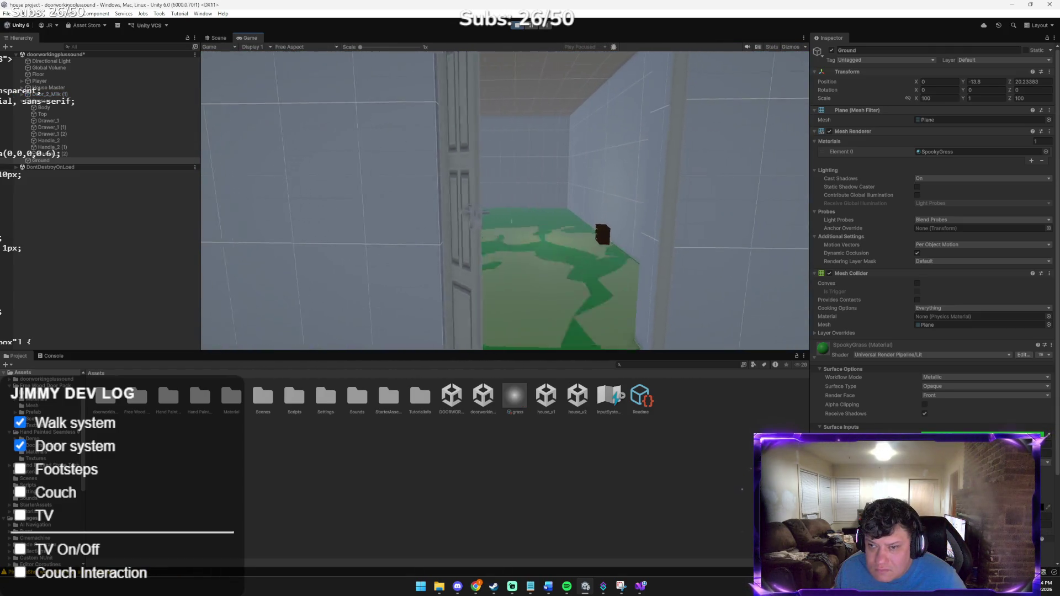
pyautogui.press('w')
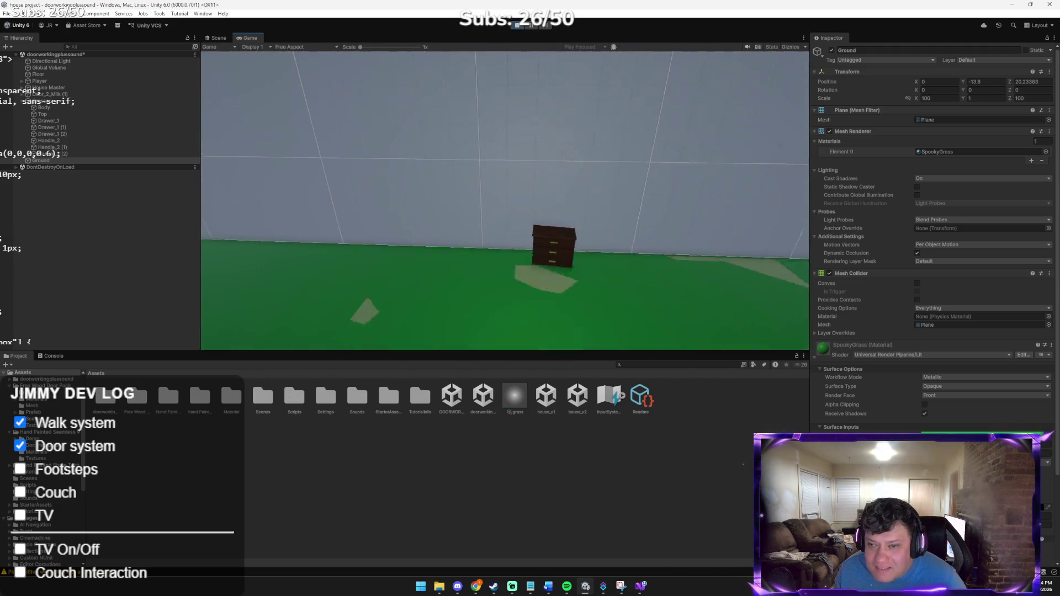
pyautogui.press('s')
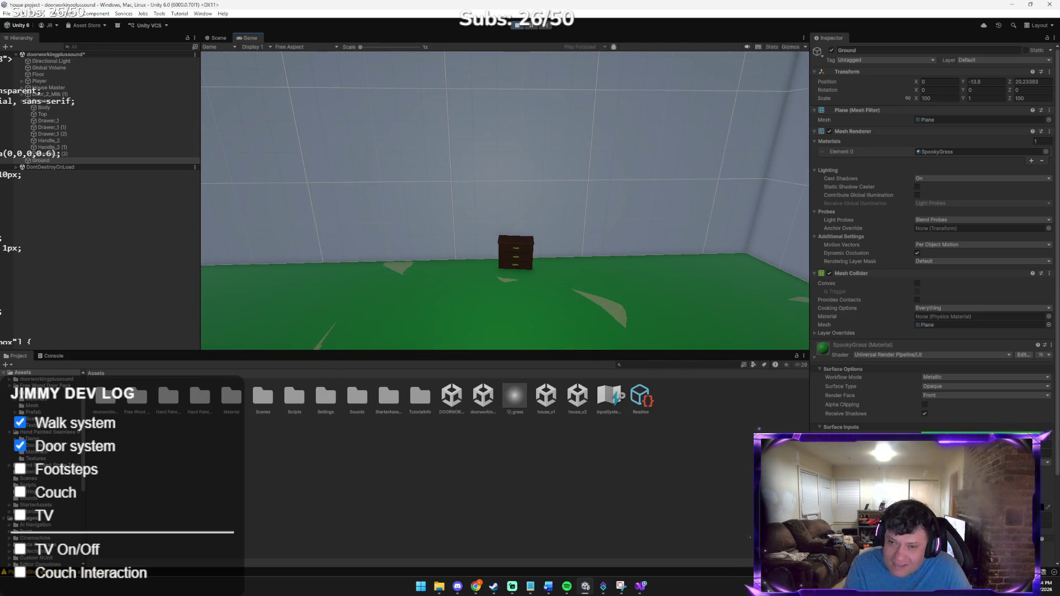
pyautogui.hotkey('alt', 'Tab')
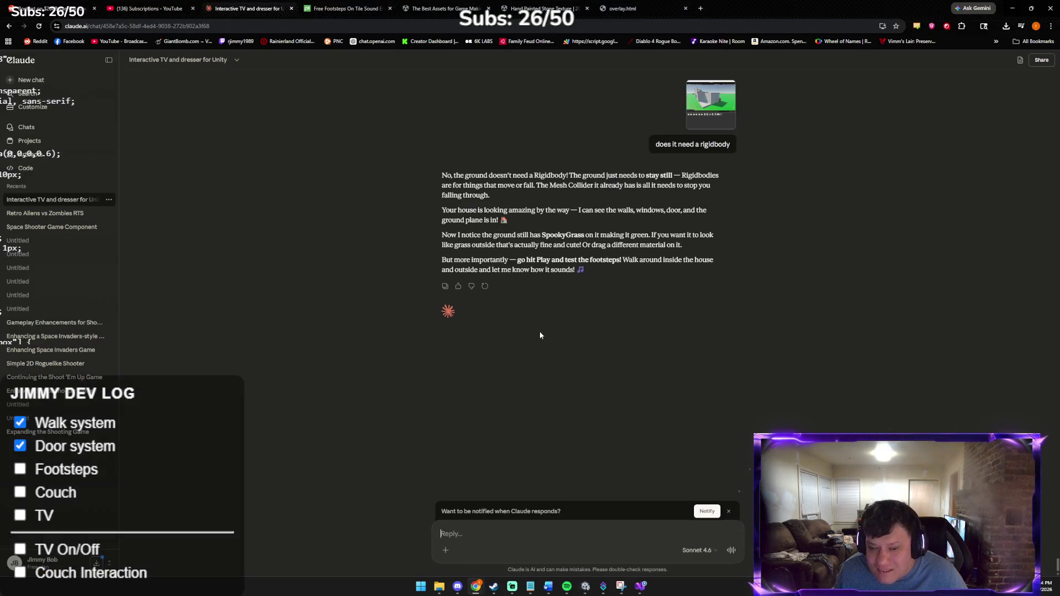
# Step: Send the play screenshot with 'UH OH LMAO IM HUGE HAD TO SIZE HIM UP WITH DOOR'
pyautogui.hotkey('ctrl', 'v')
pyautogui.write('UH OH LMAO')
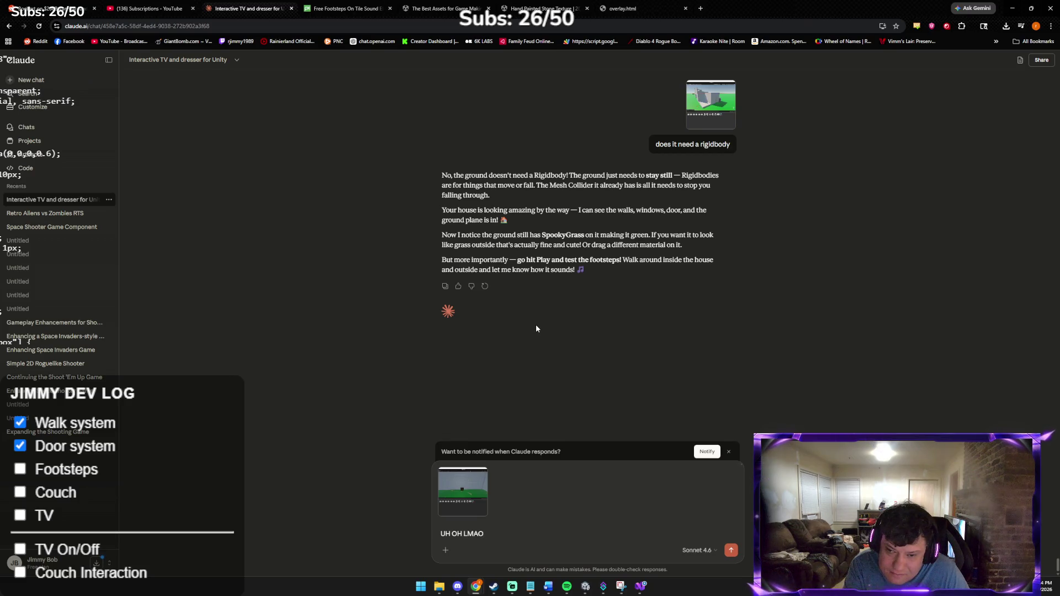
pyautogui.write(' IM HUGE')
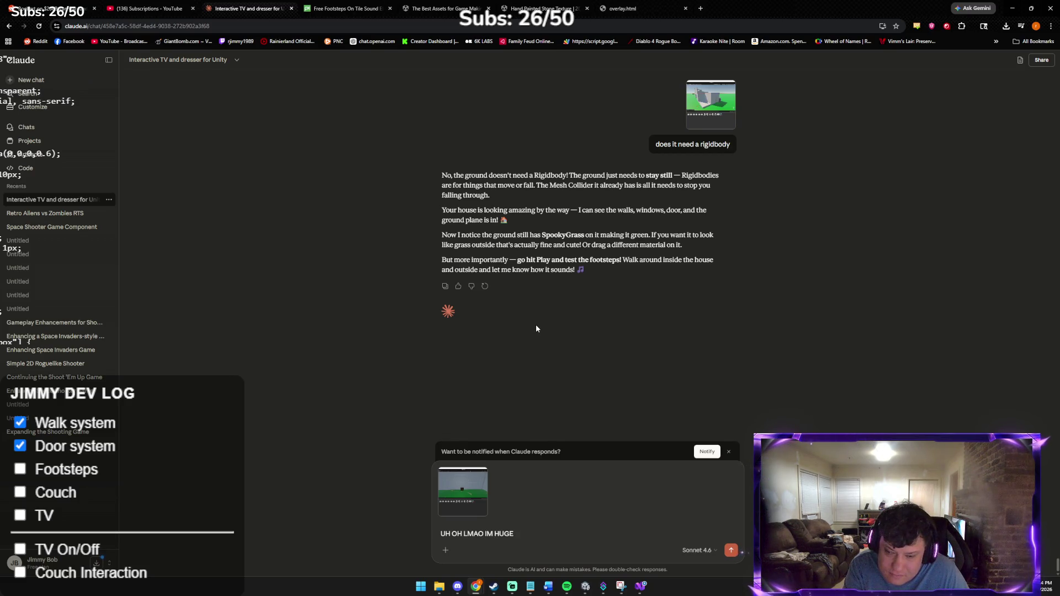
pyautogui.write(' HAD ')
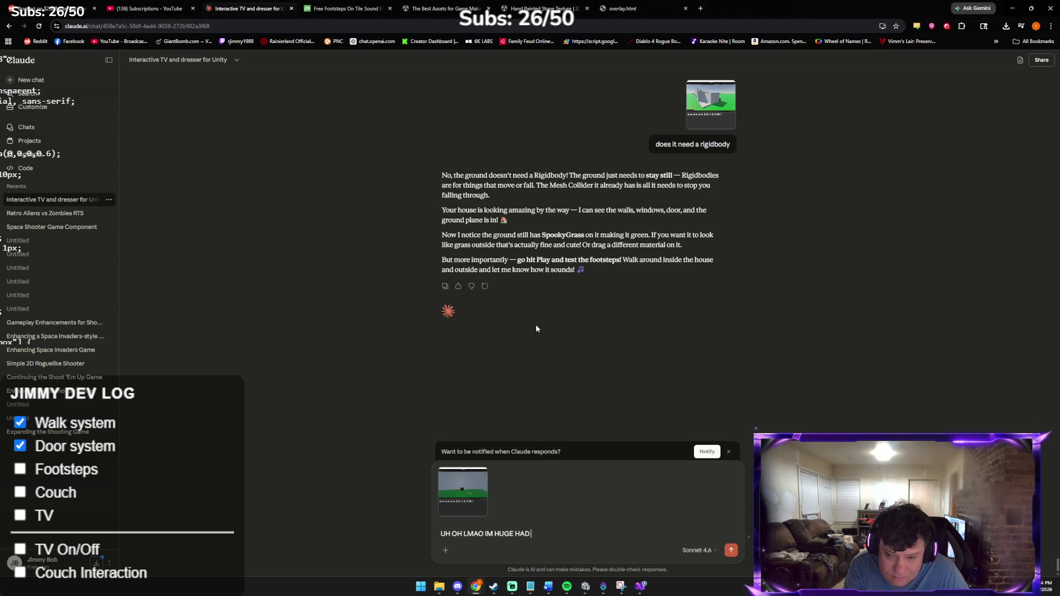
pyautogui.write('TO SIZE HIM')
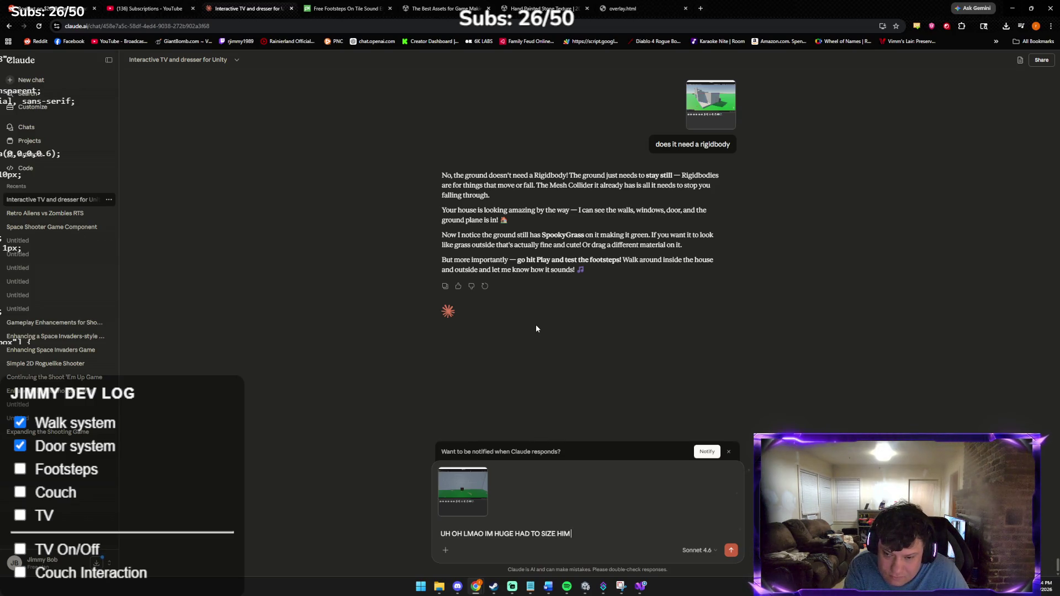
pyautogui.write(' UP WITH DOOR')
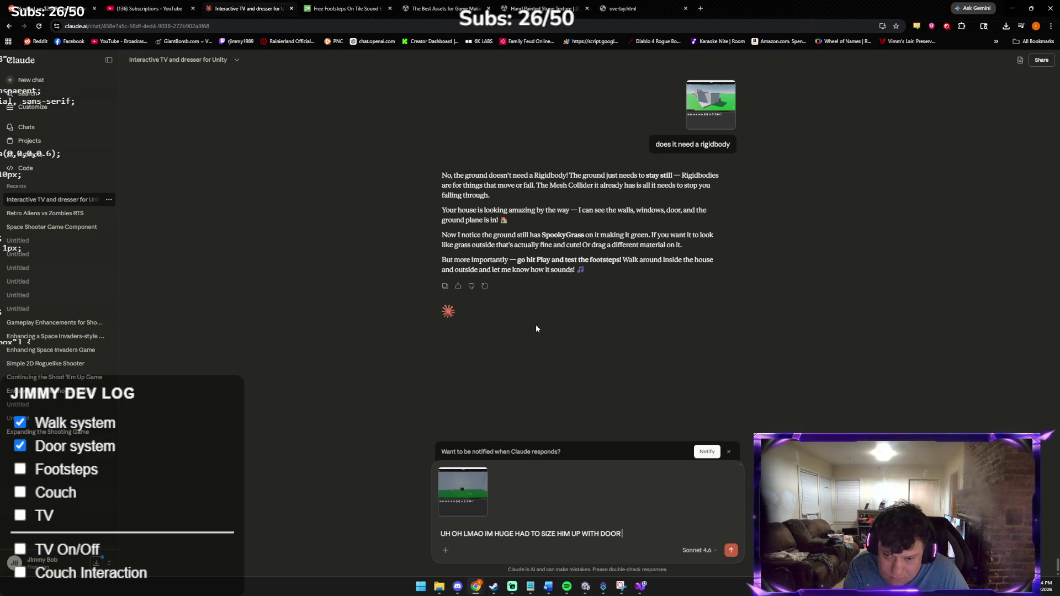
pyautogui.press('Return')
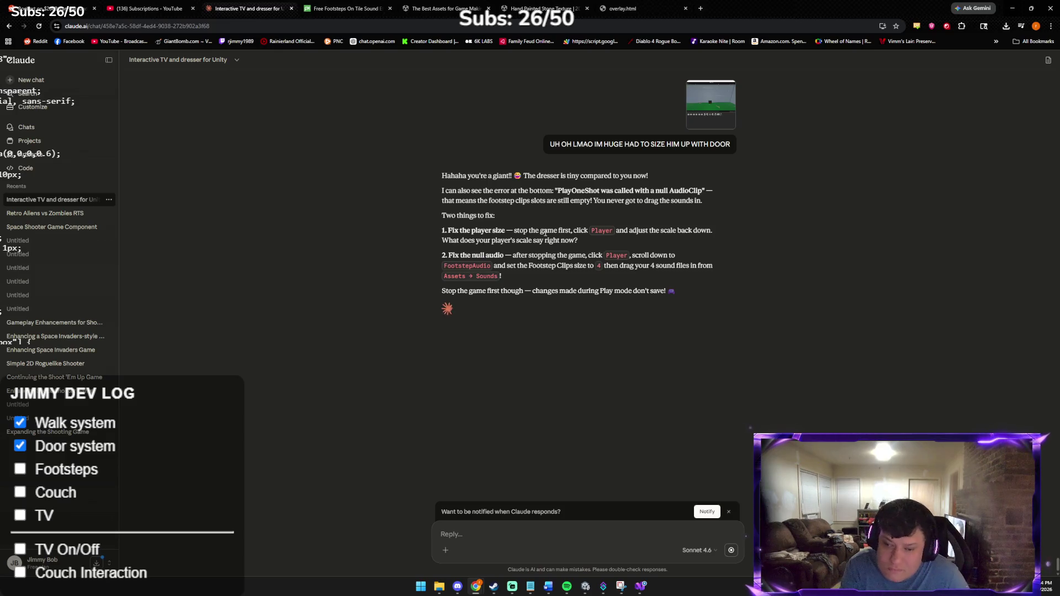
# Step: Send the follow-up 'right thats why i scaled him up', then return to Unity
pyautogui.write('i heard the sound but im scared its going to look')
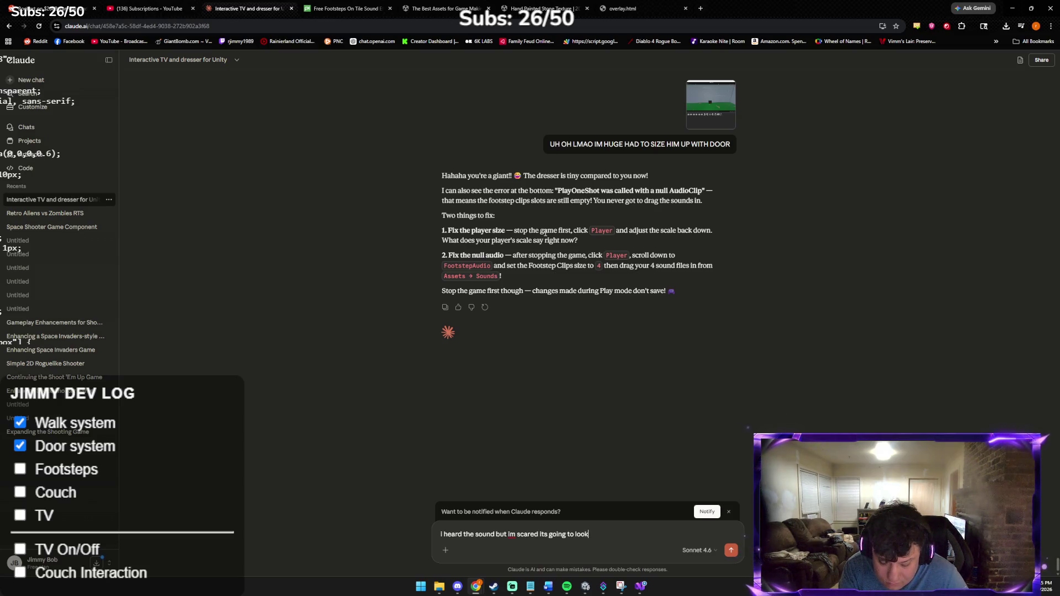
pyautogui.write(' not right th')
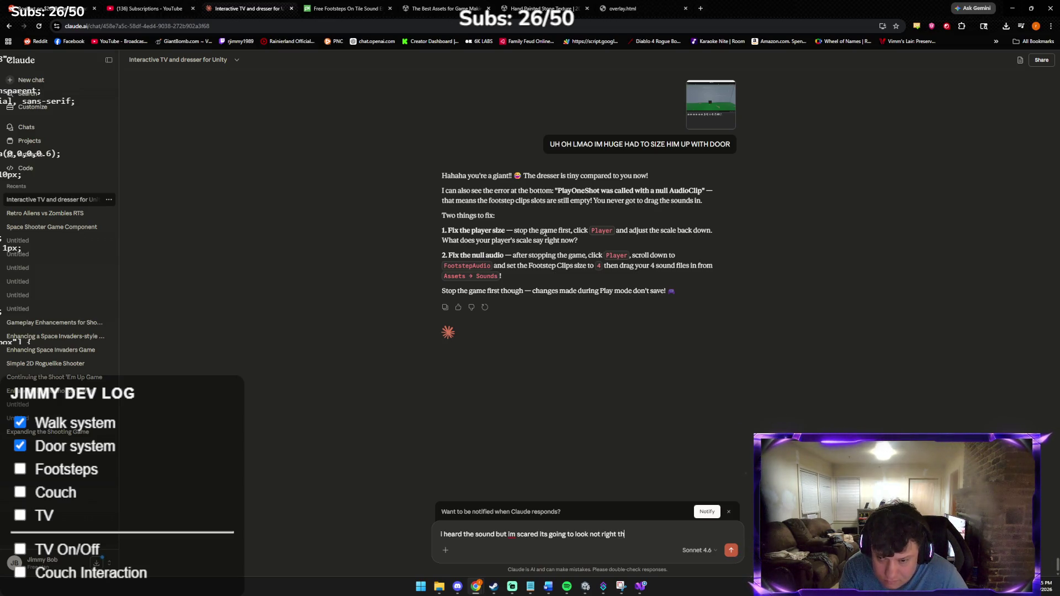
pyautogui.write('ats why i scaled him up')
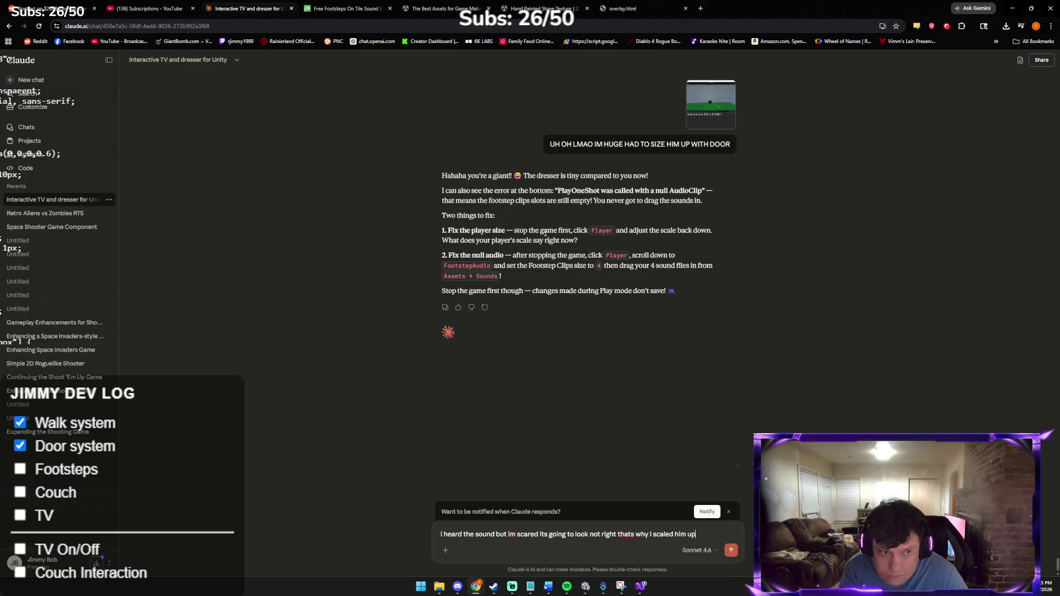
pyautogui.press('Return')
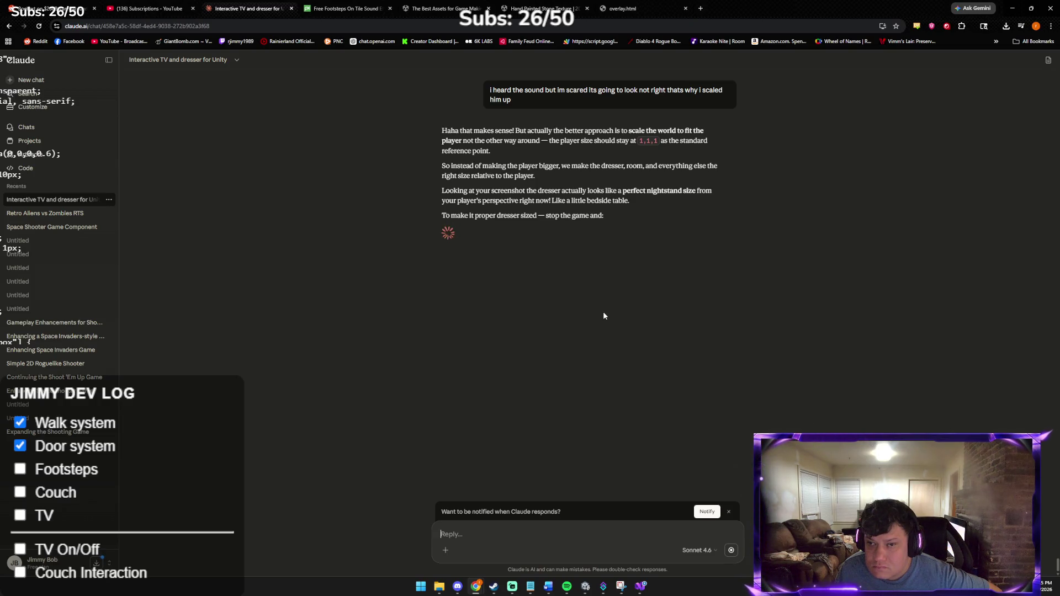
pyautogui.click(586, 587)
# Step: Walk the player toward the doorway and sideways around the room in the running game
pyautogui.click(585, 342)
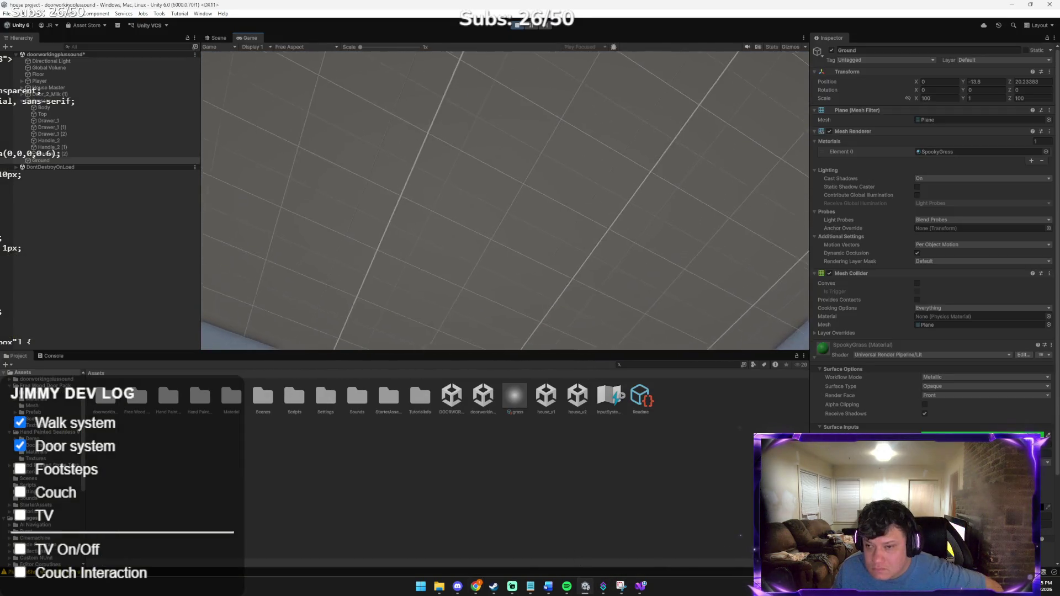
pyautogui.press('w')
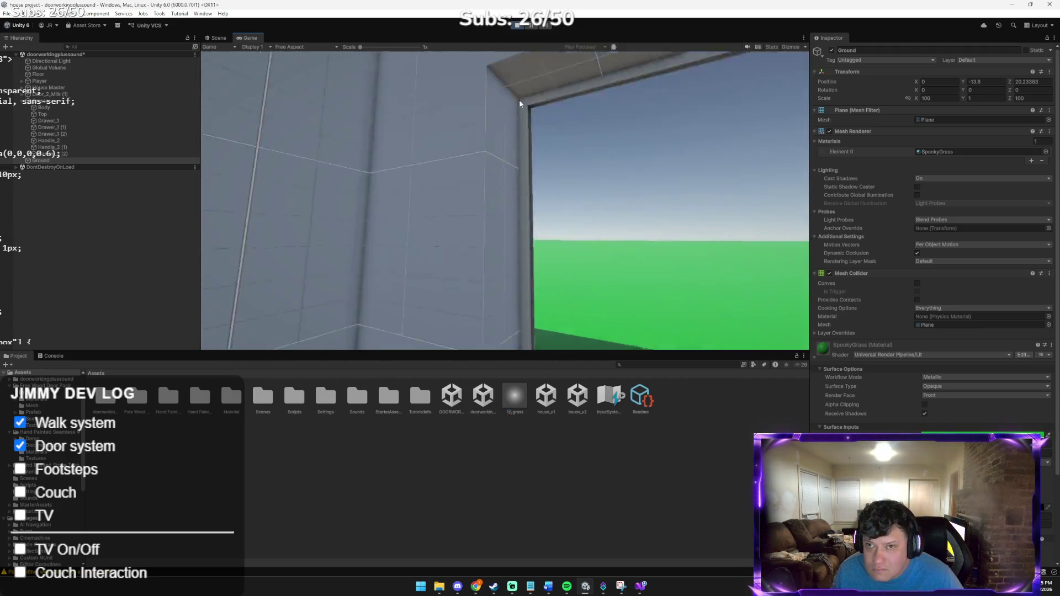
pyautogui.moveTo(519, 43)
pyautogui.moveTo(306, 299)
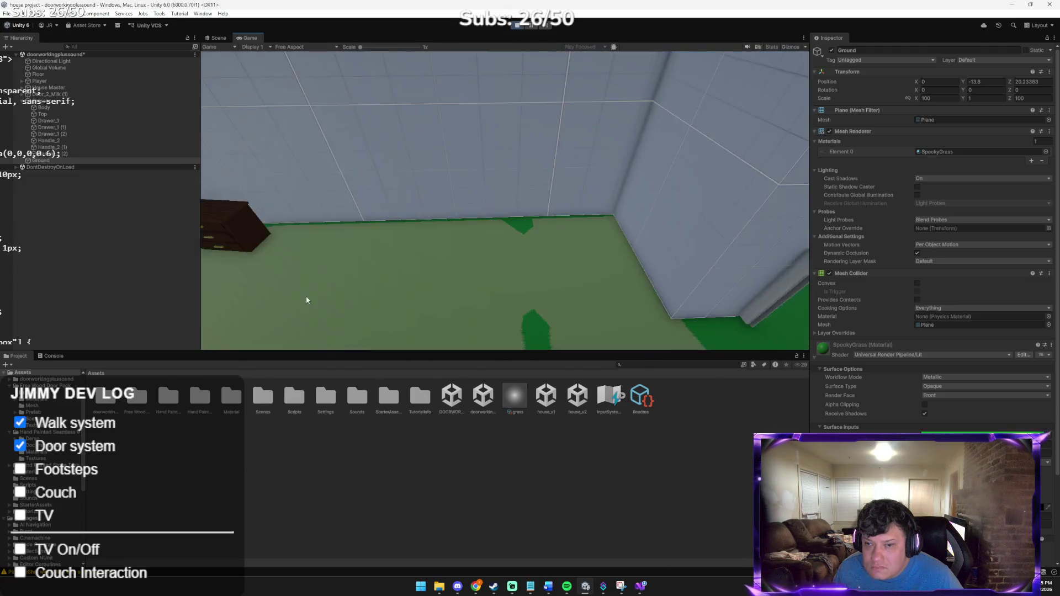
pyautogui.press('a')
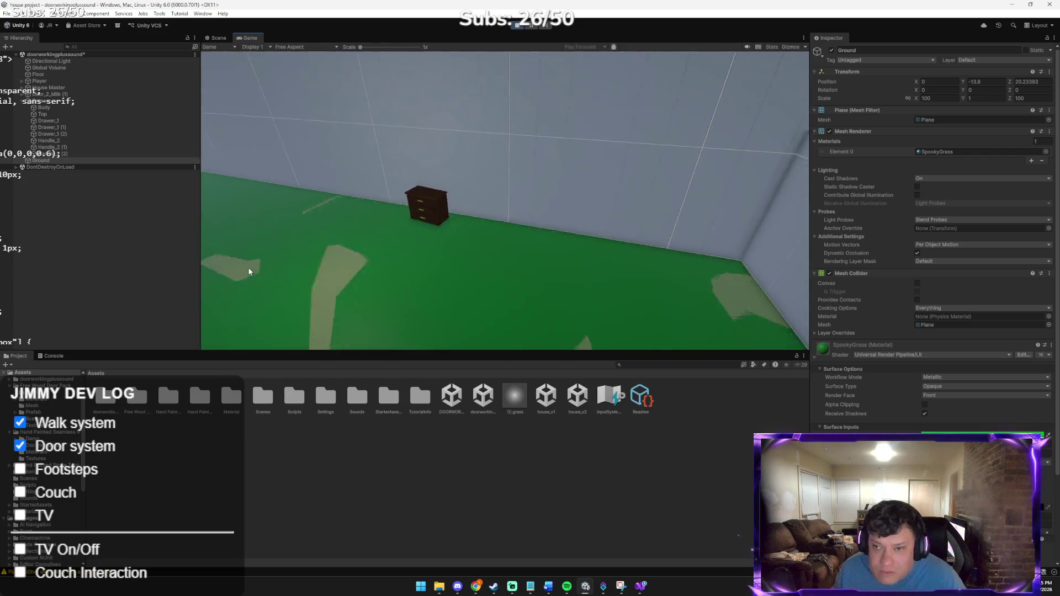
# Step: Stop Play mode and bring the Claude chat to the front
pyautogui.click(515, 24)
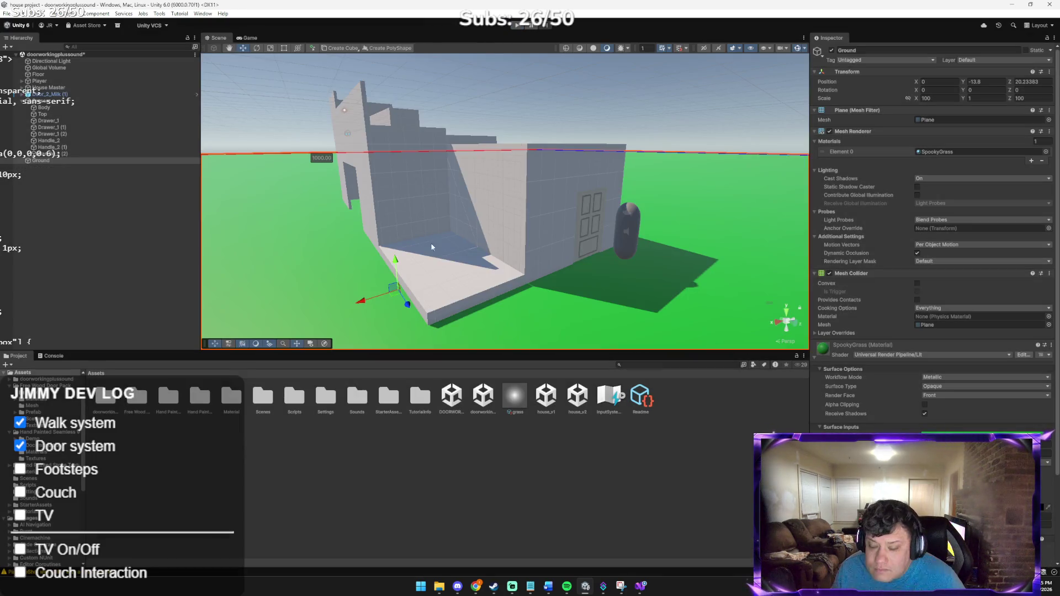
pyautogui.moveTo(476, 586)
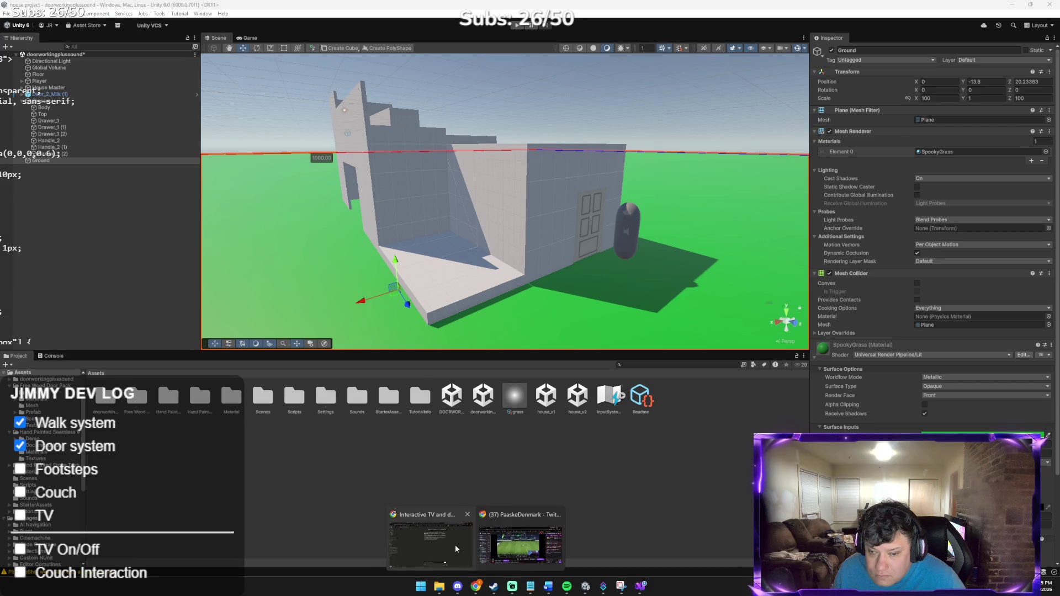
pyautogui.click(455, 545)
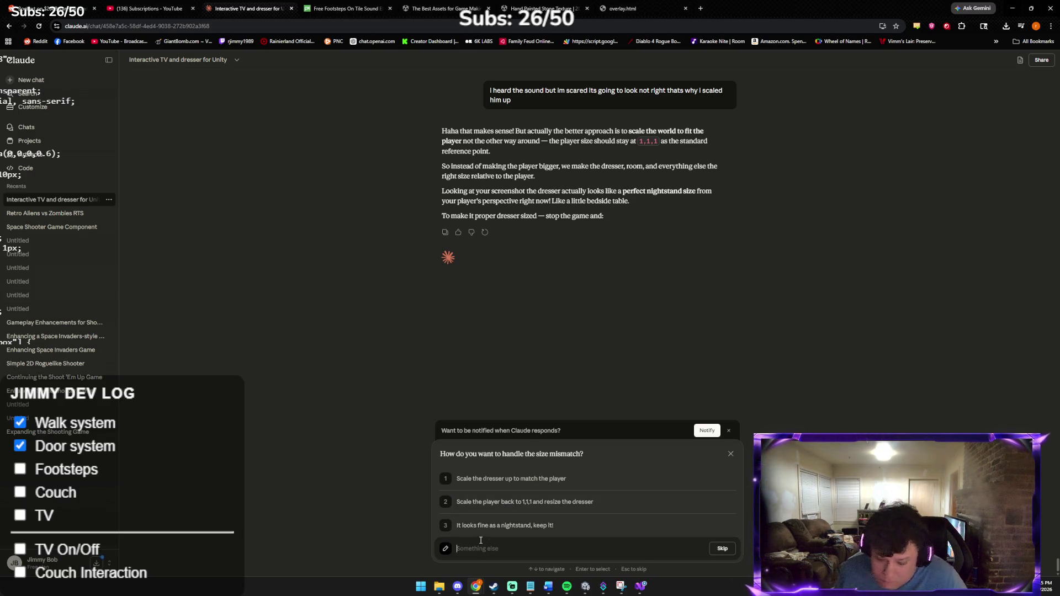
# Step: Tell Claude 'I kinda like the scaled up player but if you think its better', then return to Unity
pyautogui.write('I kinda like the scale')
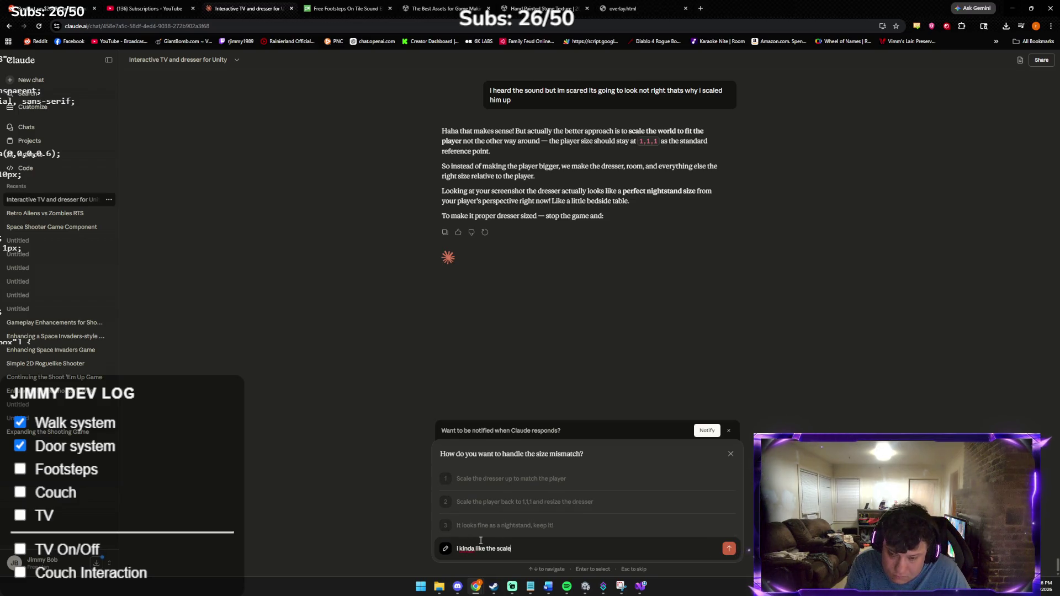
pyautogui.write('d up player but if you ')
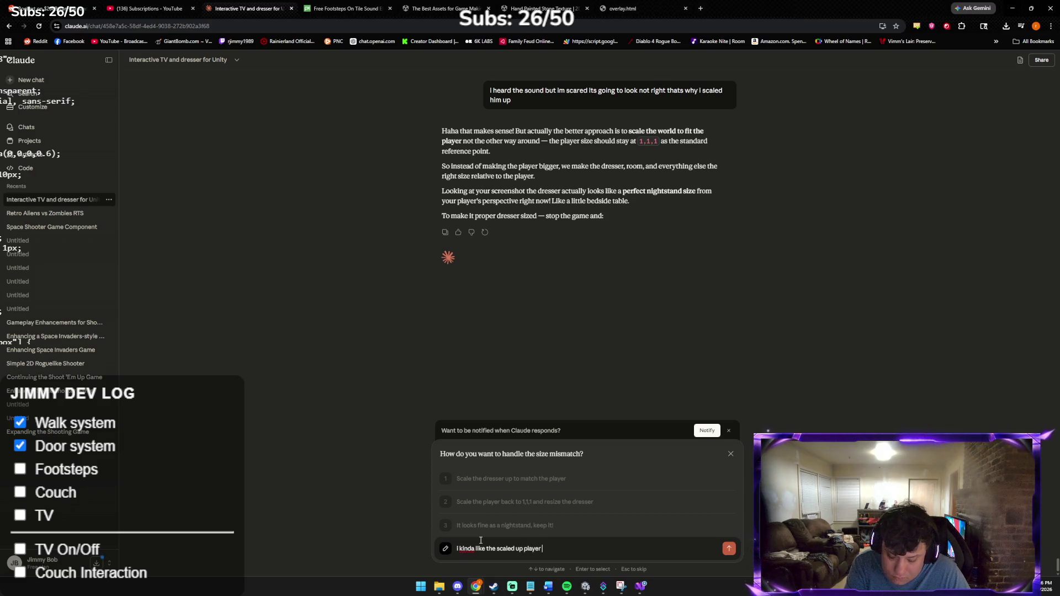
pyautogui.write('thin')
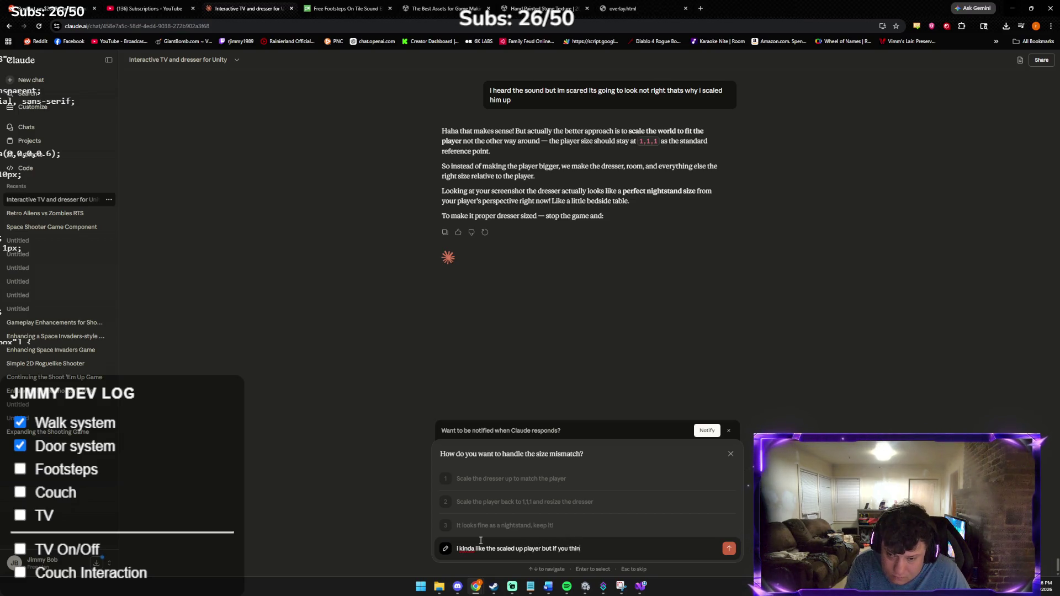
pyautogui.write('k its better at 111')
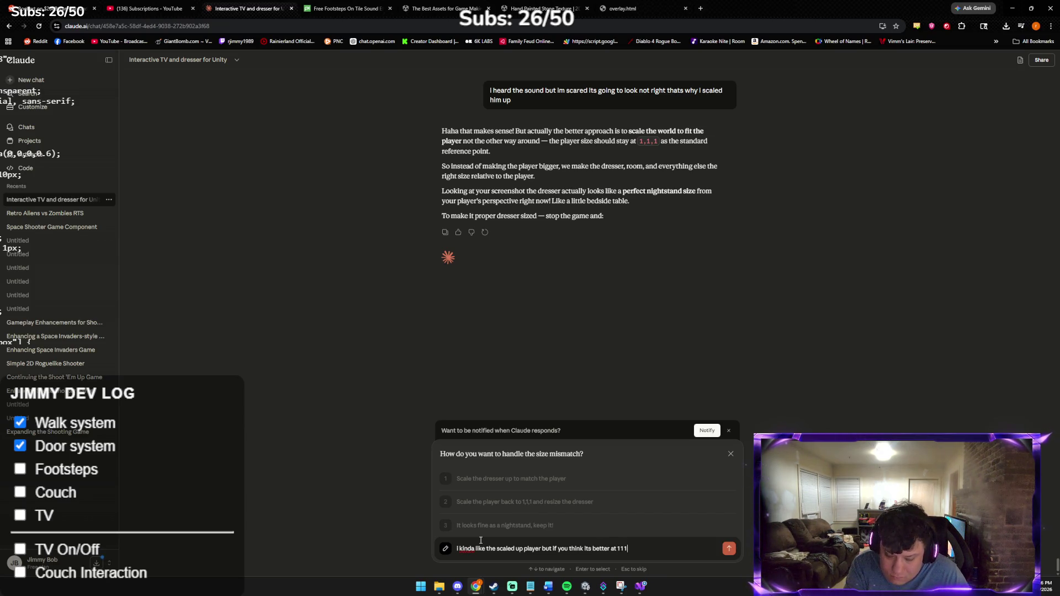
pyautogui.press('Return')
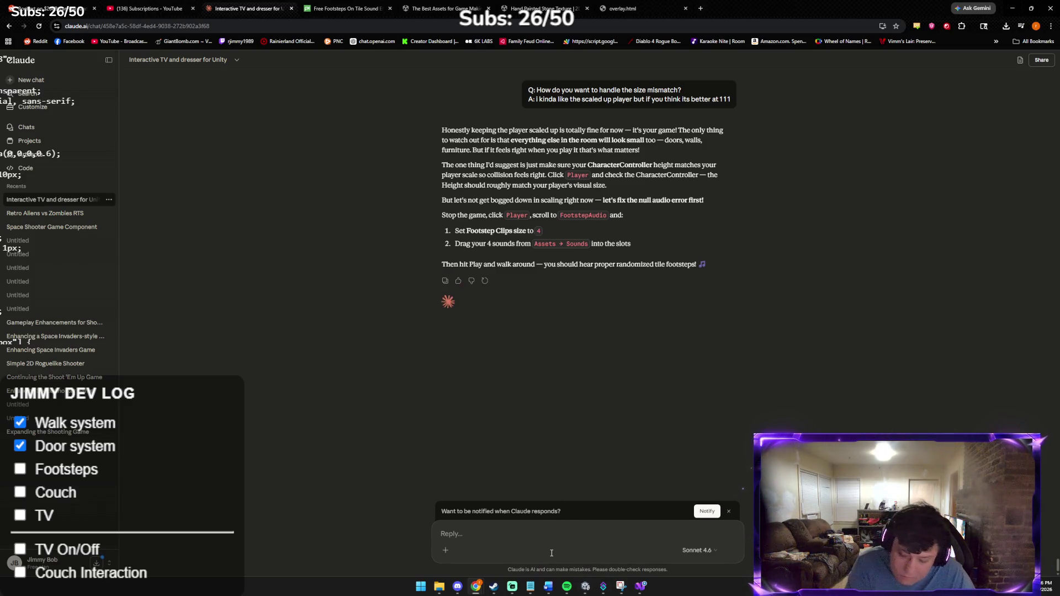
pyautogui.write('Ill cha')
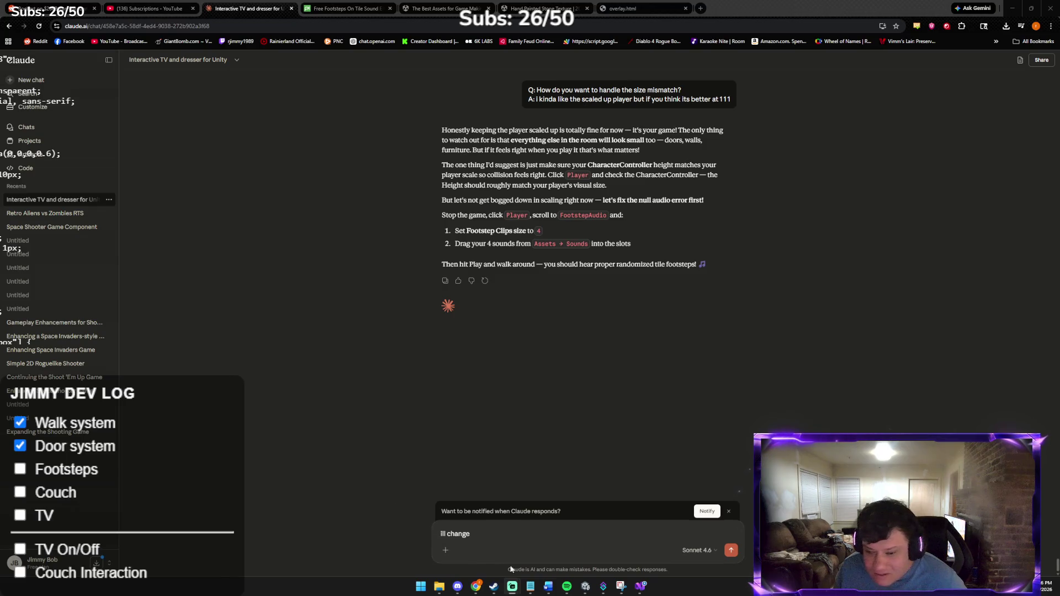
pyautogui.click(586, 586)
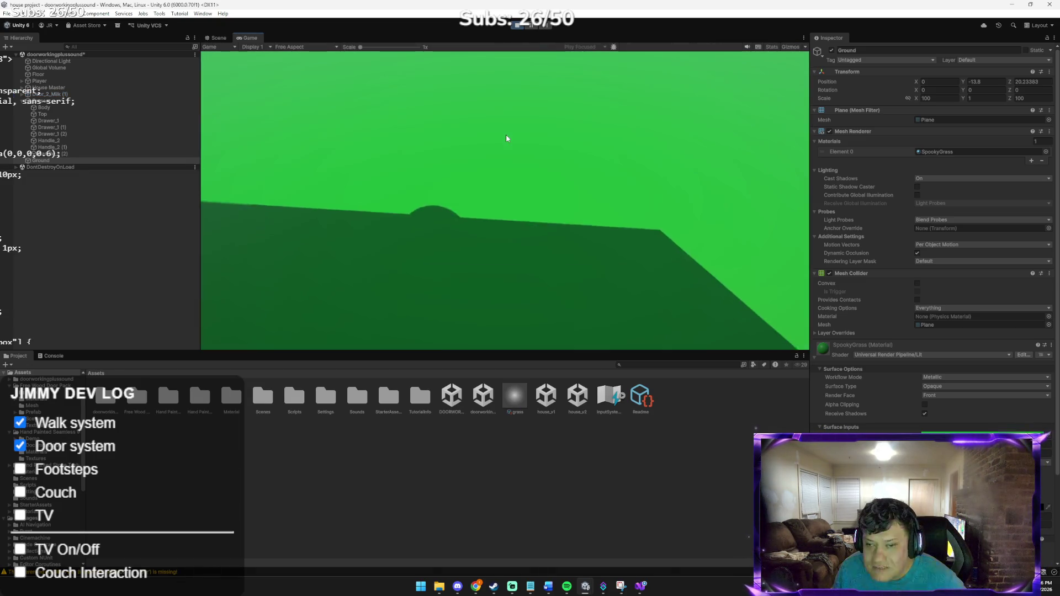
# Step: Test-walk the player into the room, alongside the dresser, and back away
pyautogui.click(506, 138)
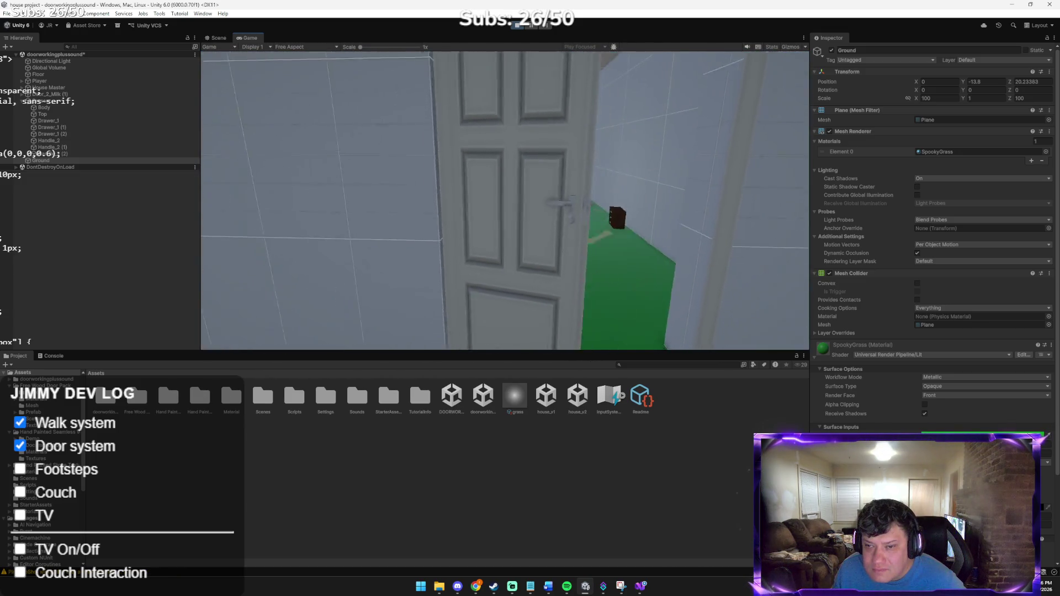
pyautogui.press('w')
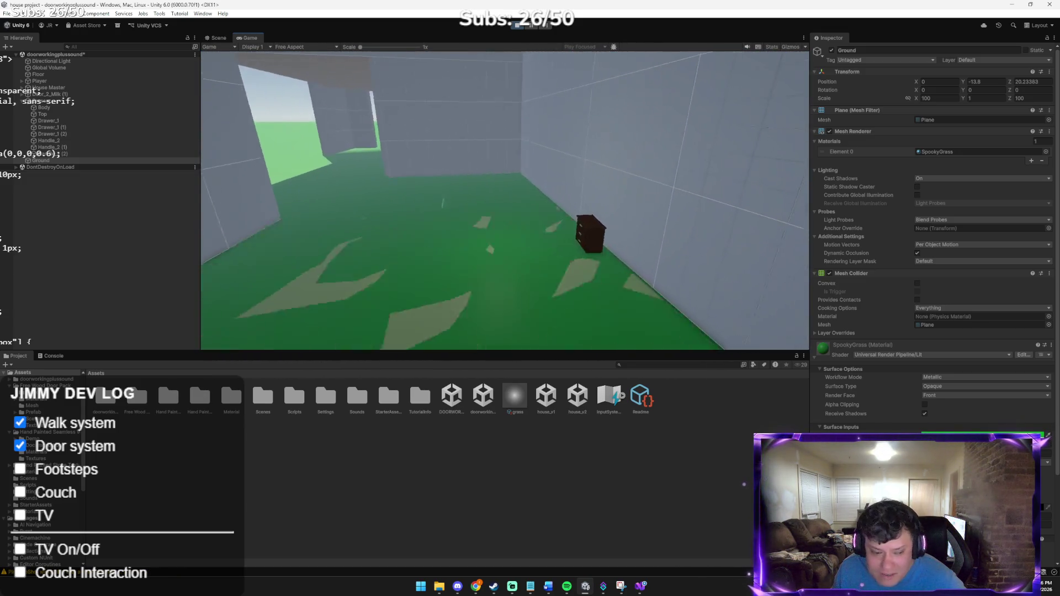
pyautogui.press('w')
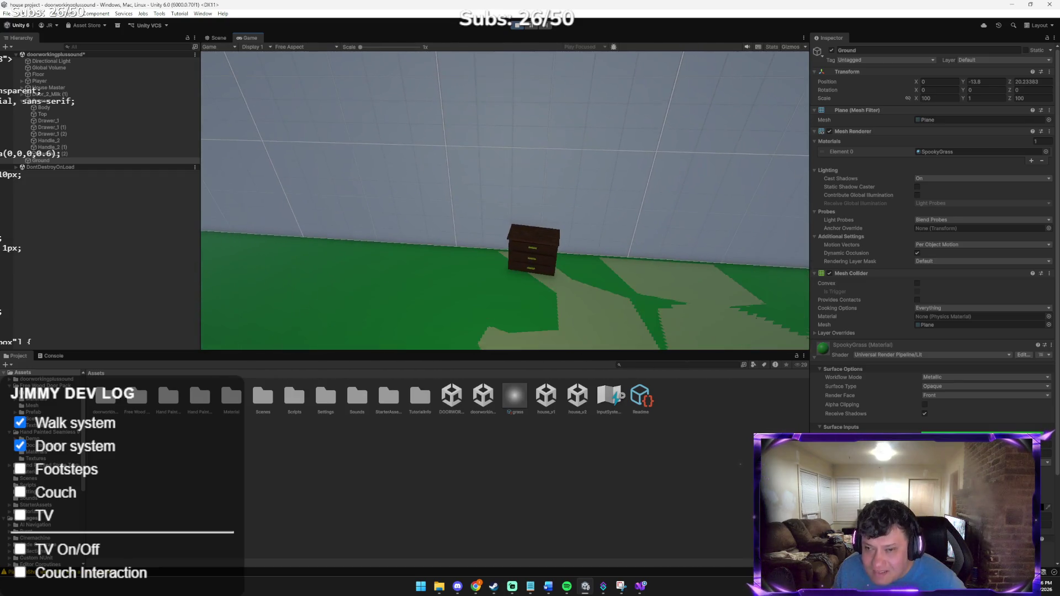
pyautogui.press('w')
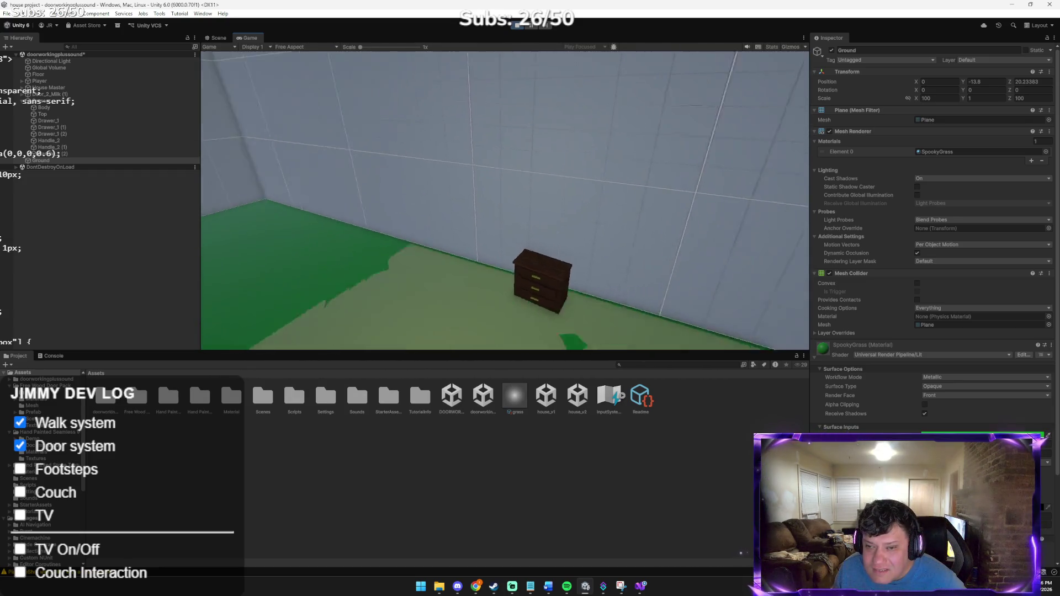
pyautogui.press('s')
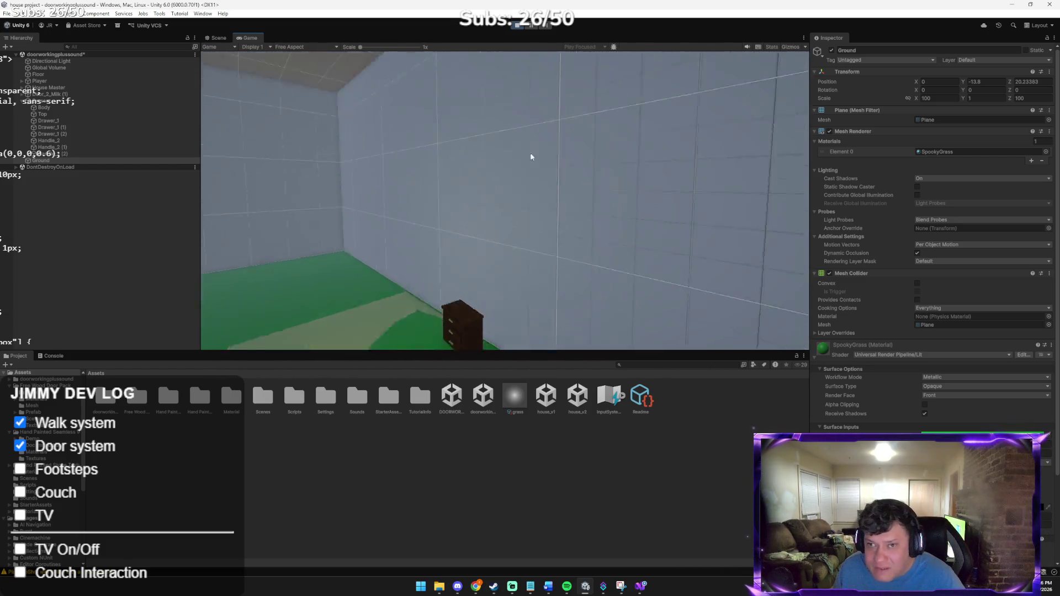
# Step: Stop Play mode and reset the Player's scale to 1, 1, 1
pyautogui.click(517, 25)
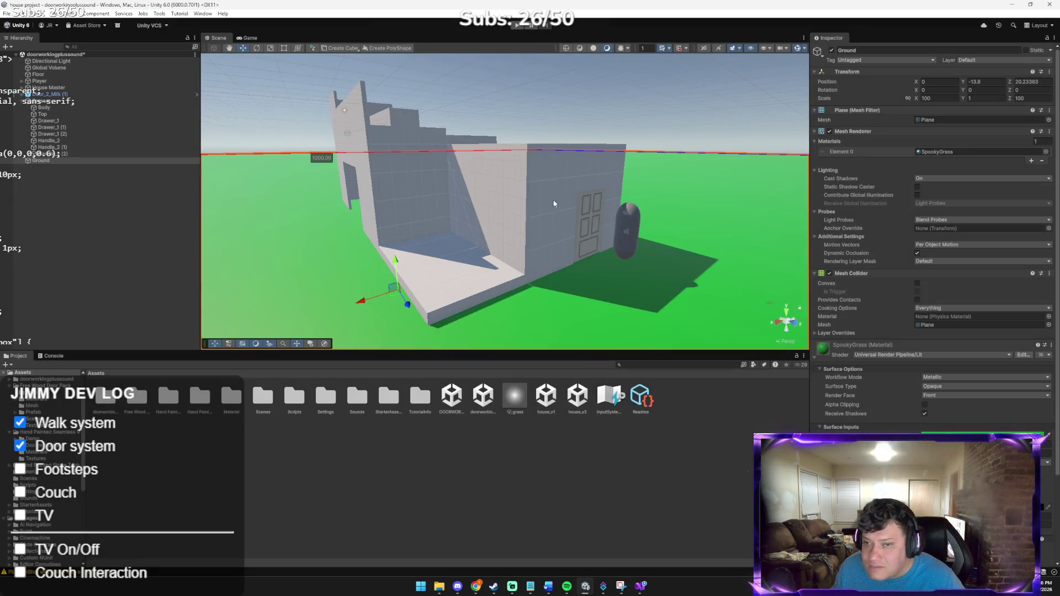
pyautogui.click(625, 229)
pyautogui.click(939, 100)
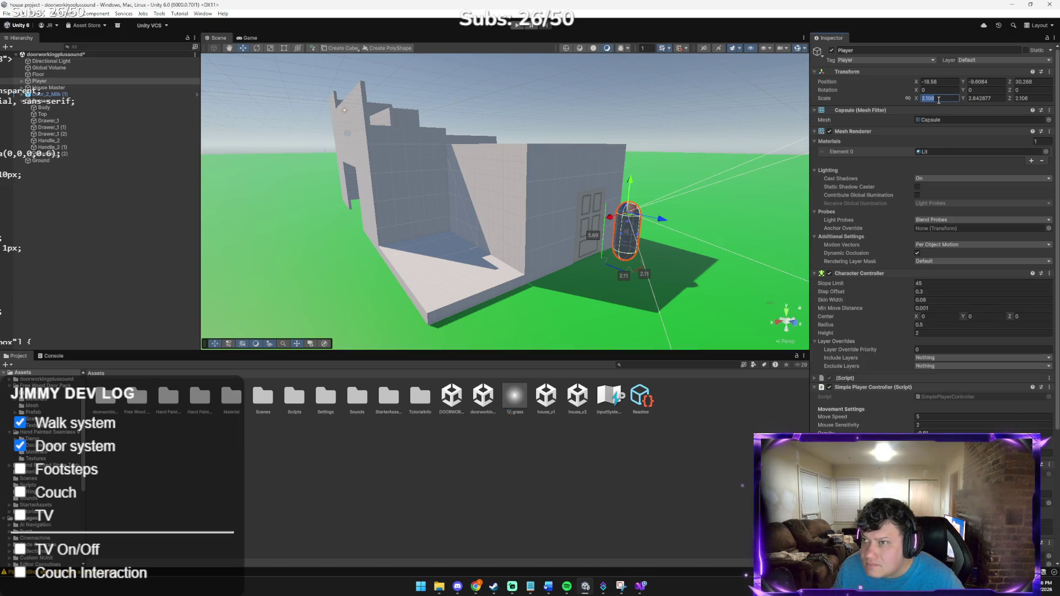
pyautogui.write('1')
pyautogui.press('Tab')
pyautogui.write('1')
pyautogui.press('Tab')
pyautogui.write('1')
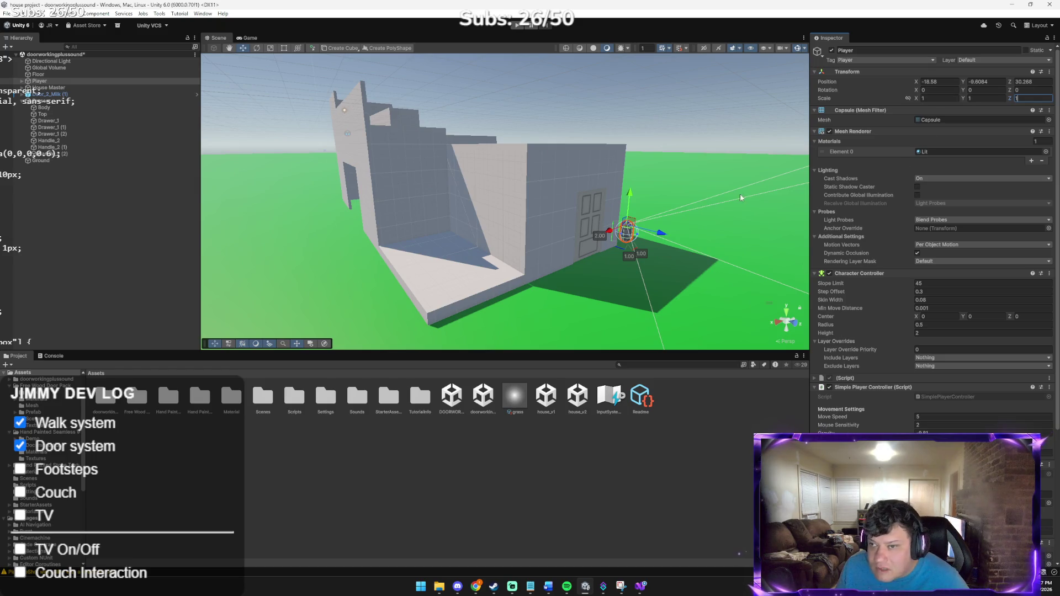
# Step: Lower the Player capsule to Y -13.21 near the ground, then switch to Claude
pyautogui.moveTo(633, 195); pyautogui.dragTo(626, 230)
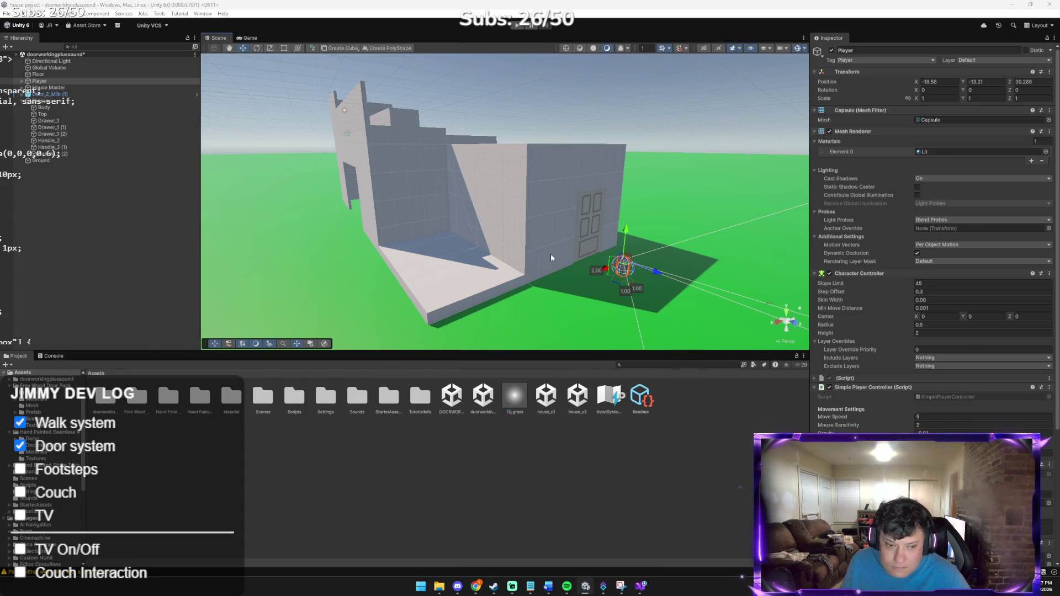
pyautogui.hotkey('alt', 'Tab')
pyautogui.press('Tab')
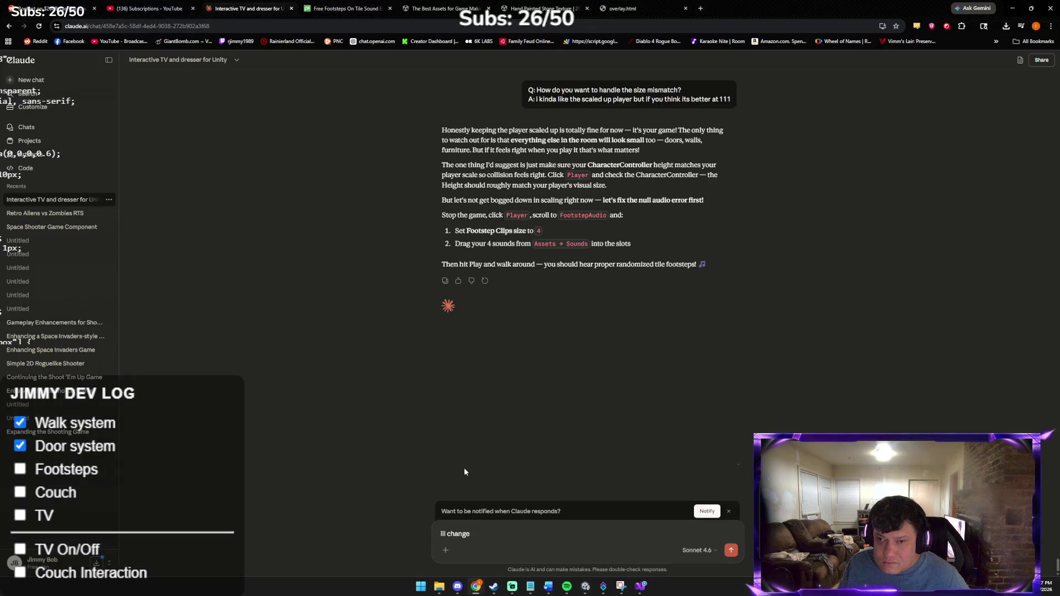
# Step: Send Claude the scene screenshot with 'ill change he looks tiny!'
pyautogui.hotkey('ctrl', 'v')
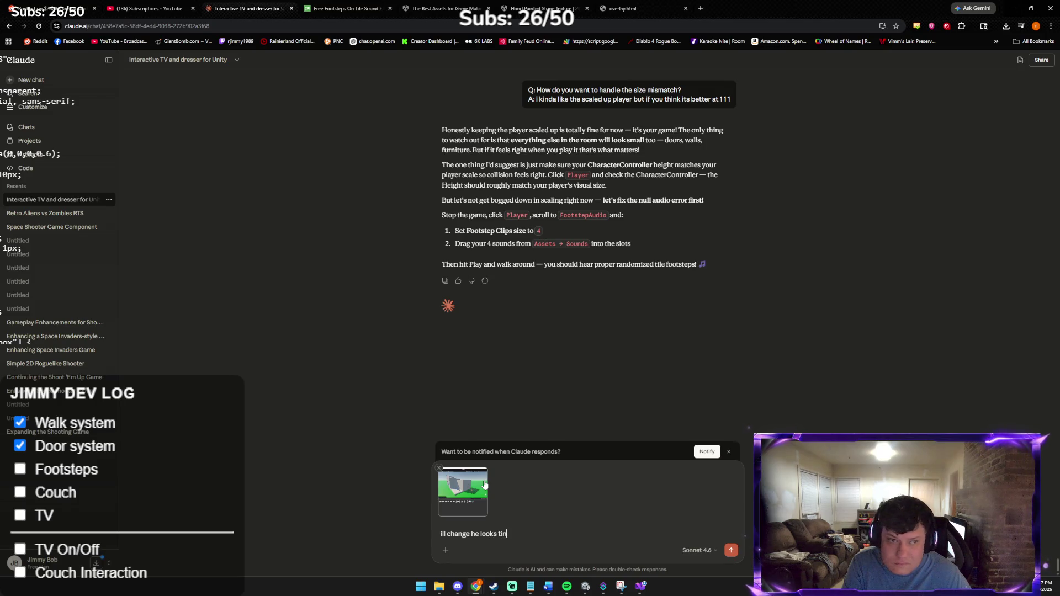
pyautogui.press('Return')
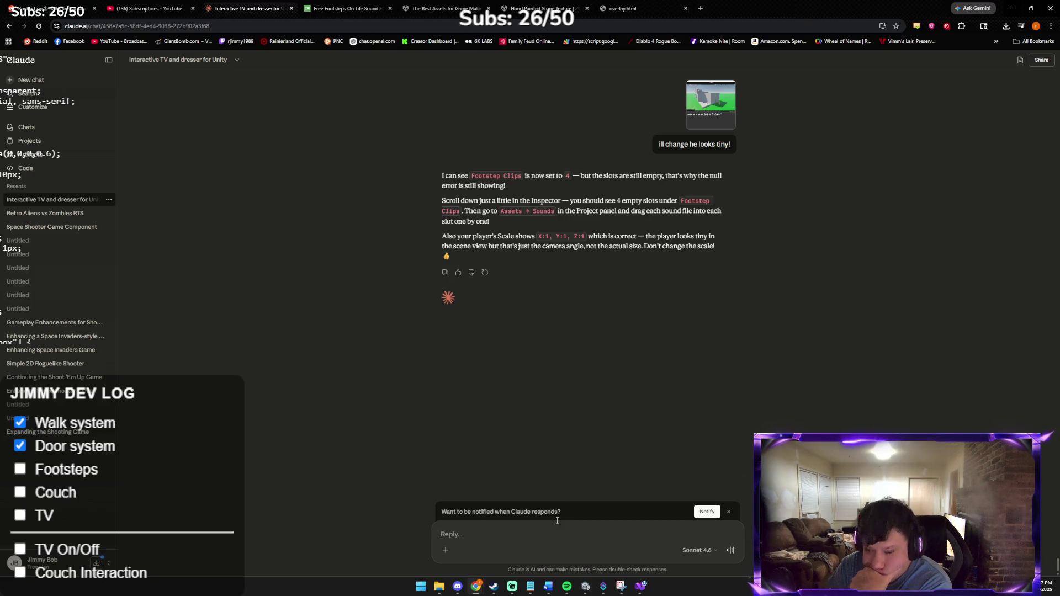
pyautogui.moveTo(590, 589)
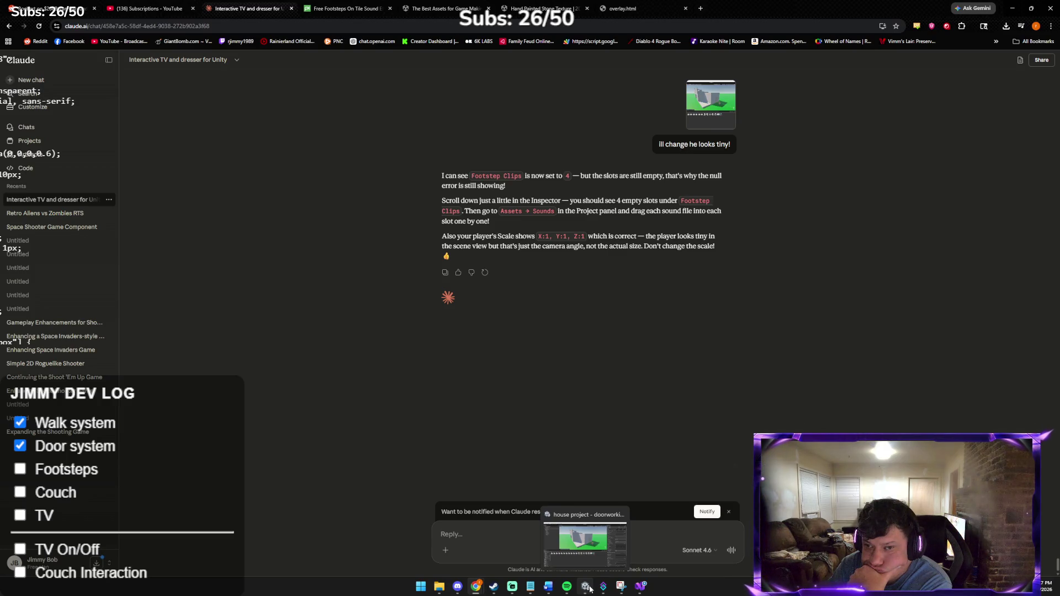
# Step: Review the Player's Audio Source components and browse the Assets/Sounds folder
pyautogui.click(590, 588)
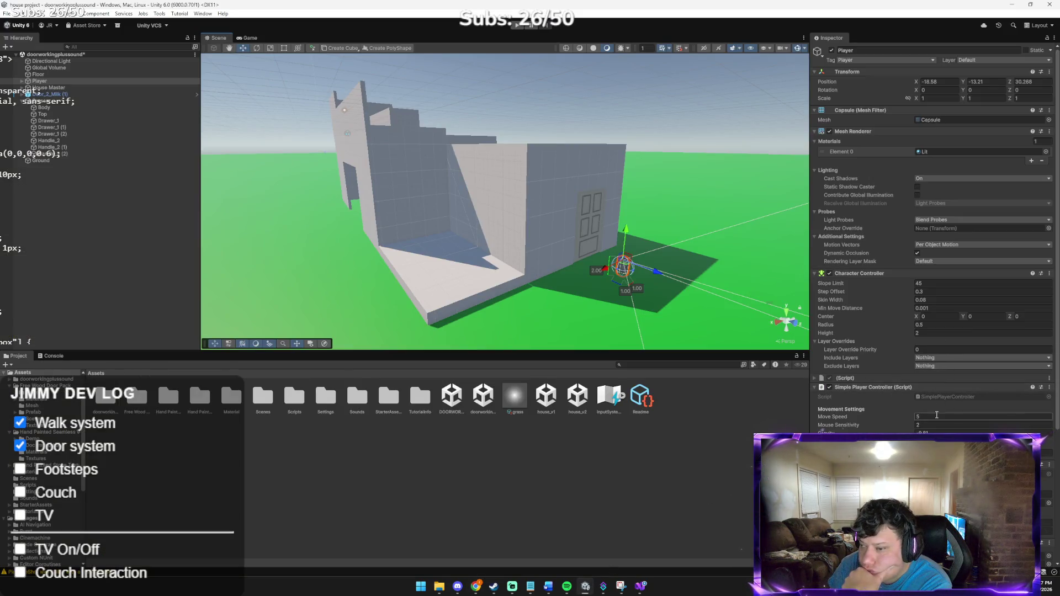
pyautogui.scroll(-3, 933, 416)
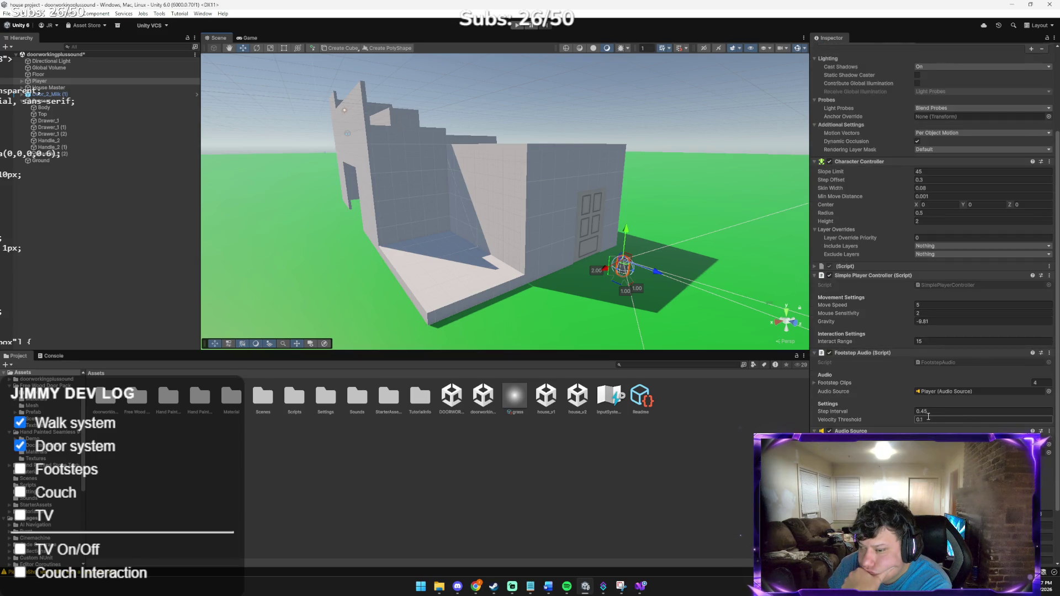
pyautogui.scroll(-1, 930, 419)
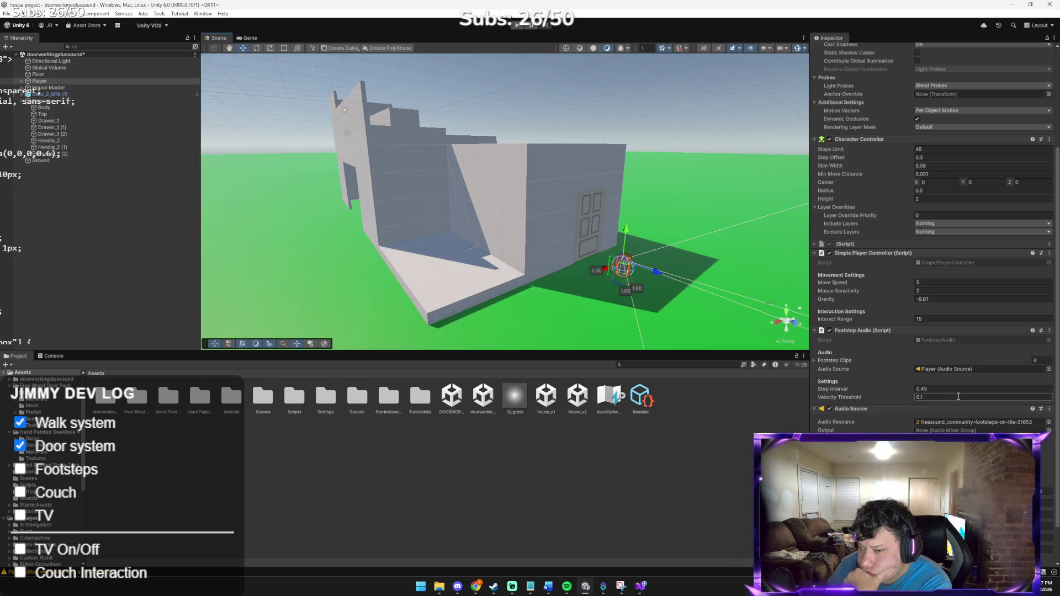
pyautogui.scroll(-2, 957, 395)
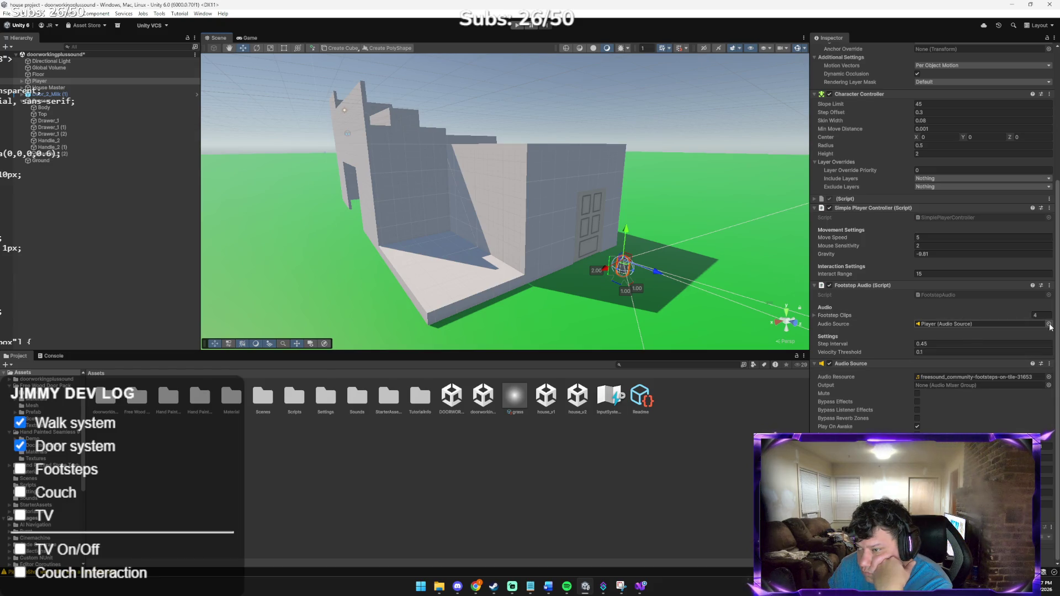
pyautogui.rightClick(976, 324)
pyautogui.click(1054, 320)
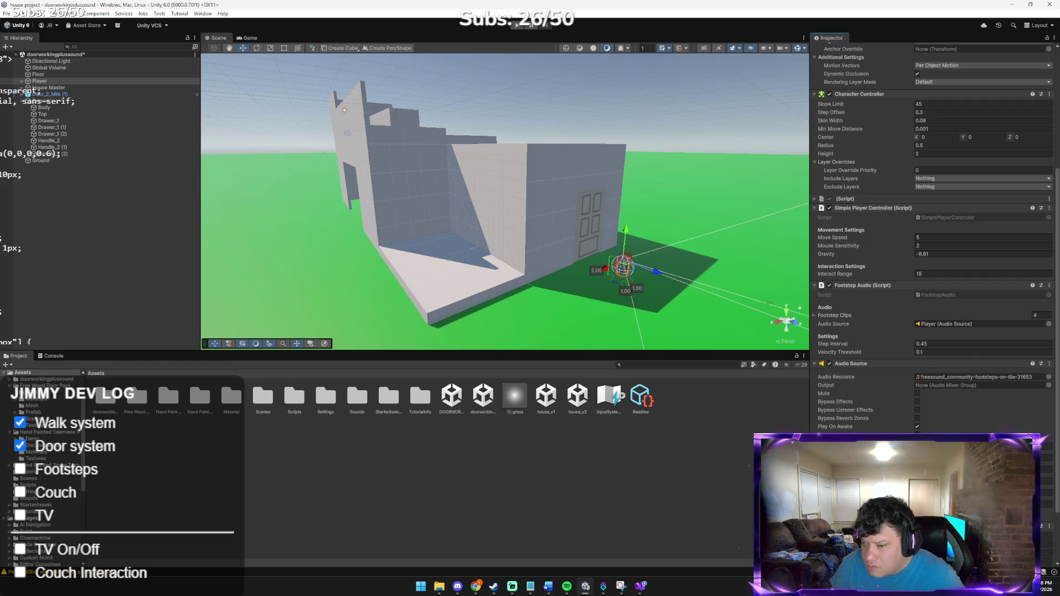
pyautogui.rightClick(964, 417)
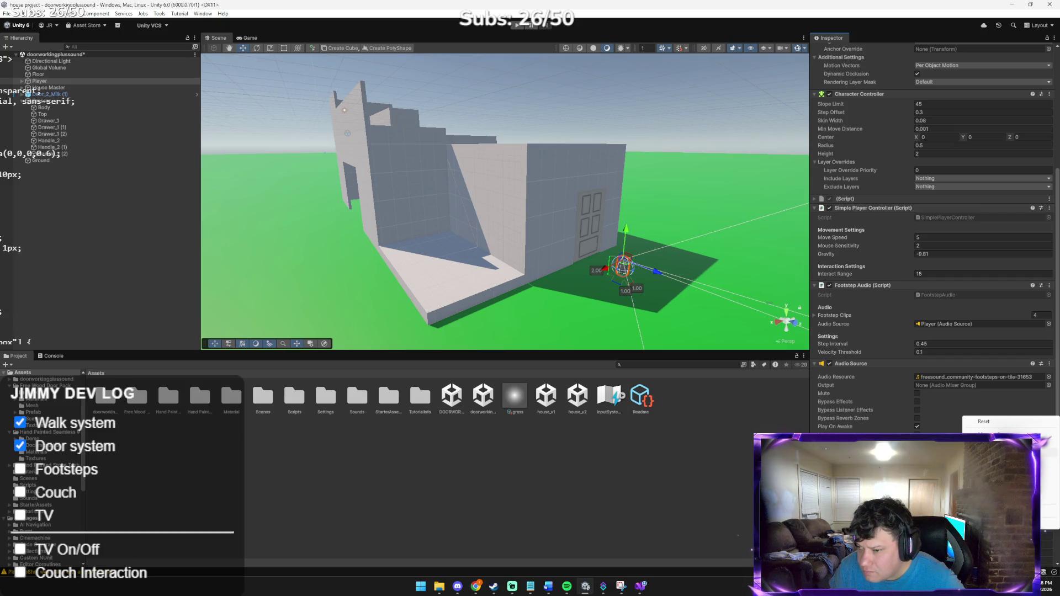
pyautogui.press('Escape')
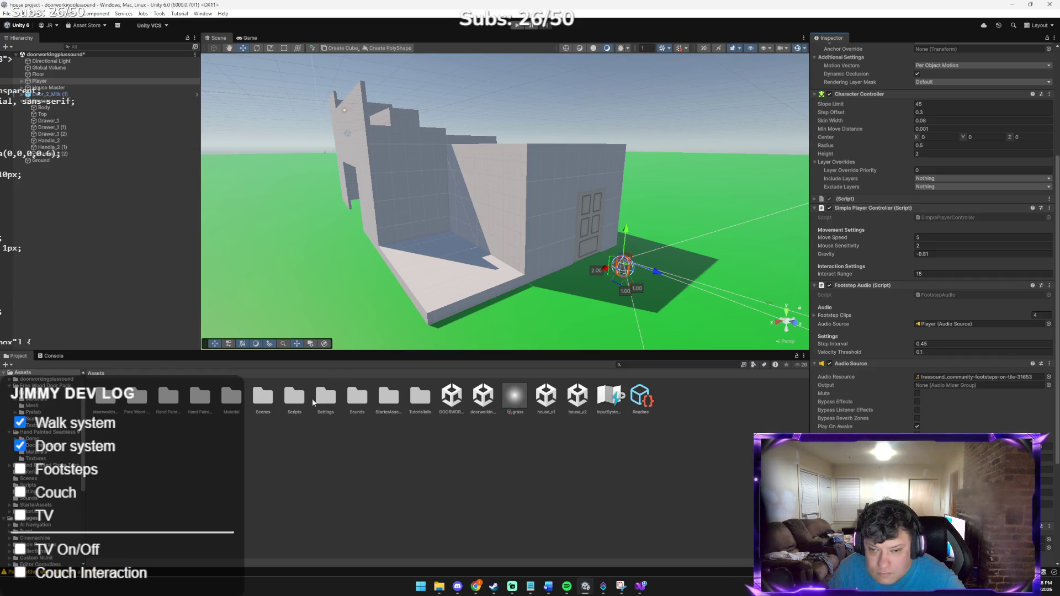
pyautogui.doubleClick(356, 399)
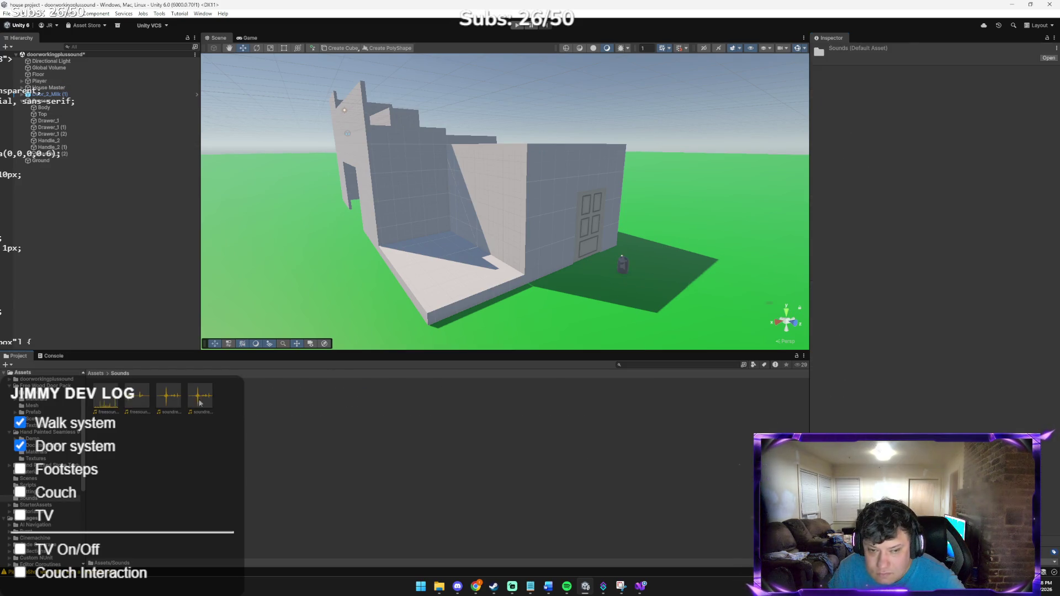
pyautogui.click(101, 374)
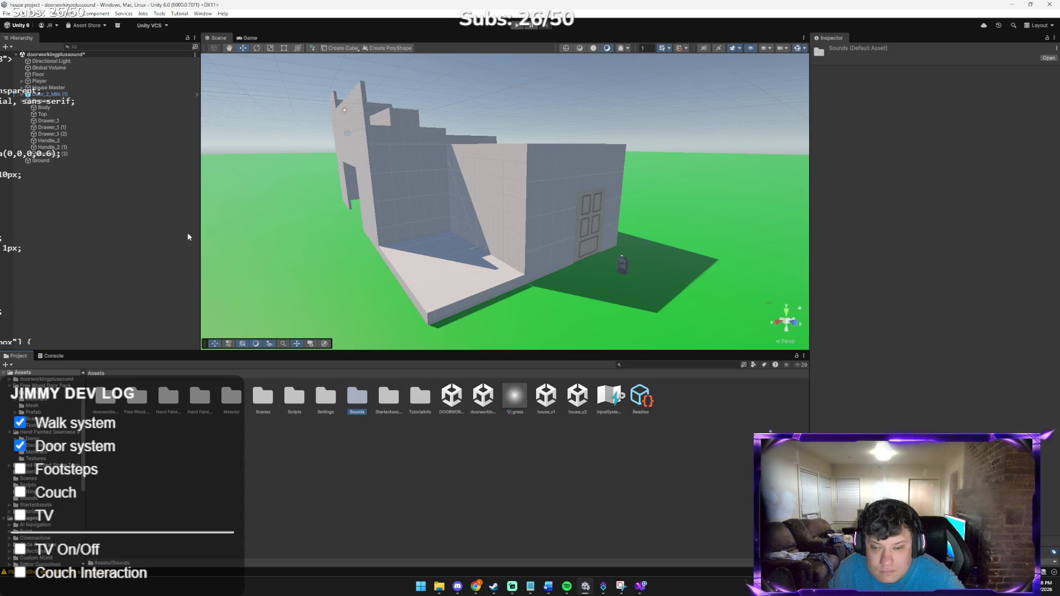
# Step: Set the Player's second Audio Source clip to the walking-on-wood sound
pyautogui.click(623, 266)
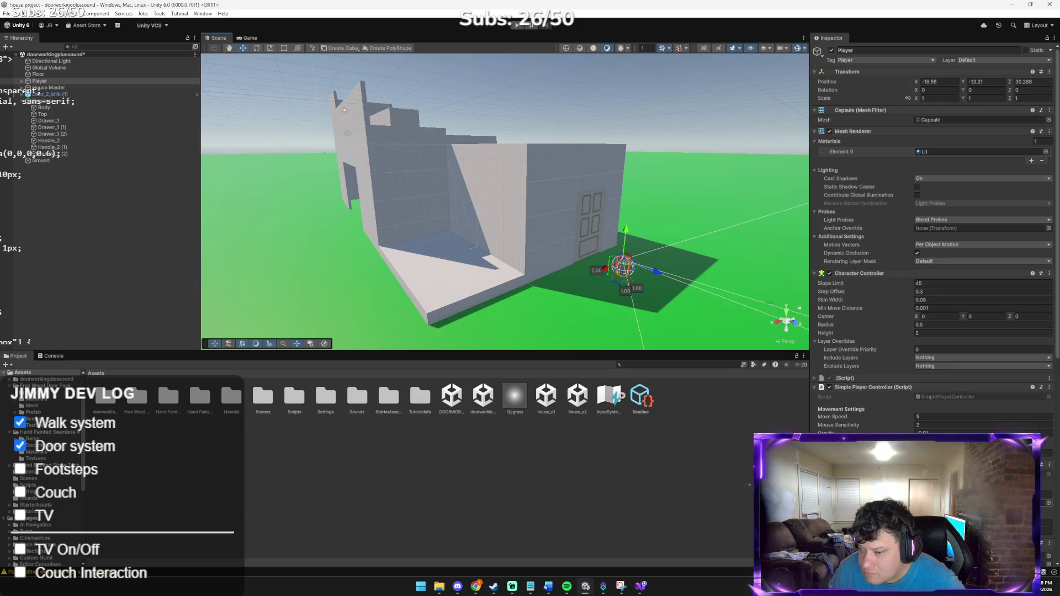
pyautogui.scroll(-10, 934, 249)
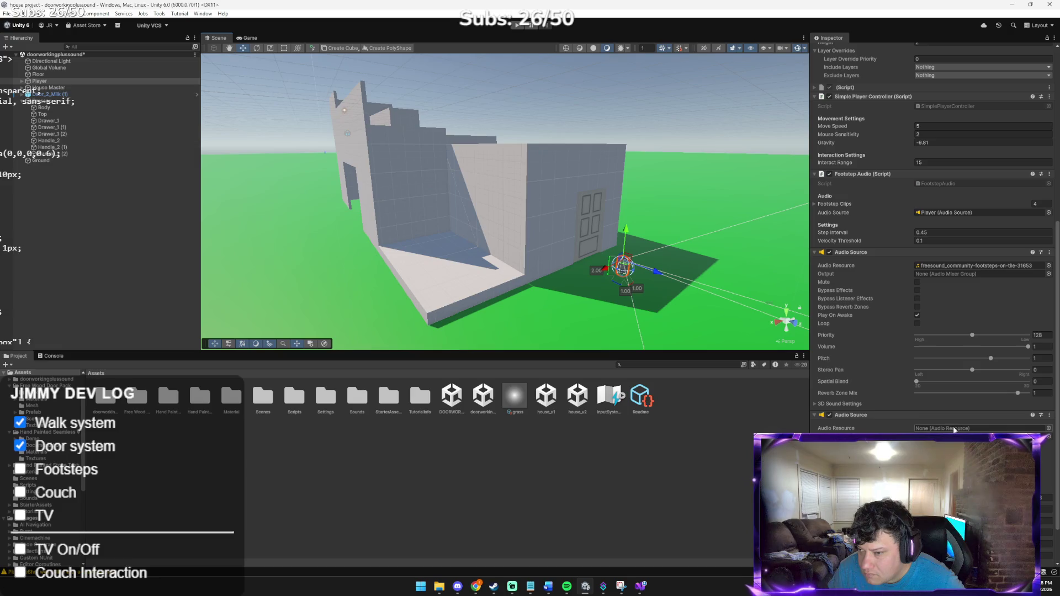
pyautogui.click(1049, 428)
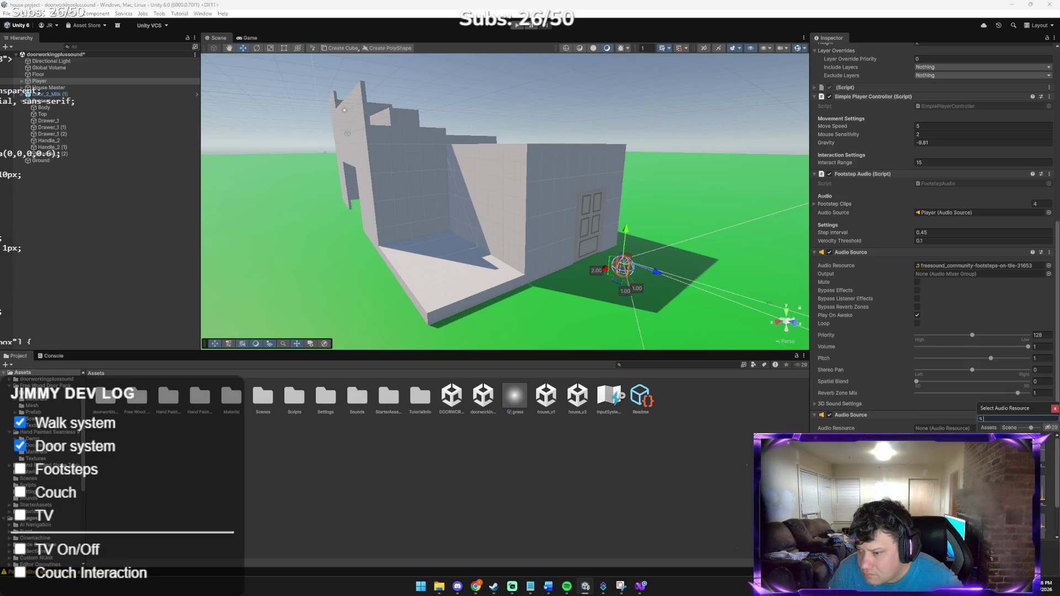
pyautogui.click(1050, 558)
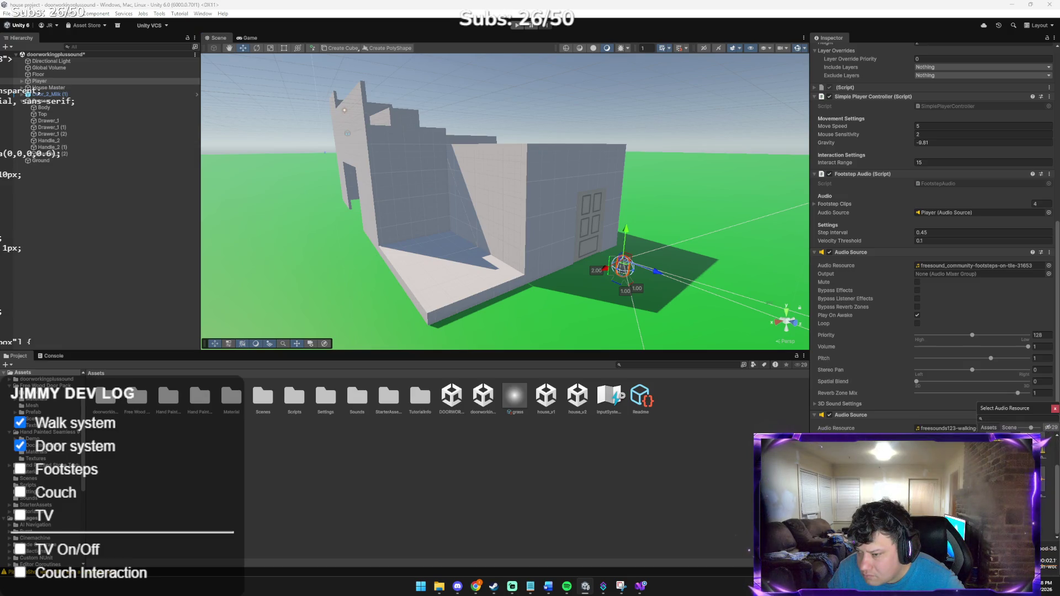
pyautogui.click(920, 420)
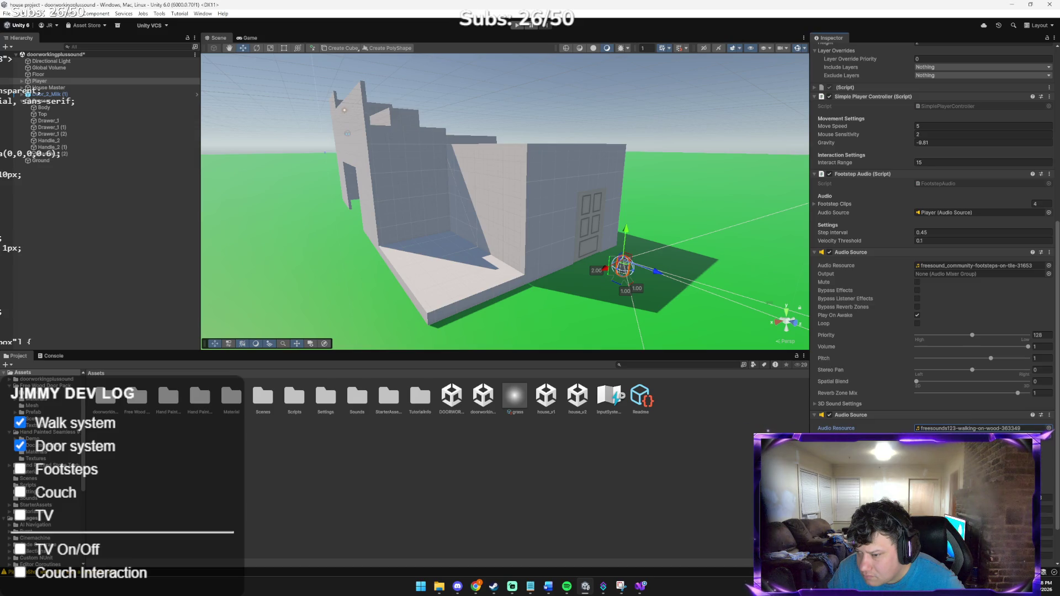
# Step: Link that Audio Source to the Footstep Audio script's Audio Source field
pyautogui.moveTo(920, 419); pyautogui.dragTo(949, 212)
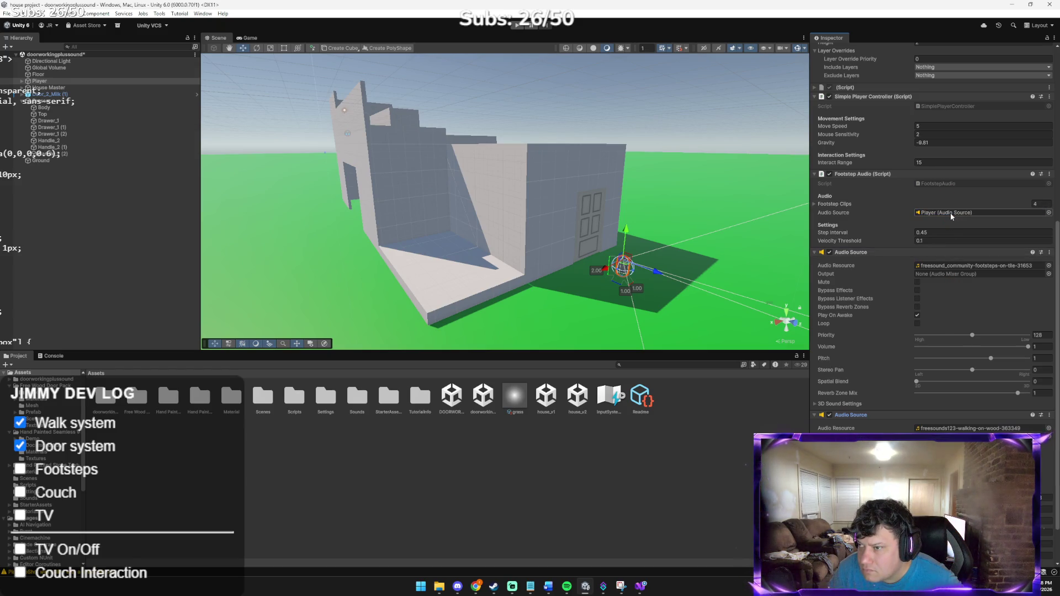
pyautogui.click(1008, 211)
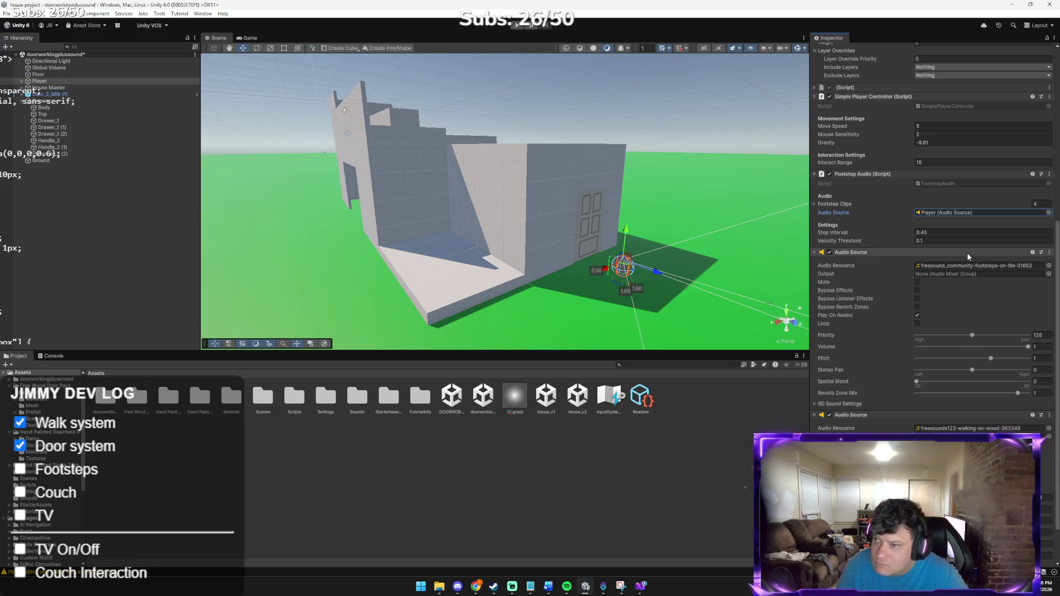
pyautogui.hotkey('alt', 'Tab')
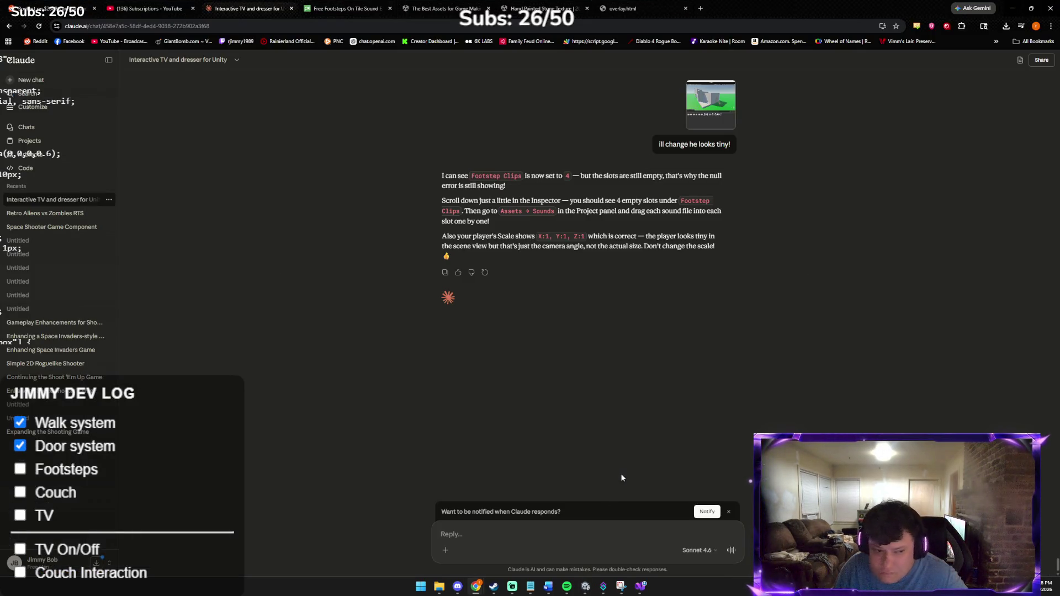
# Step: Send Claude the Inspector screenshot with 'it doesnt work', then return to Unity
pyautogui.hotkey('ctrl', 'v')
pyautogui.write('it doesn')
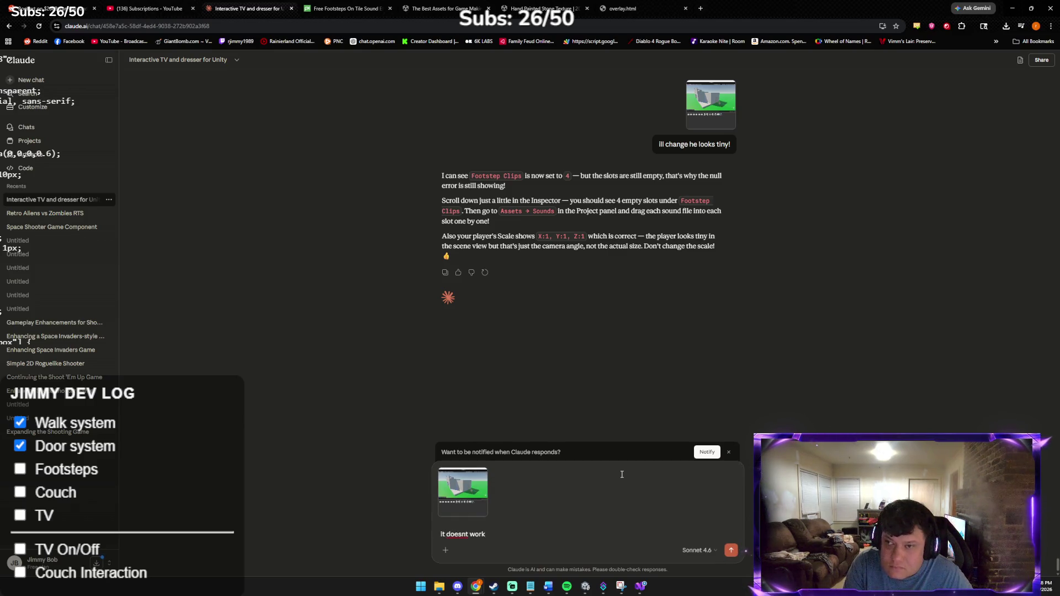
pyautogui.press('Return')
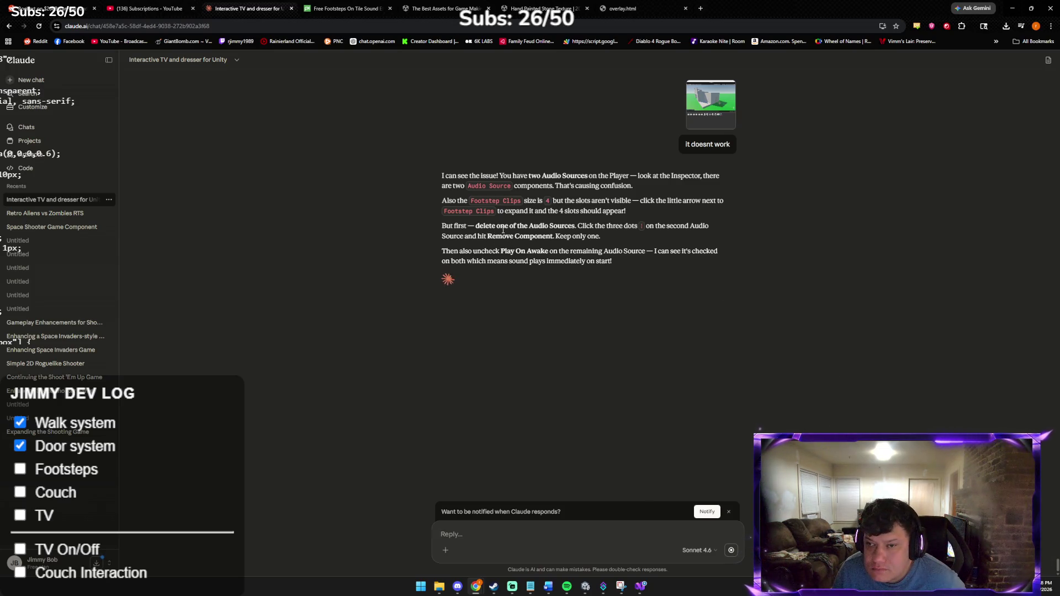
pyautogui.hotkey('alt', 'Tab')
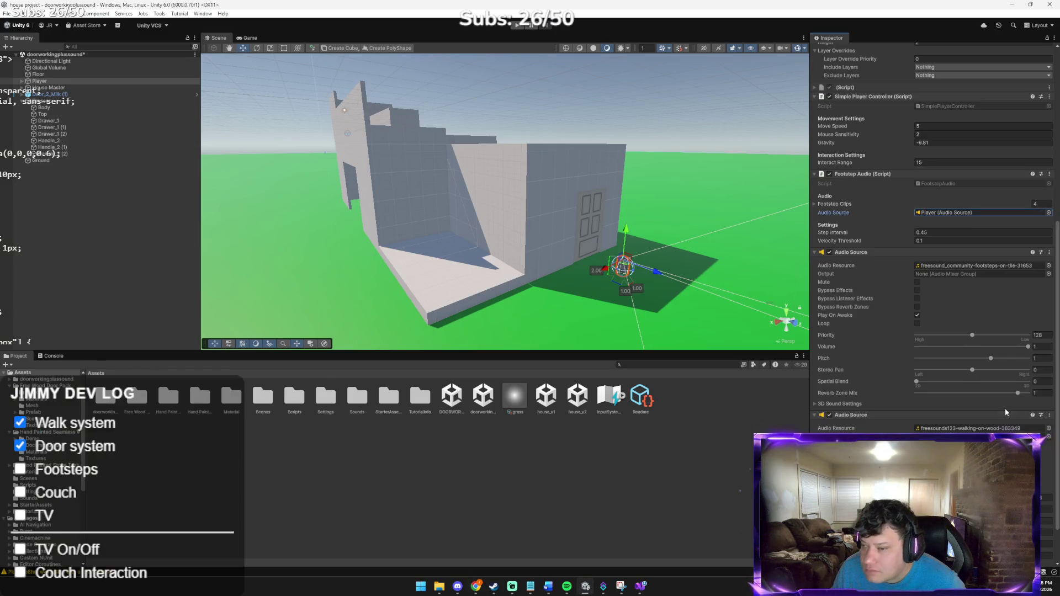
# Step: Scroll through the Player's Inspector and check an audio component's options menu
pyautogui.scroll(4, 934, 414)
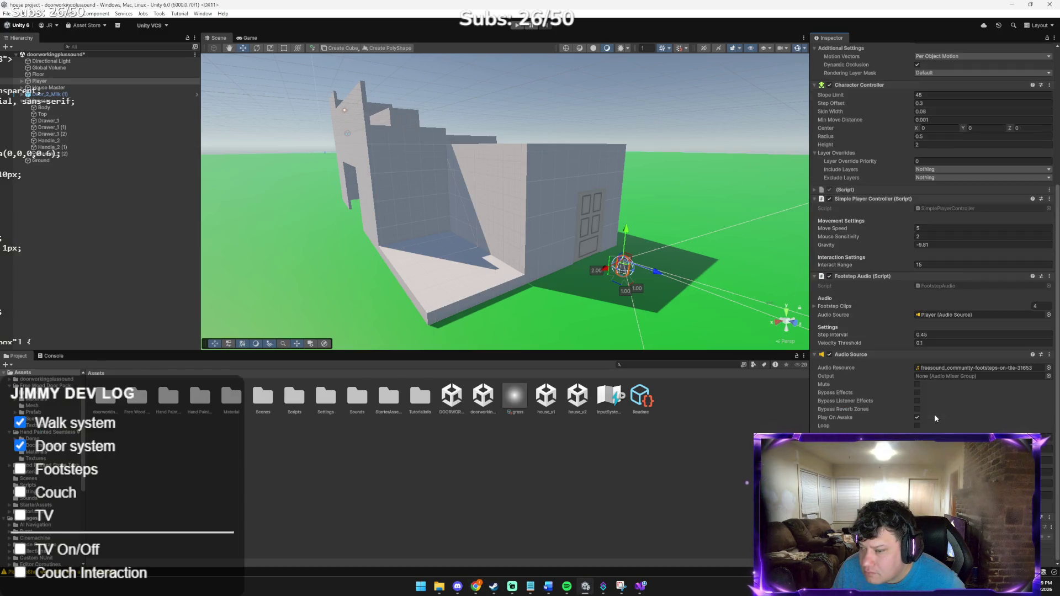
pyautogui.click(1048, 514)
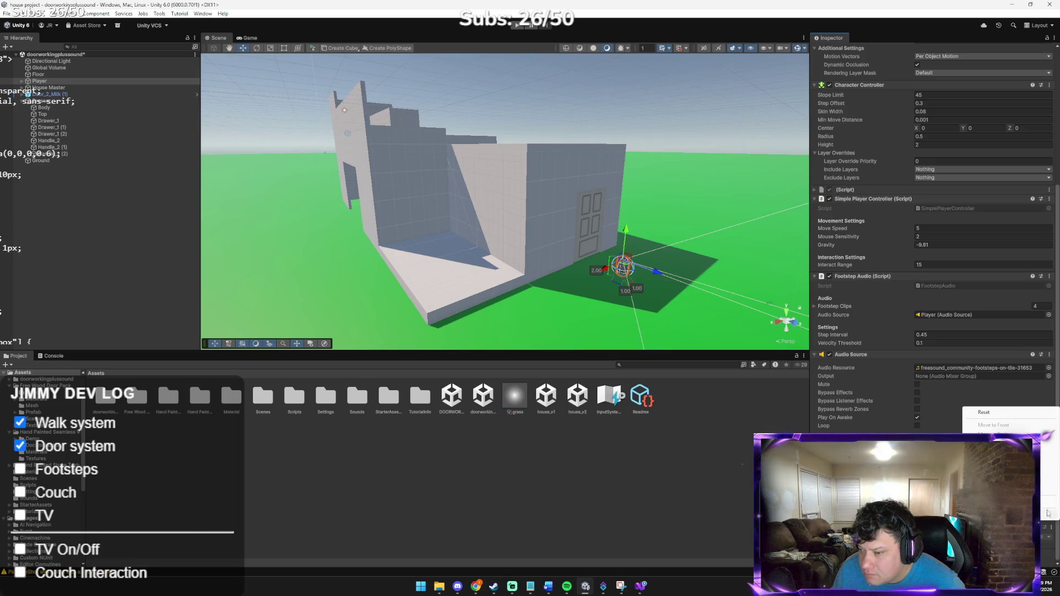
pyautogui.press('Escape')
pyautogui.scroll(7, 957, 383)
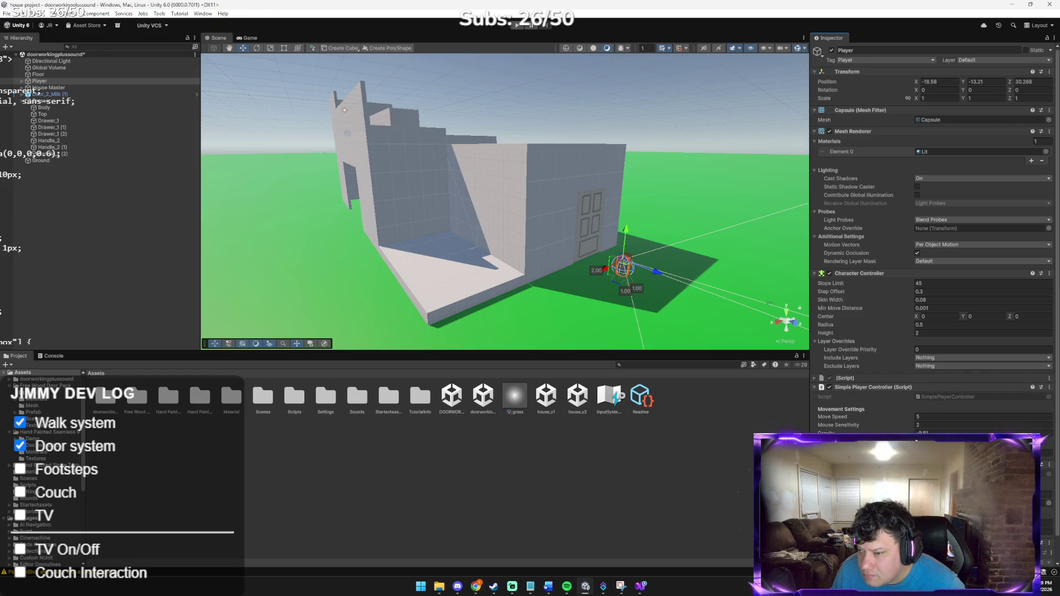
pyautogui.scroll(-1, 934, 248)
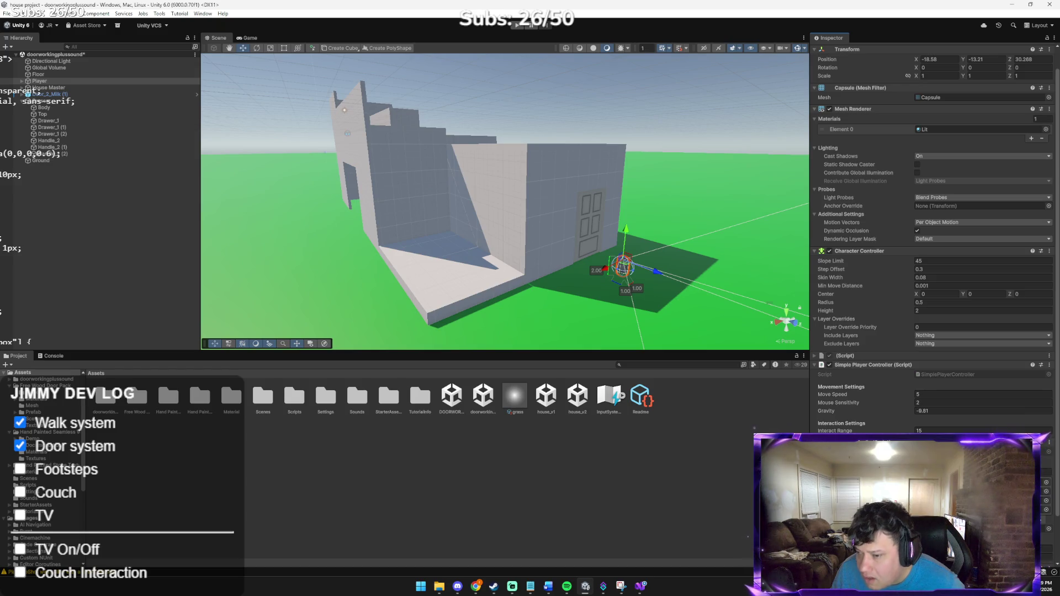
# Step: Check the footstep slots' Select Audio Clip picker, then ping the assigned clip in the Sounds folder
pyautogui.click(1046, 489)
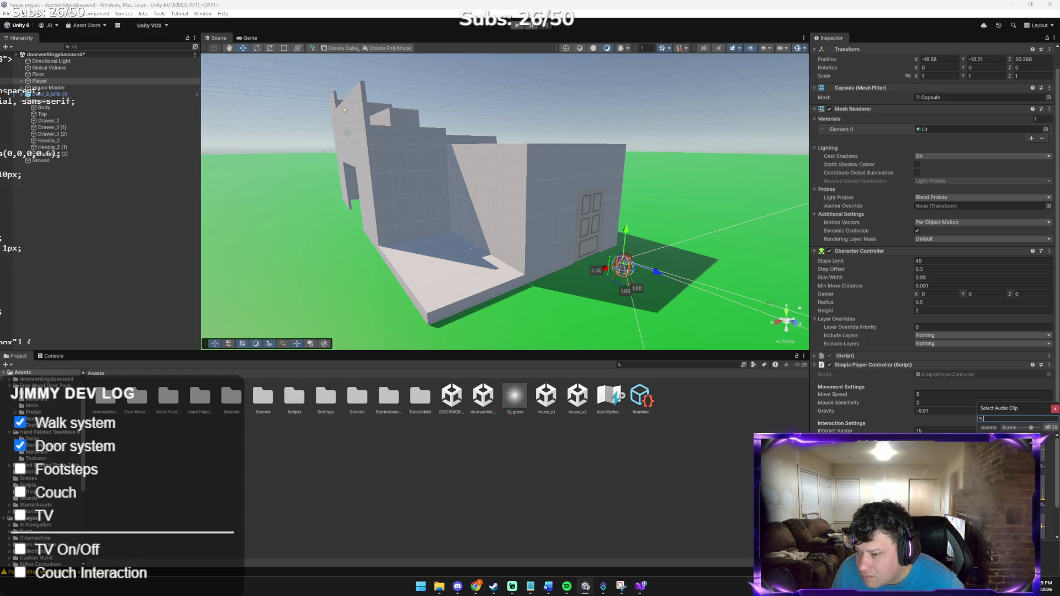
pyautogui.press('Escape')
pyautogui.click(1045, 492)
pyautogui.press('Escape')
pyautogui.click(1048, 507)
pyautogui.press('Escape')
pyautogui.click(983, 506)
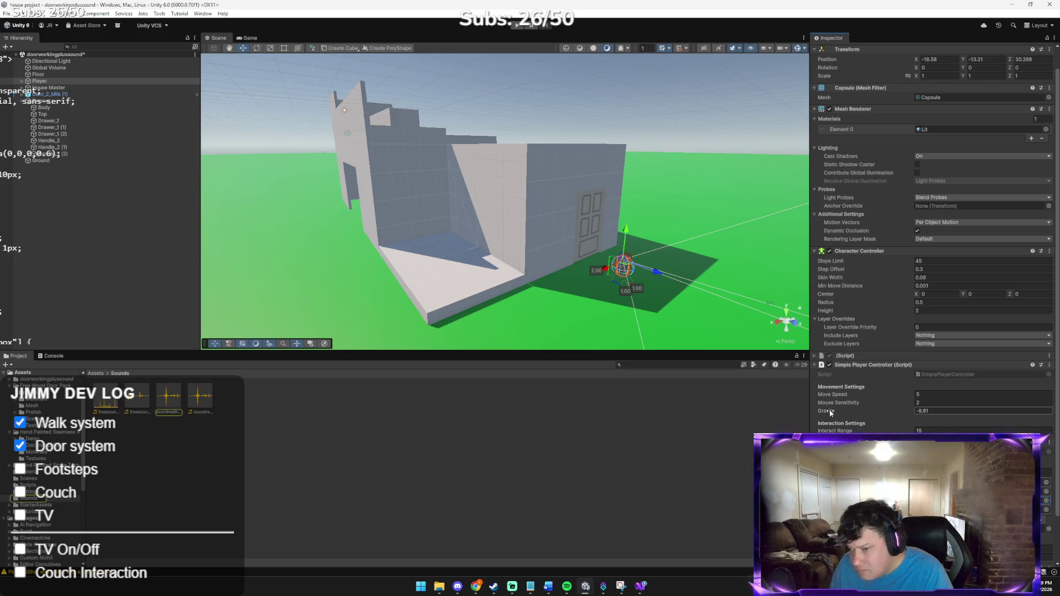
pyautogui.hotkey('alt', 'Tab')
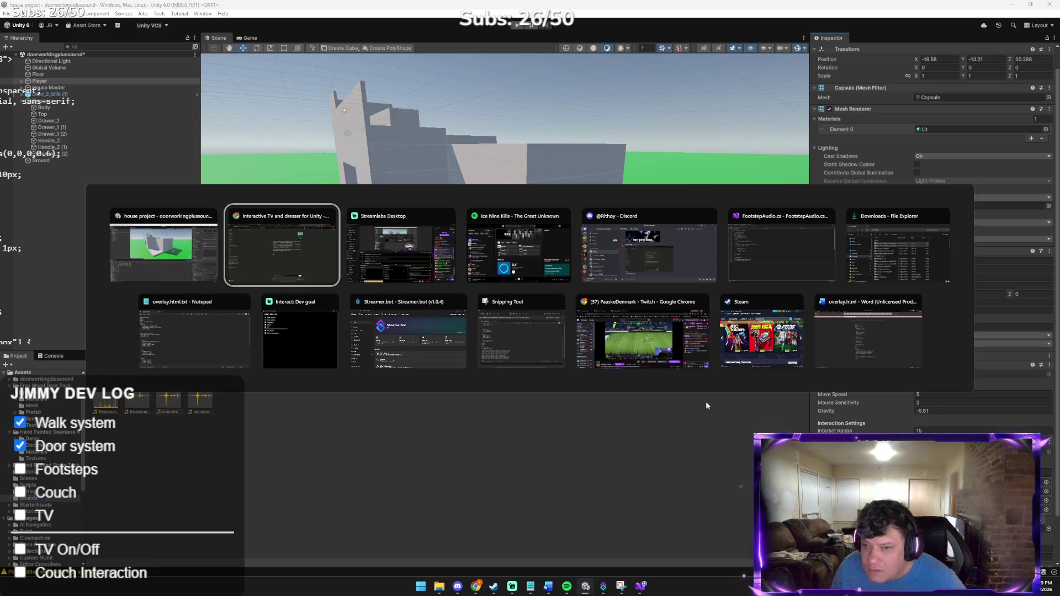
# Step: Send Claude a new screenshot of the Unity project
pyautogui.hotkey('ctrl', 'v')
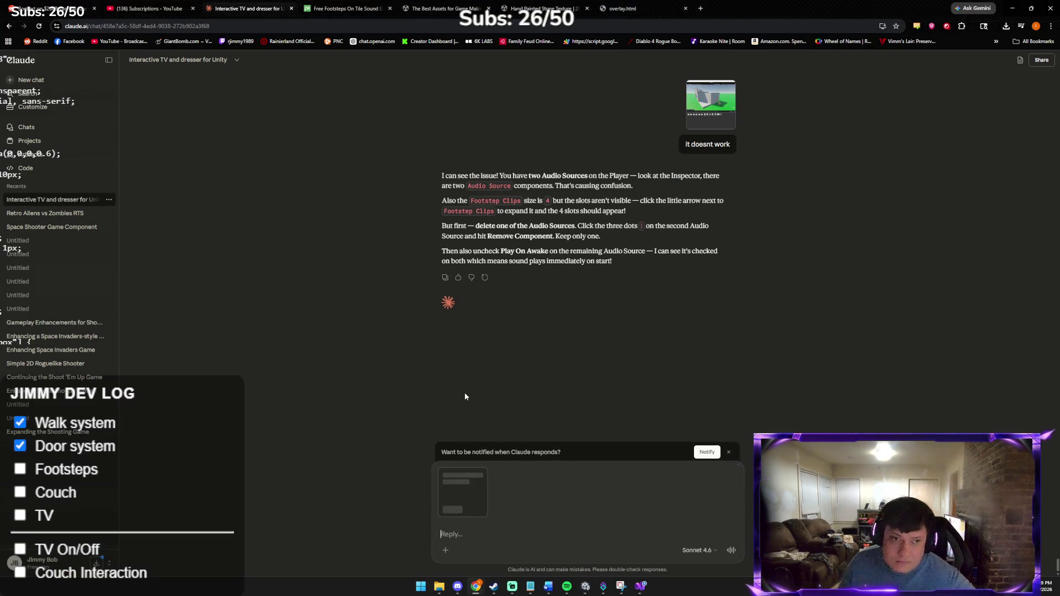
pyautogui.press('Return')
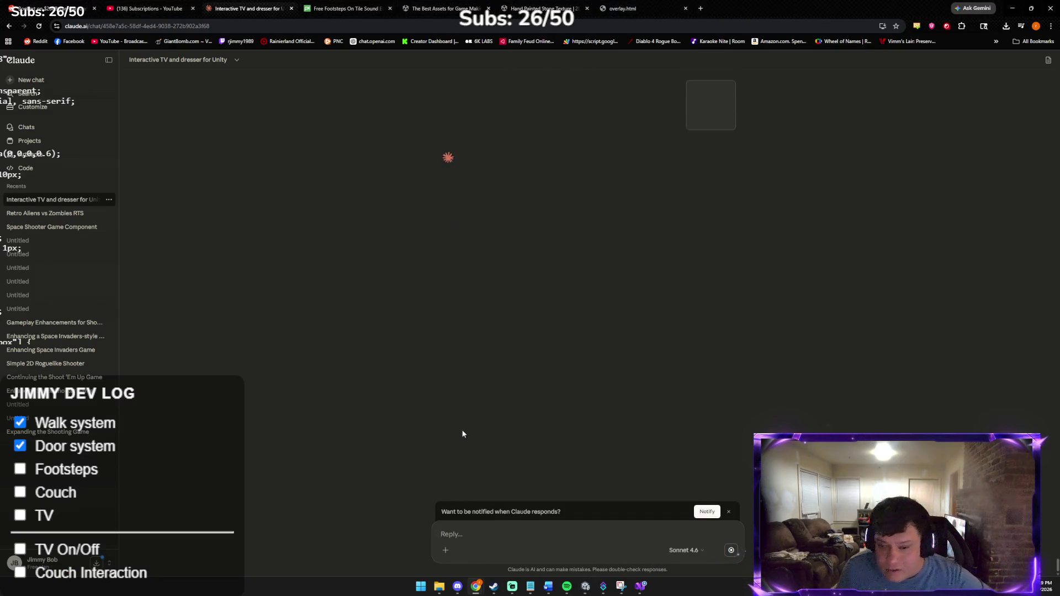
pyautogui.moveTo(524, 584)
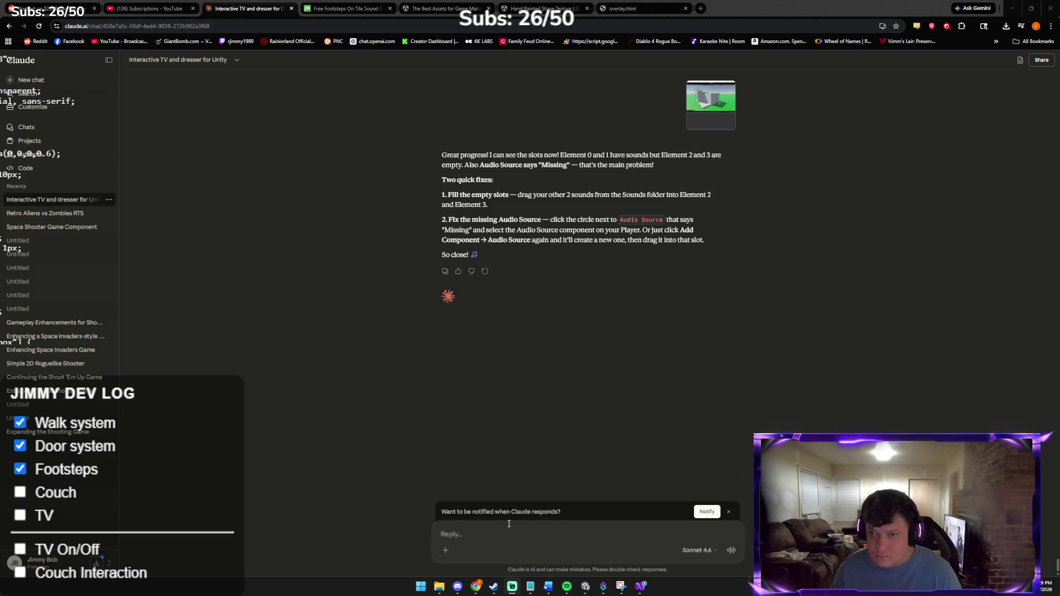
# Step: Ask Claude 'the door sounds?' and return to the Unity editor
pyautogui.hotkey('alt', 'Tab')
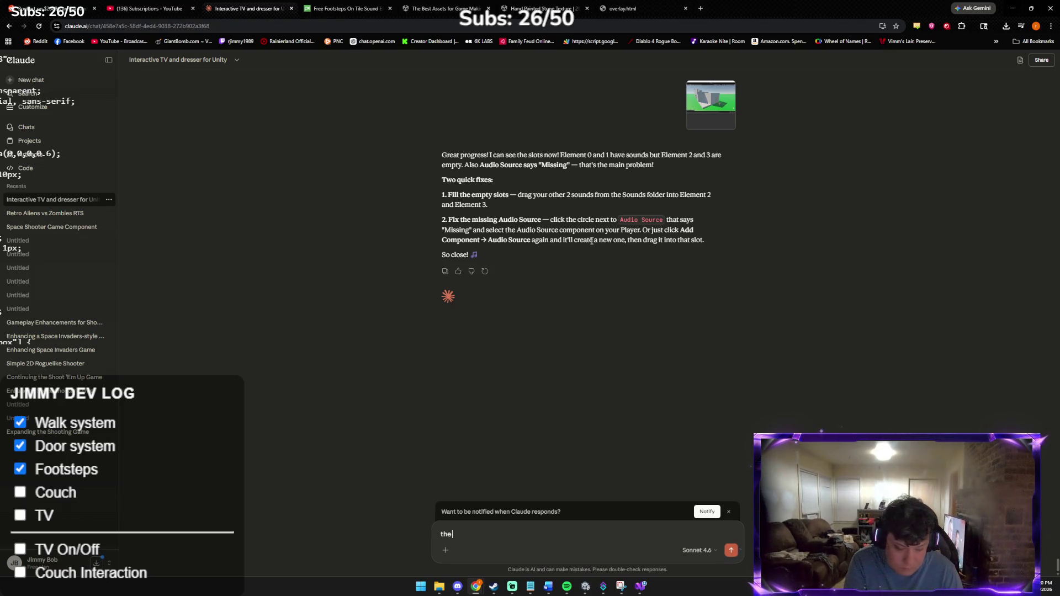
pyautogui.write('unds?')
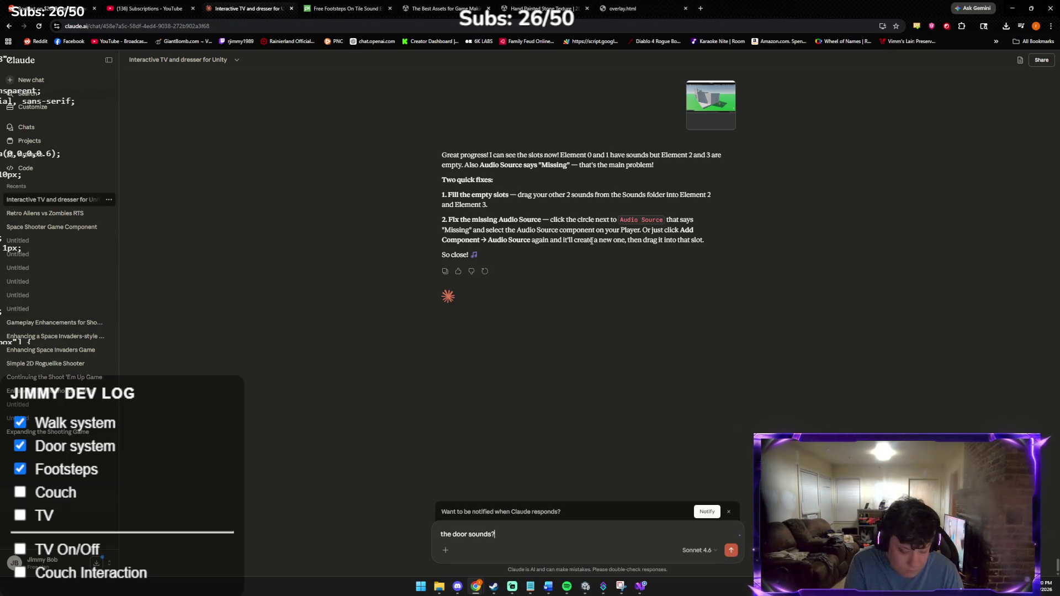
pyautogui.press('Return')
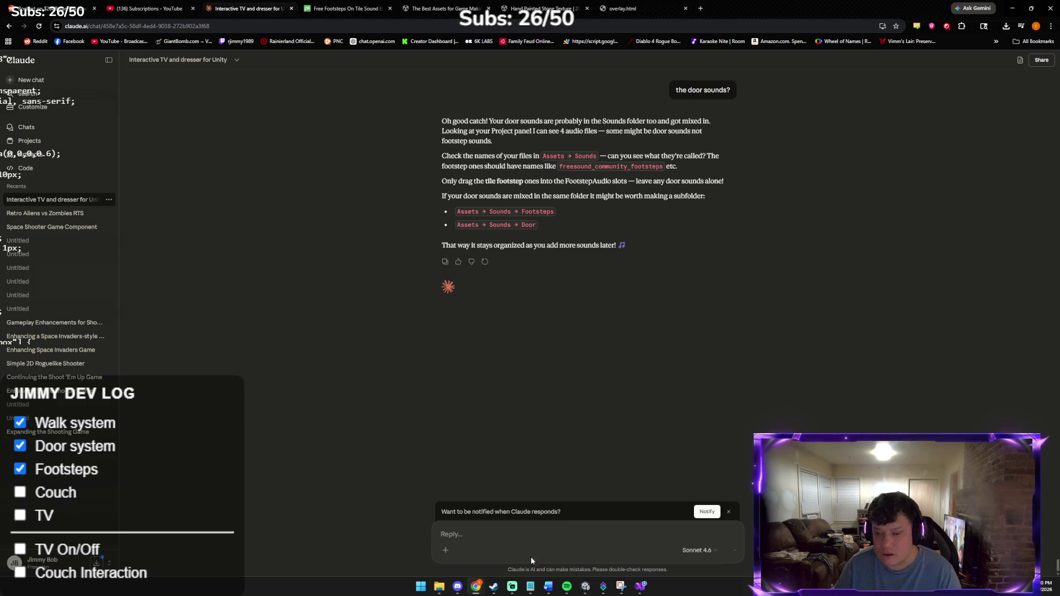
pyautogui.moveTo(602, 587)
pyautogui.click(585, 539)
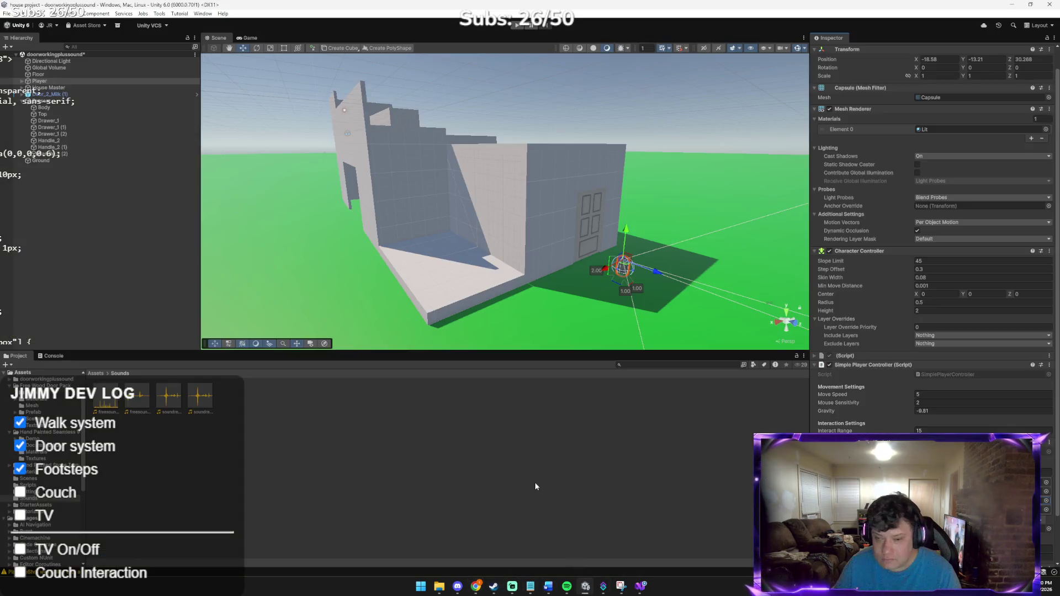
# Step: Create a new folder named 'door sounds' in Assets
pyautogui.rightClick(527, 479)
pyautogui.click(94, 375)
pyautogui.rightClick(338, 454)
pyautogui.moveTo(361, 220)
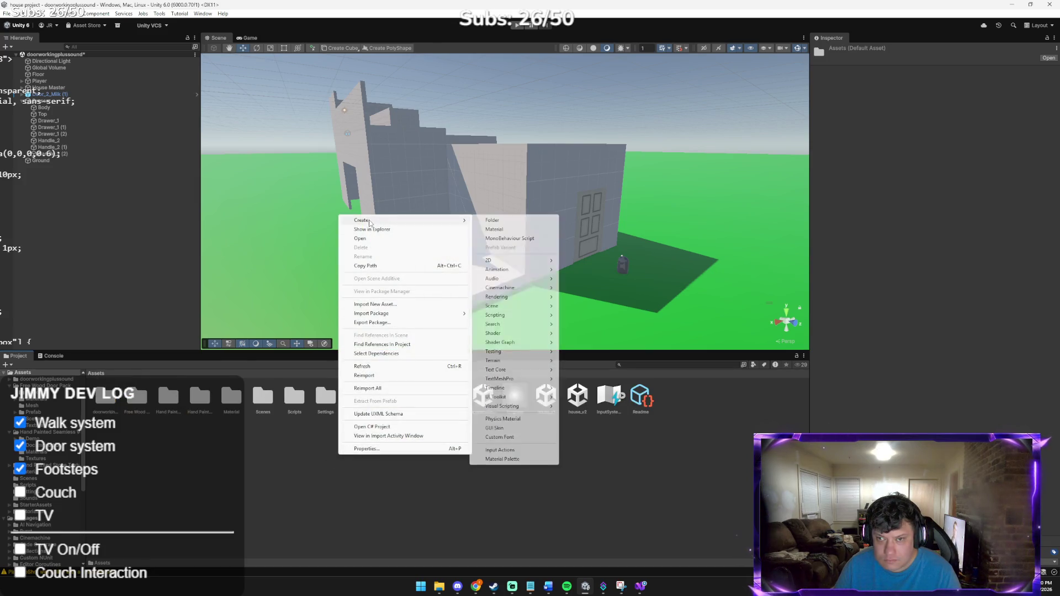
pyautogui.click(493, 222)
pyautogui.write('door sounds')
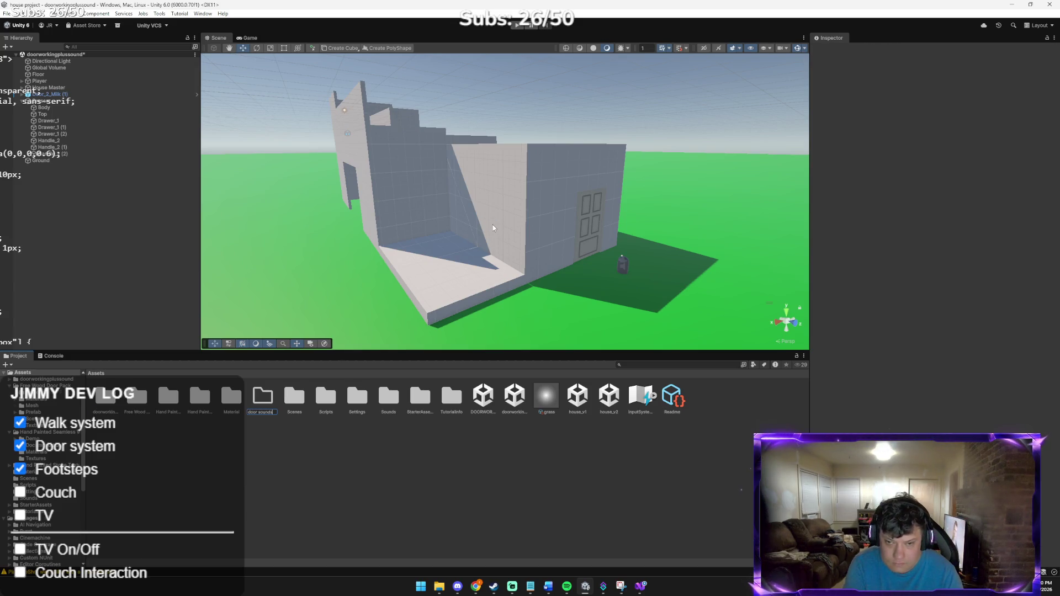
pyautogui.press('Return')
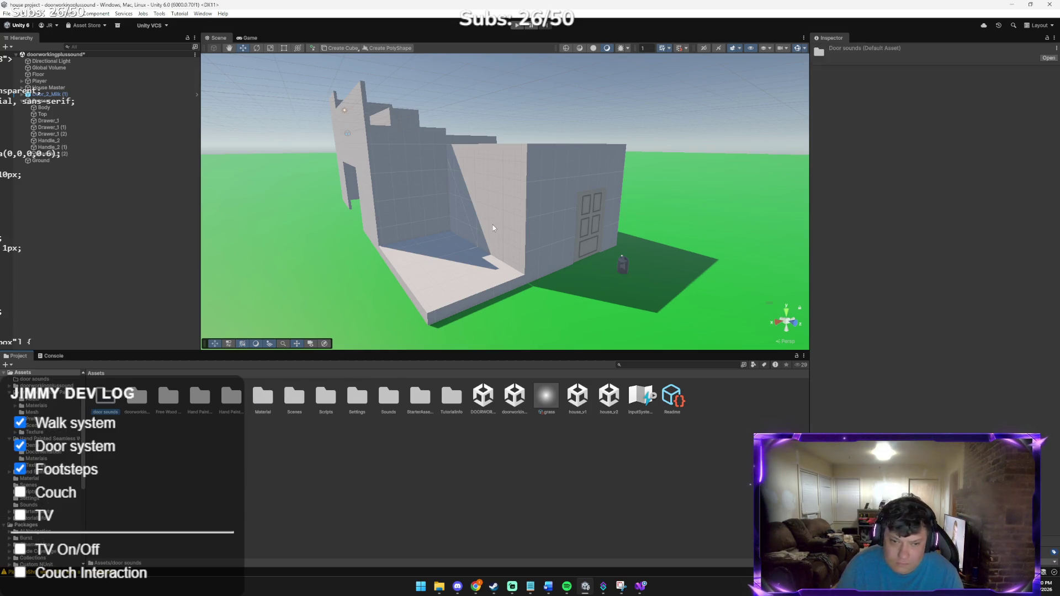
# Step: Open the Sounds folder, reimport the selected footstep clips, and select the clips again
pyautogui.click(350, 404)
pyautogui.click(385, 398)
pyautogui.doubleClick(384, 398)
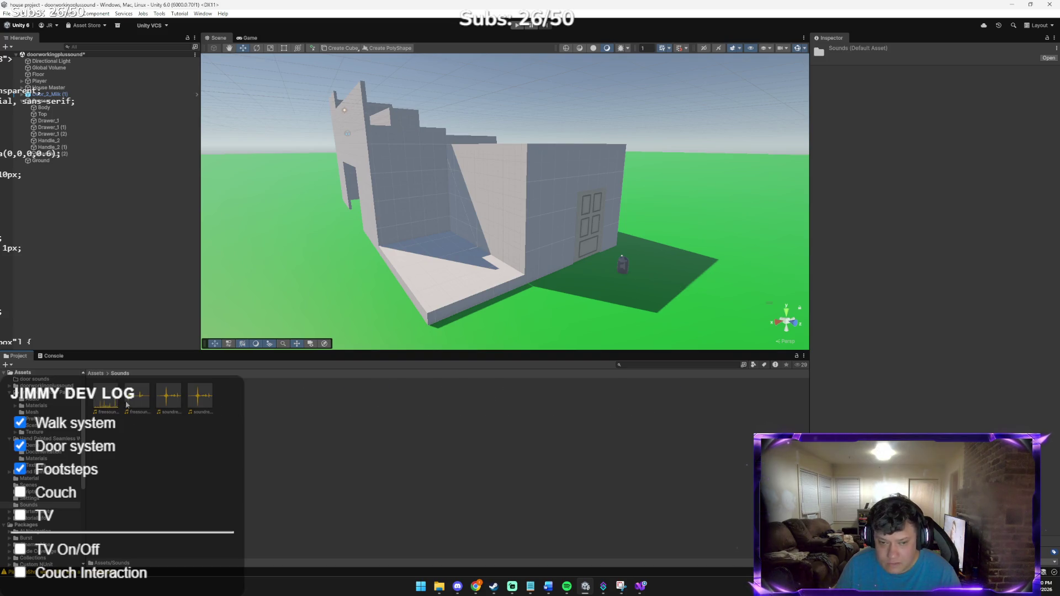
pyautogui.click(102, 403)
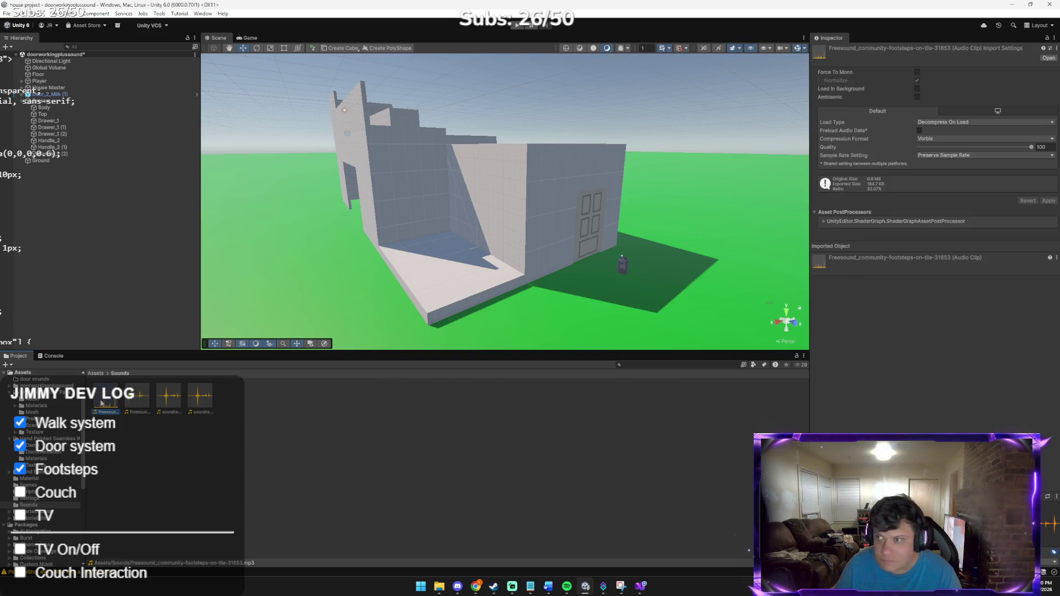
pyautogui.click(145, 402)
pyautogui.keyDown('ctrl'); pyautogui.click(99, 397); pyautogui.keyUp('ctrl')
pyautogui.rightClick(100, 396)
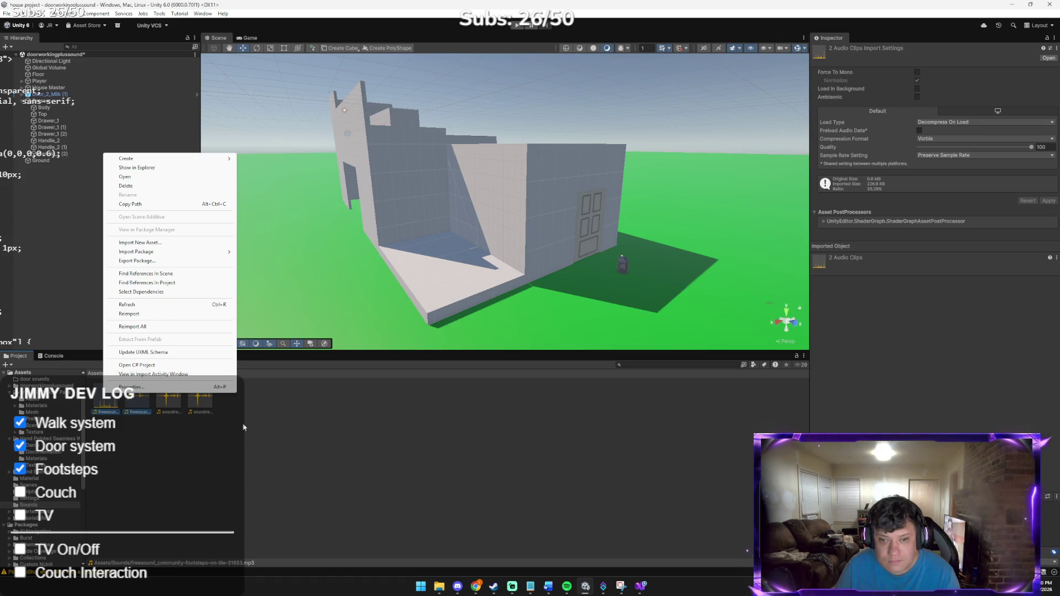
pyautogui.click(130, 314)
pyautogui.click(136, 400)
pyautogui.keyDown('ctrl'); pyautogui.click(103, 404); pyautogui.keyUp('ctrl')
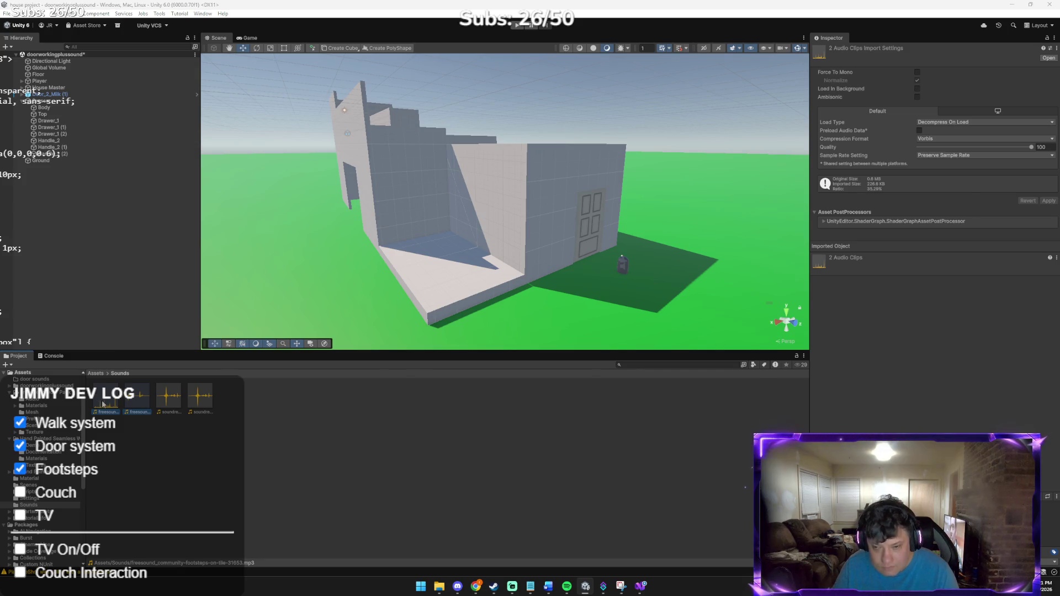
# Step: Ask Claude 'theres no way to cut them?' and return to Unity
pyautogui.hotkey('alt', 'Tab')
pyautogui.write('theres no way to cut them?')
pyautogui.press('Return')
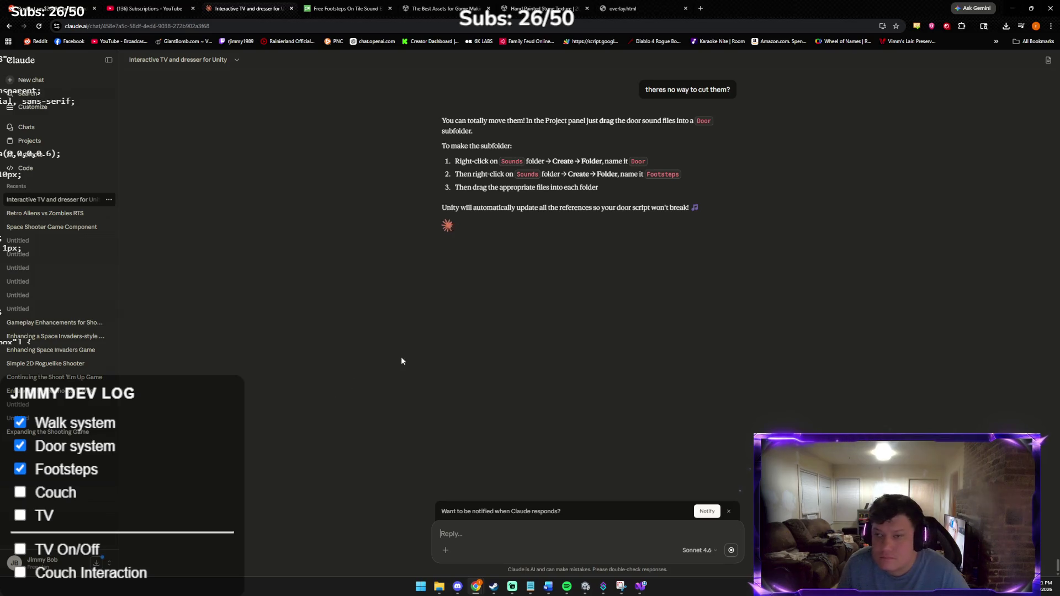
pyautogui.hotkey('alt', 'Tab')
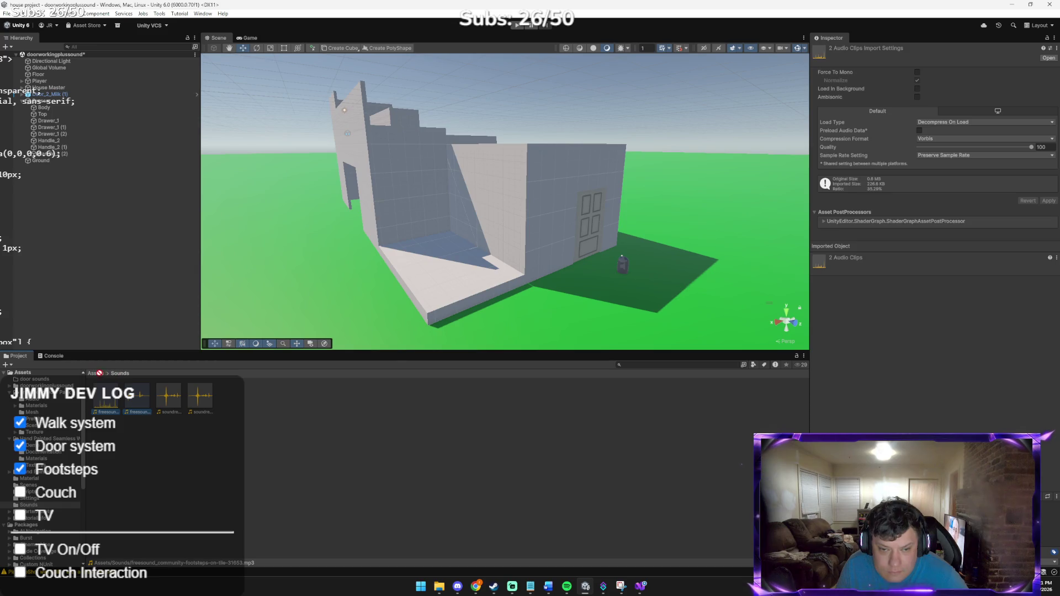
# Step: Delete the two soundreality door clips from Sounds, keeping the footstep clips
pyautogui.press('Delete')
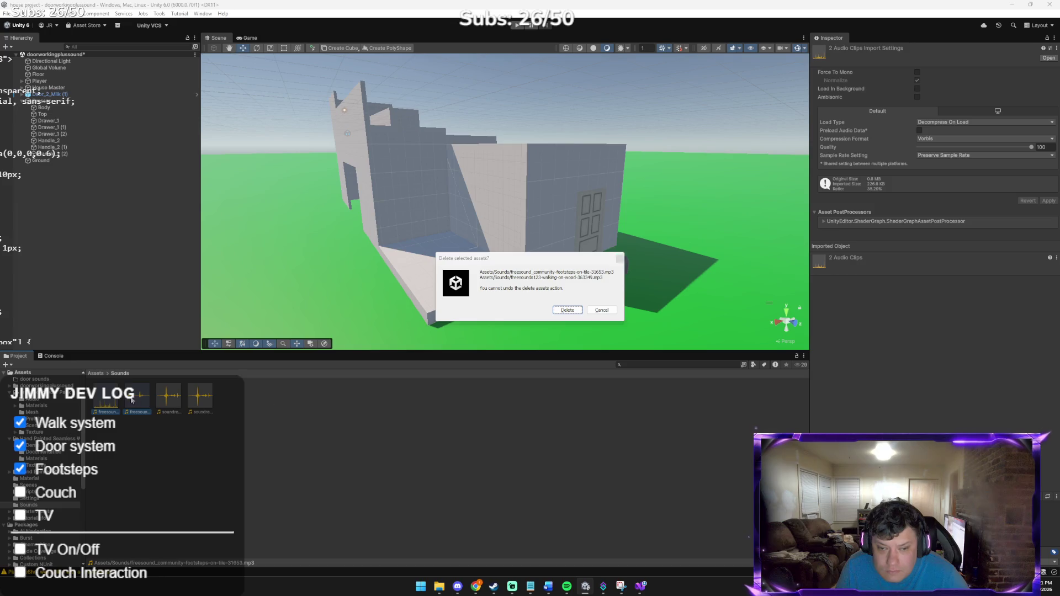
pyautogui.press('Return')
pyautogui.click(168, 398)
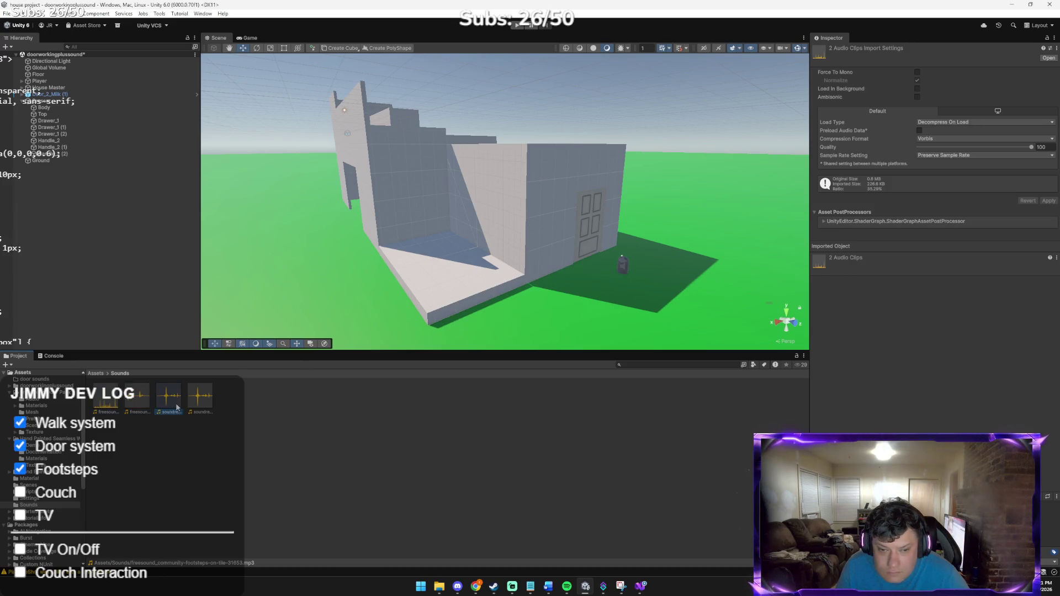
pyautogui.keyDown('ctrl'); pyautogui.click(201, 396); pyautogui.keyUp('ctrl')
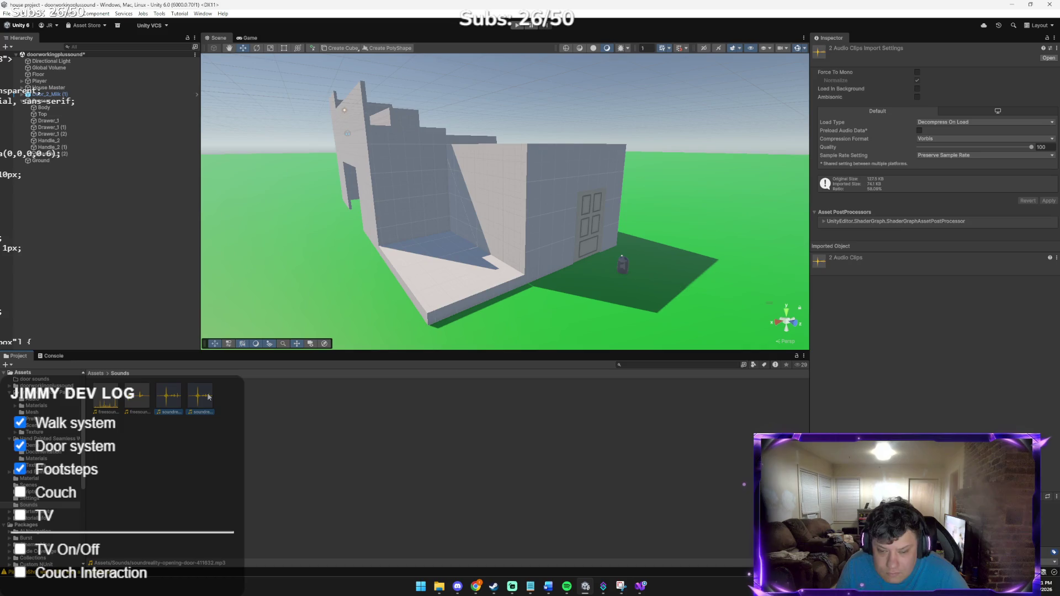
pyautogui.press('Delete')
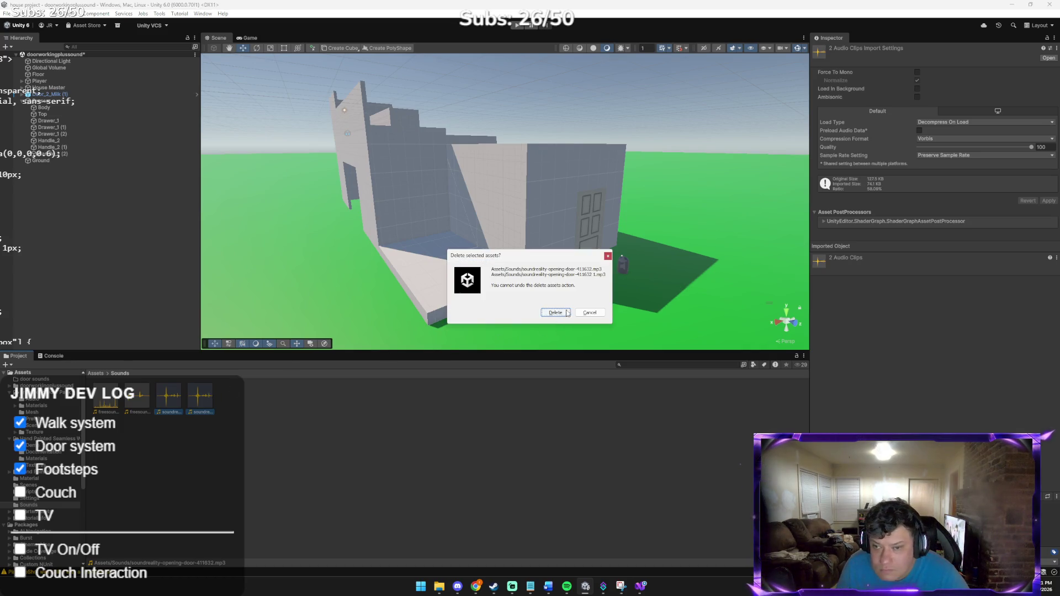
pyautogui.click(567, 314)
# Step: Import the door opening and closing MP3s from Downloads into the door sounds folder
pyautogui.click(98, 374)
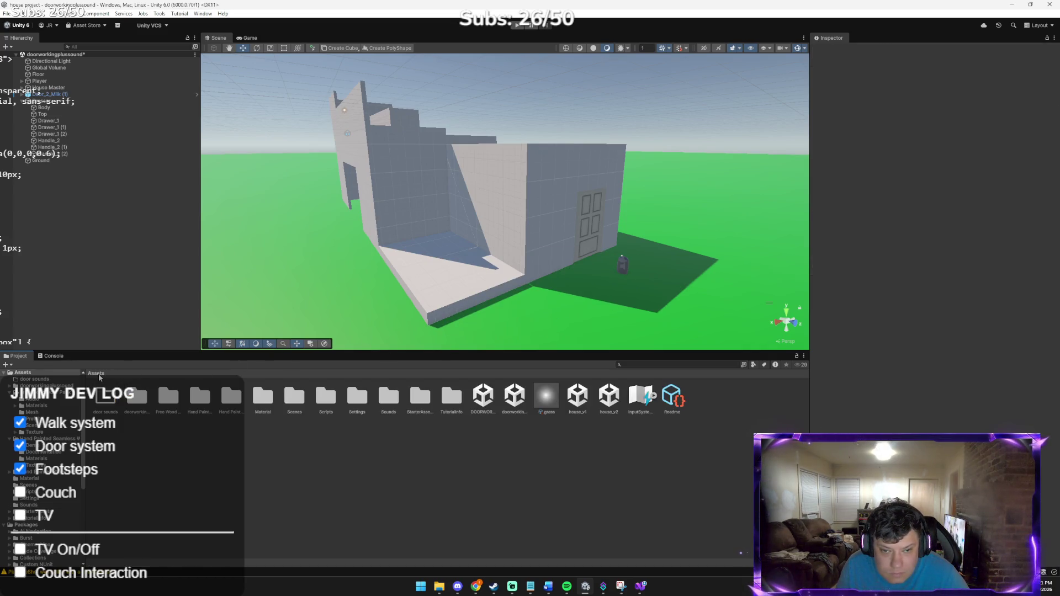
pyautogui.doubleClick(114, 399)
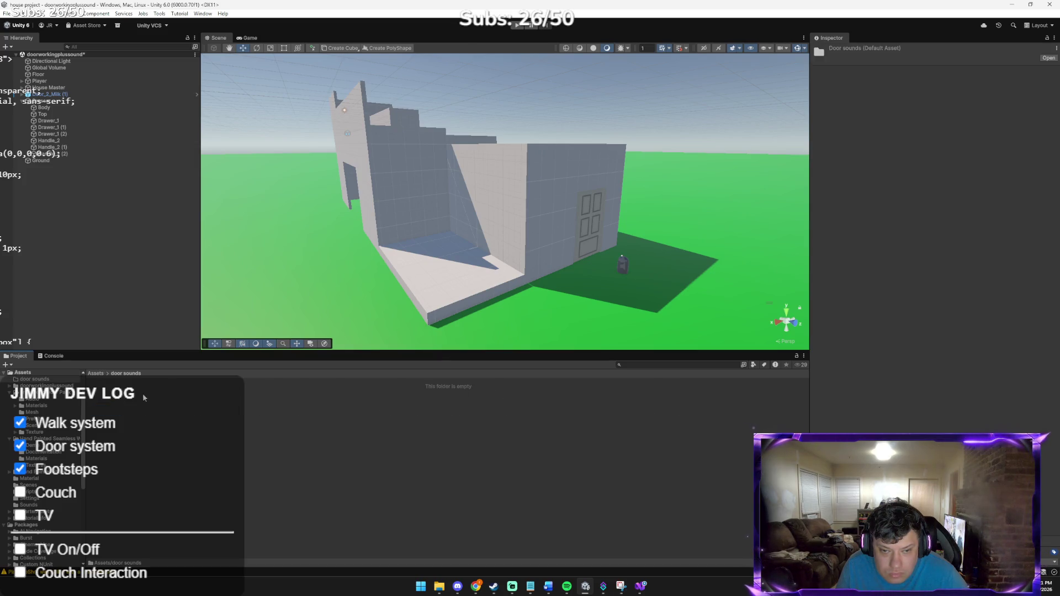
pyautogui.click(439, 587)
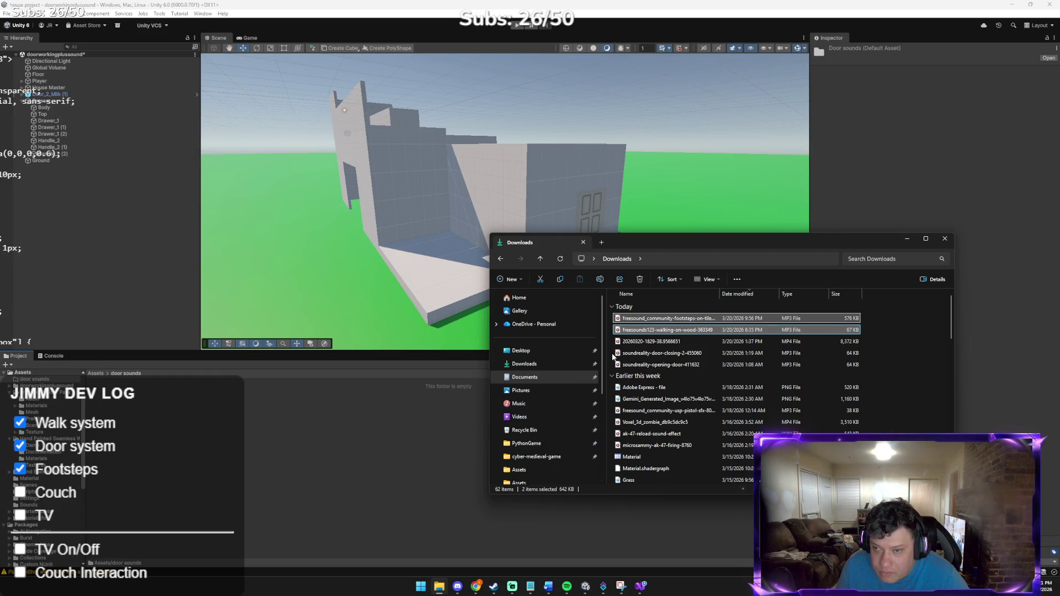
pyautogui.click(667, 365)
pyautogui.keyDown('shift'); pyautogui.click(663, 354); pyautogui.keyUp('shift')
pyautogui.moveTo(663, 354)
pyautogui.mouseDown()
pyautogui.moveTo(665, 339)
pyautogui.moveTo(308, 439)
pyautogui.moveTo(325, 431)
pyautogui.mouseUp()
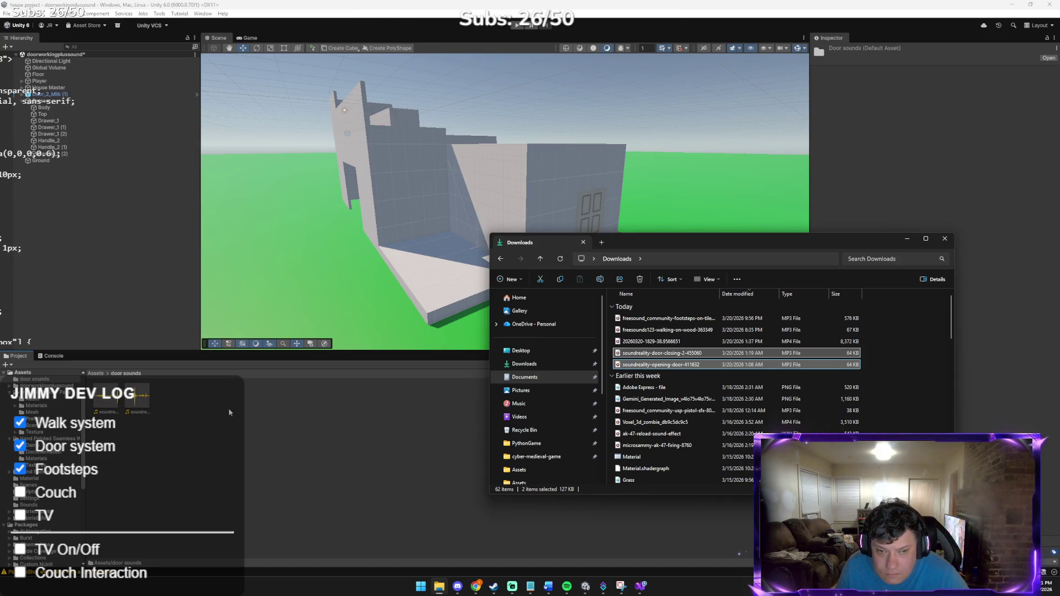
pyautogui.click(230, 412)
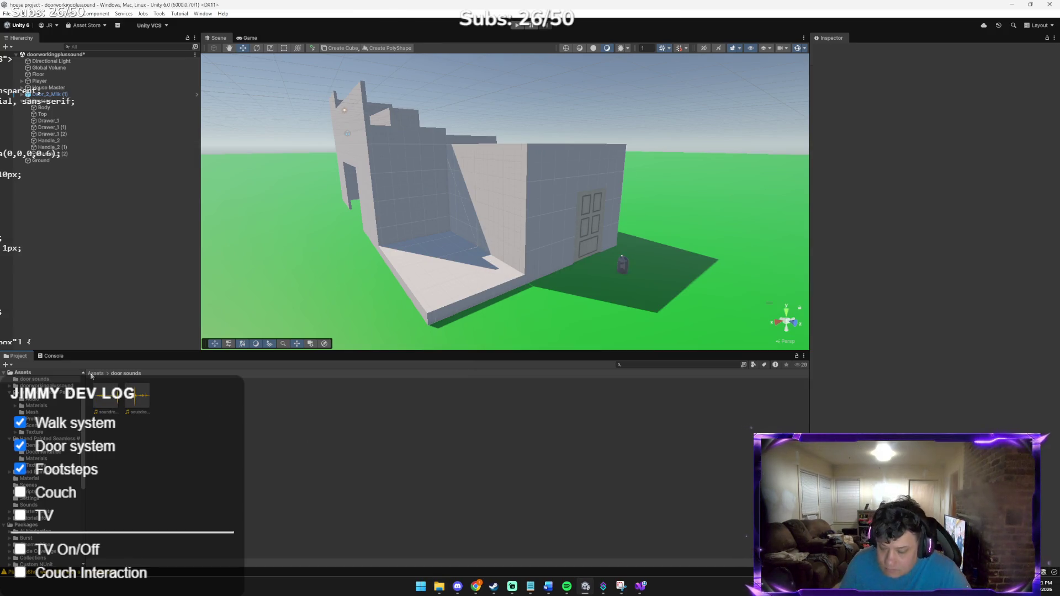
pyautogui.hotkey('alt', 'Tab')
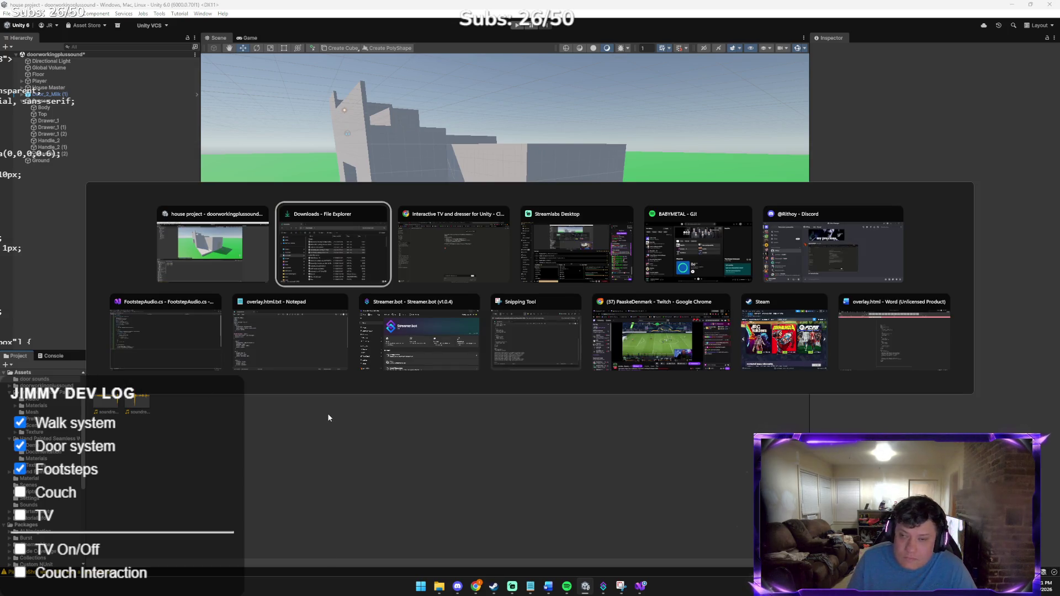
# Step: Send Claude a screenshot of the reorganized sound folders and return to Unity
pyautogui.hotkey('ctrl', 'v')
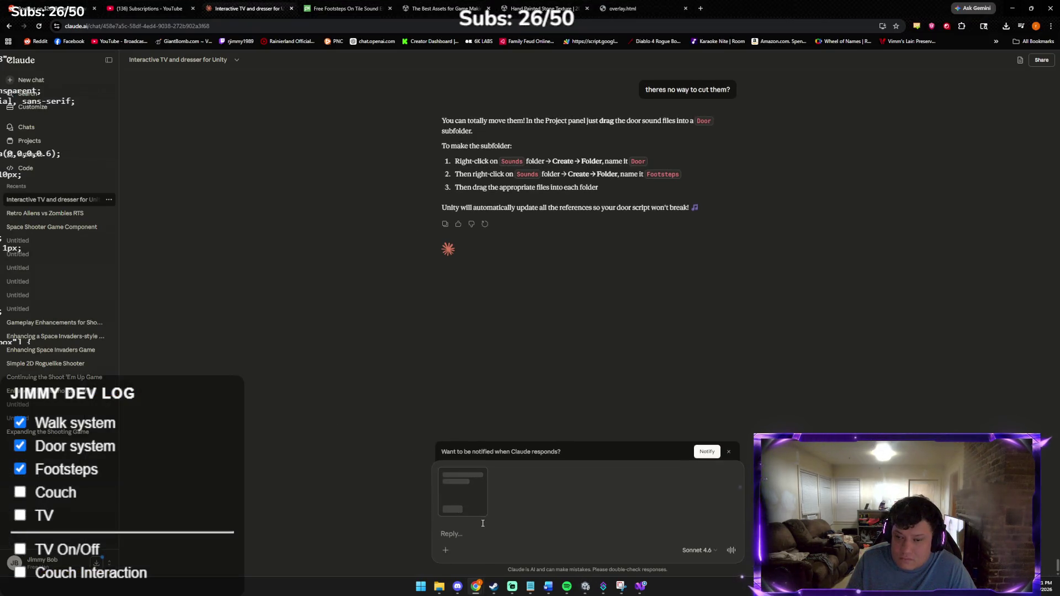
pyautogui.press('Return')
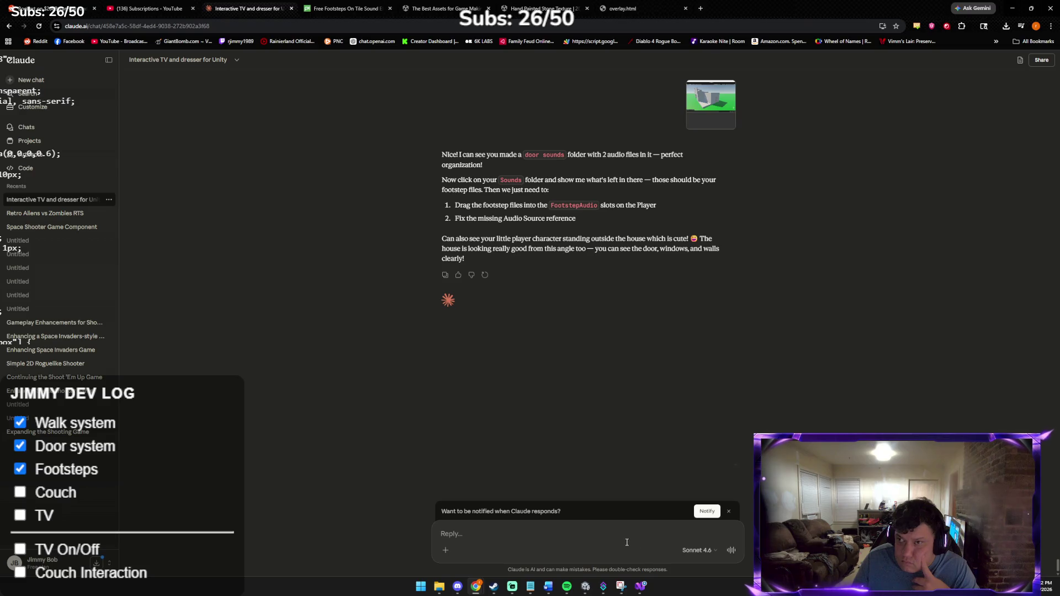
pyautogui.click(585, 586)
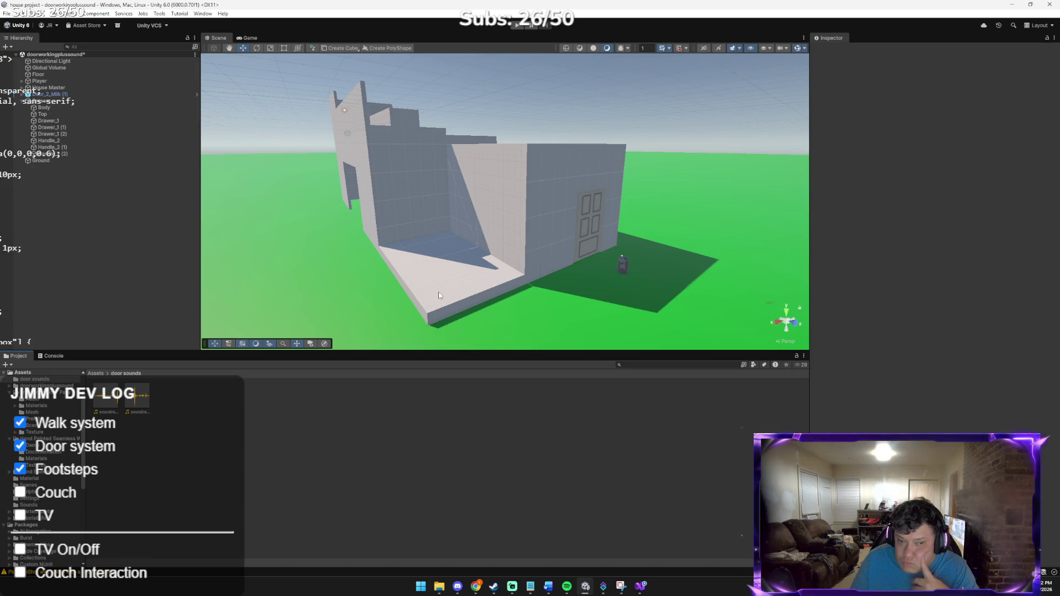
# Step: Open Assets > Sounds, select the Player, and scroll its Inspector down to Footstep Audio
pyautogui.click(100, 373)
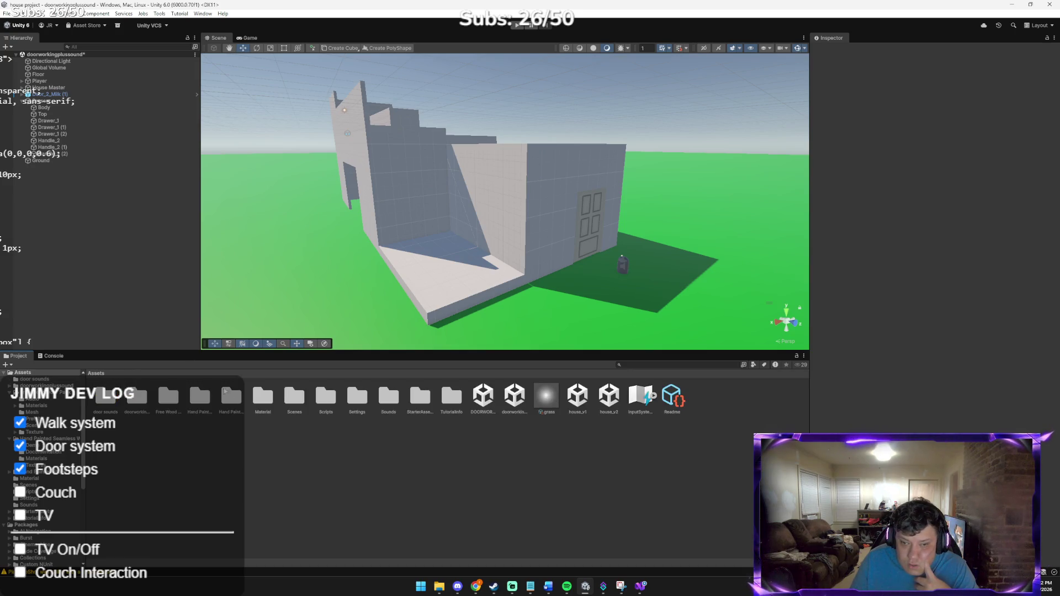
pyautogui.doubleClick(388, 397)
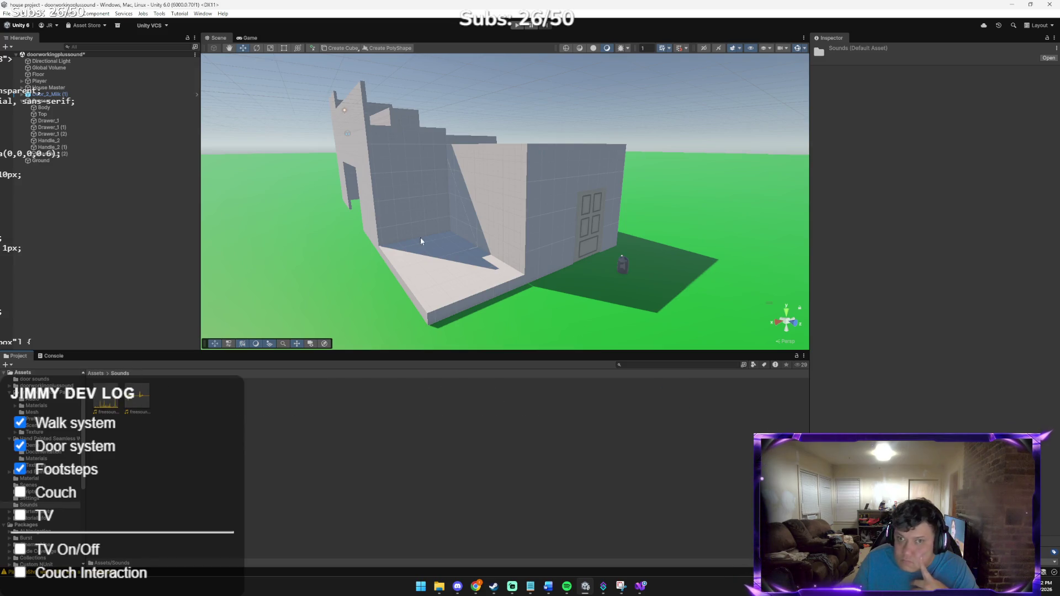
pyautogui.click(623, 264)
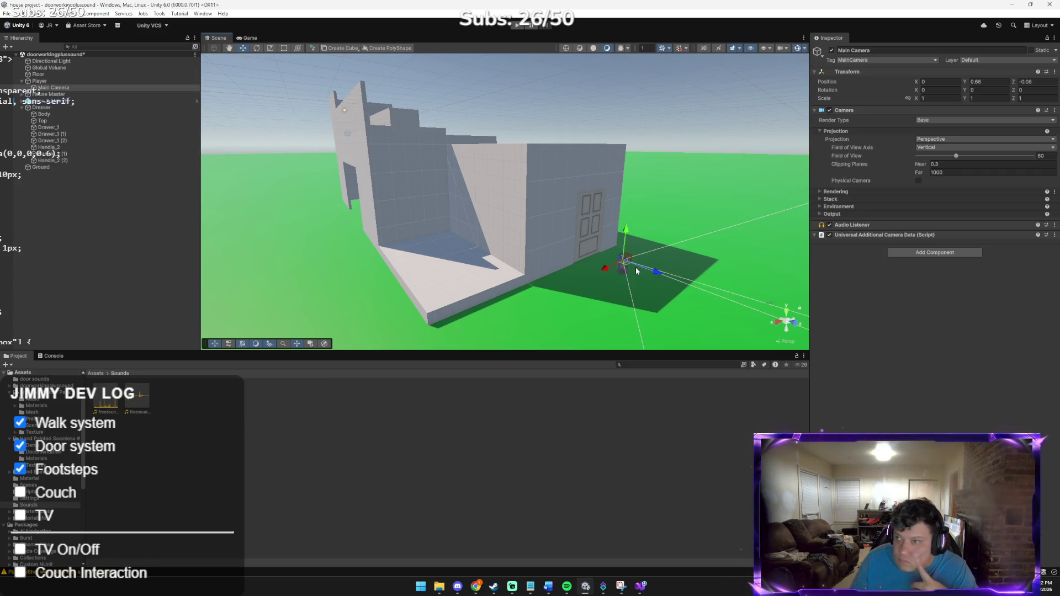
pyautogui.click(853, 227)
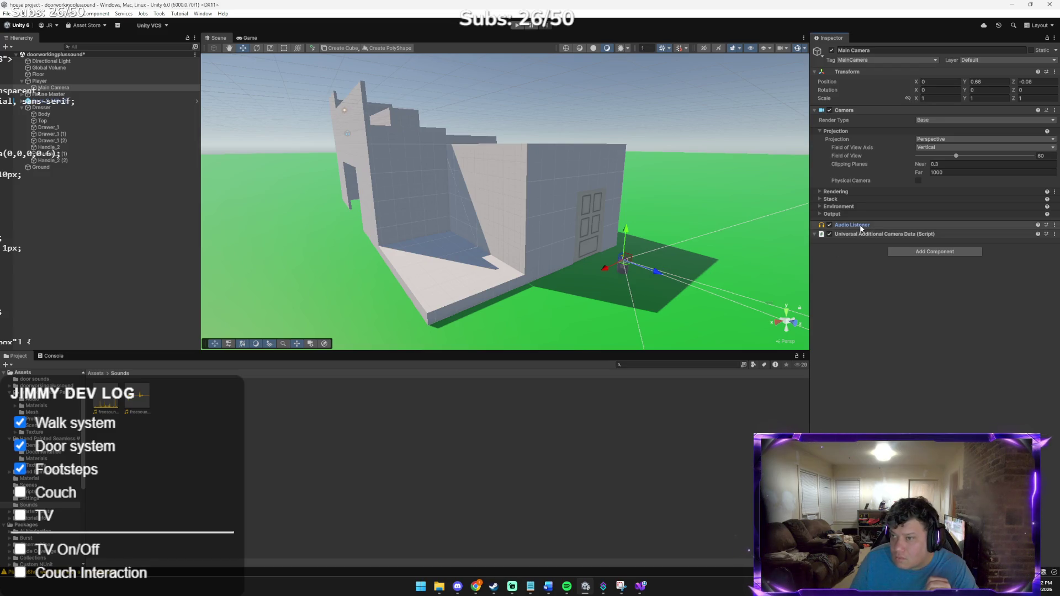
pyautogui.click(616, 262)
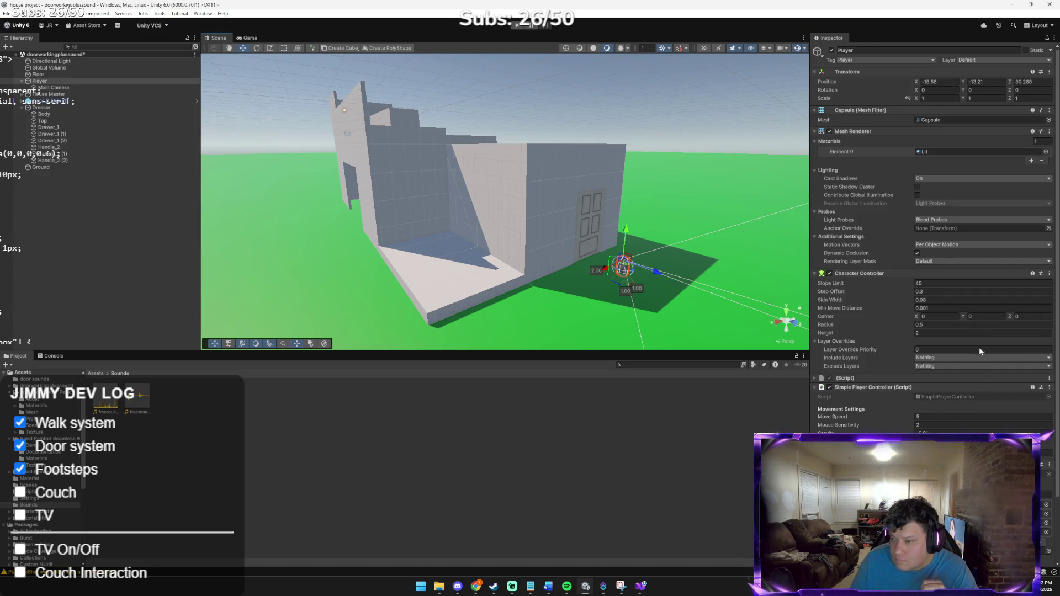
pyautogui.scroll(-2, 980, 373)
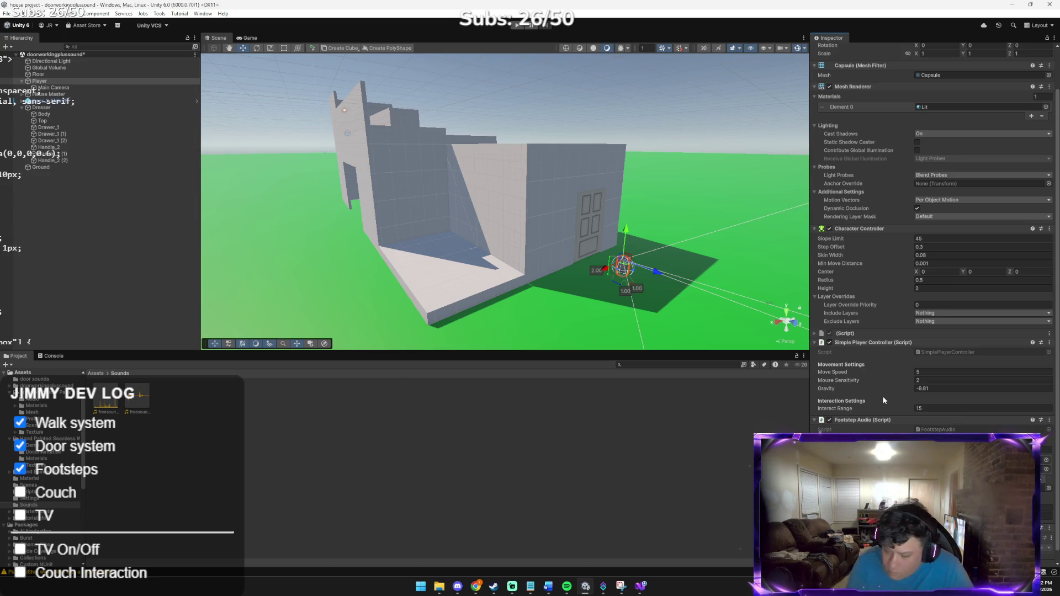
pyautogui.scroll(-1, 902, 382)
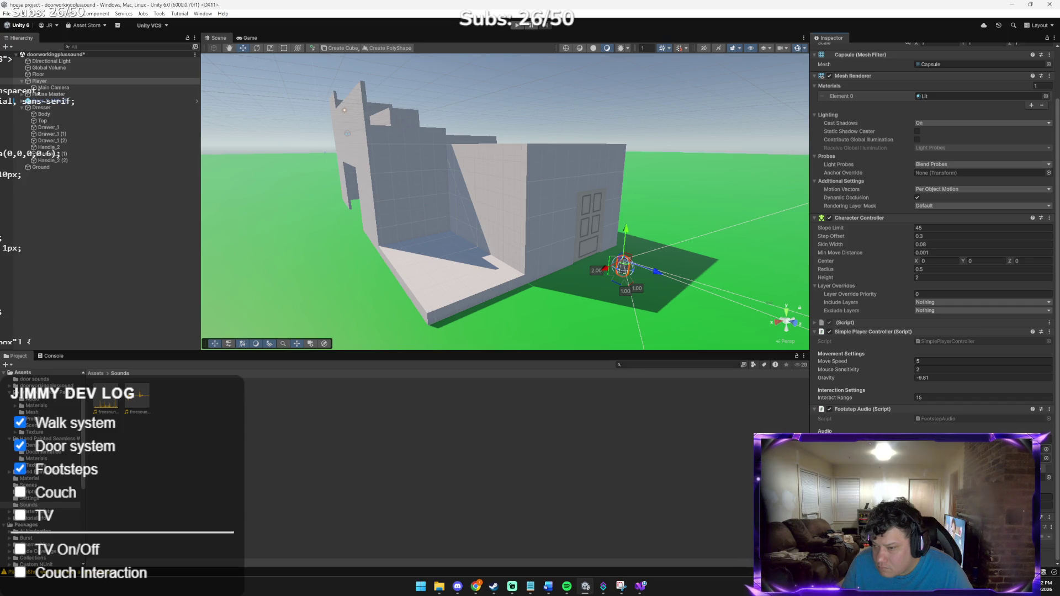
pyautogui.hotkey('alt', 'Tab')
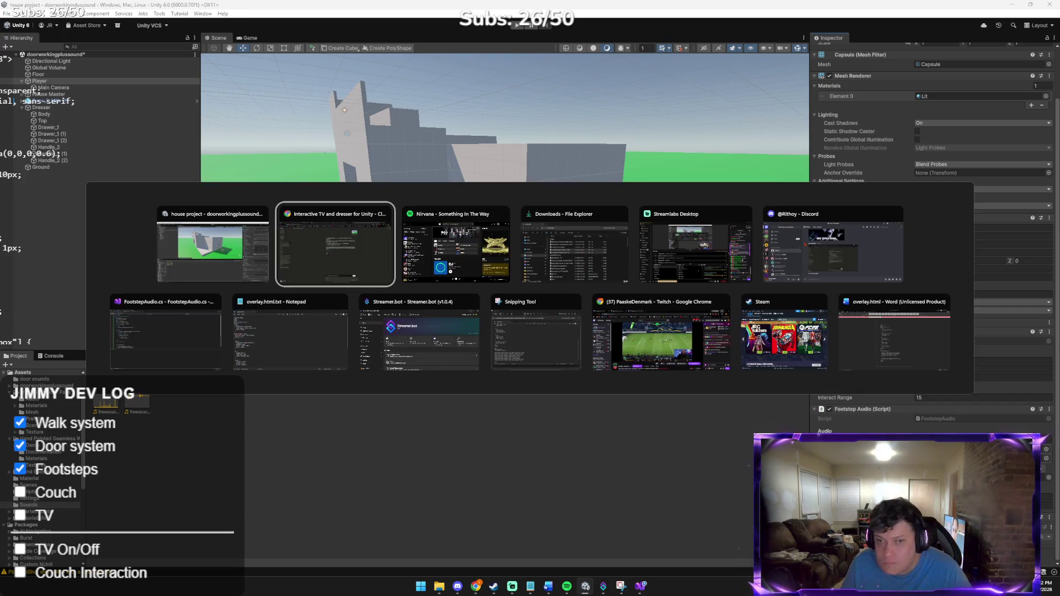
# Step: Ask Claude 'so i make 2 audio sources for them' with a screenshot attached
pyautogui.hotkey('ctrl', 'v')
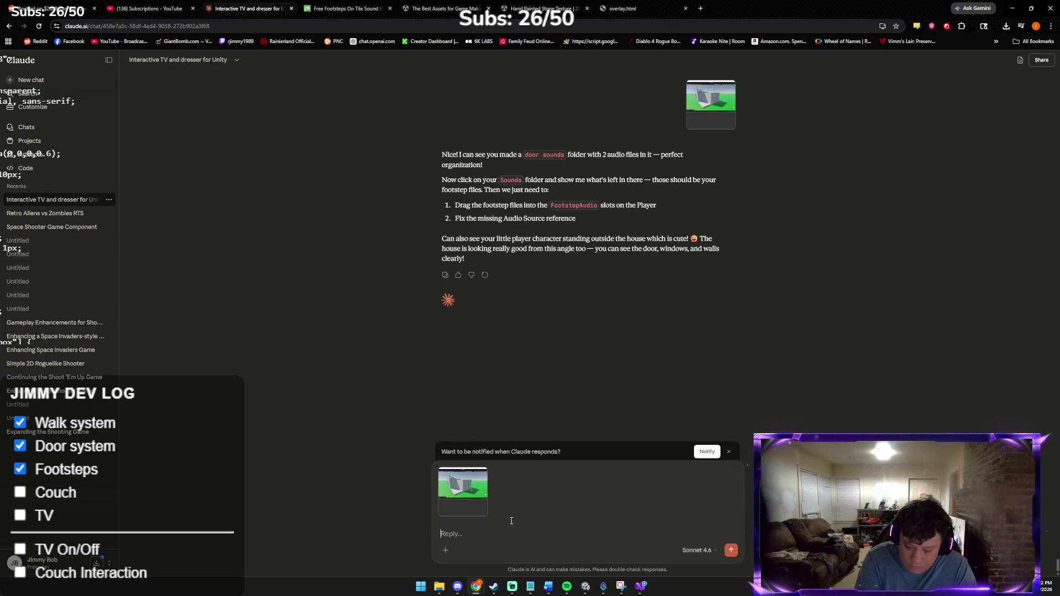
pyautogui.press('BackSpace')
pyautogui.write('ma')
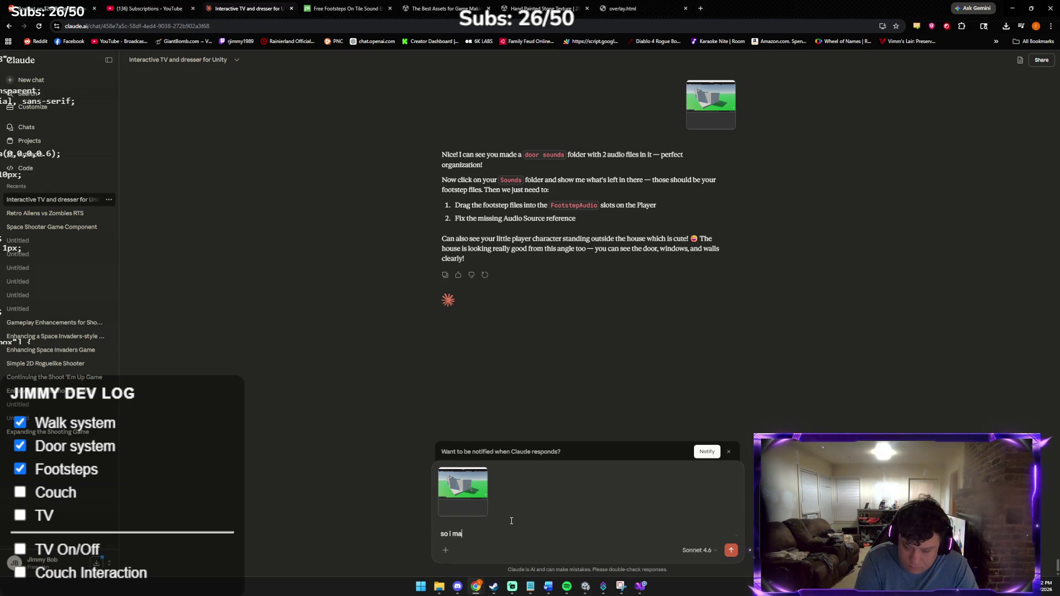
pyautogui.write('ke 2 audio so')
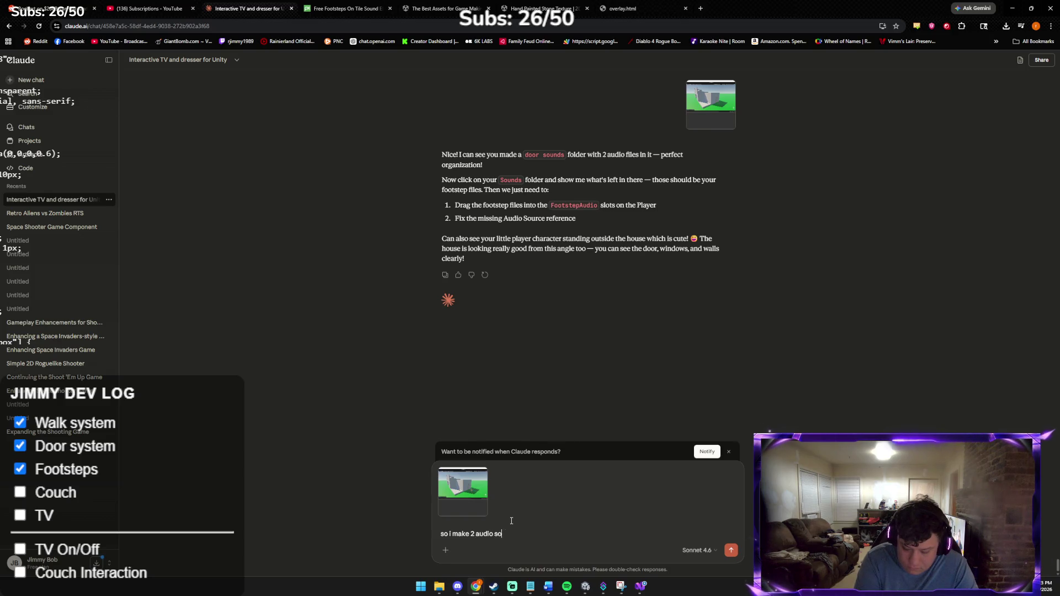
pyautogui.write('urces for them')
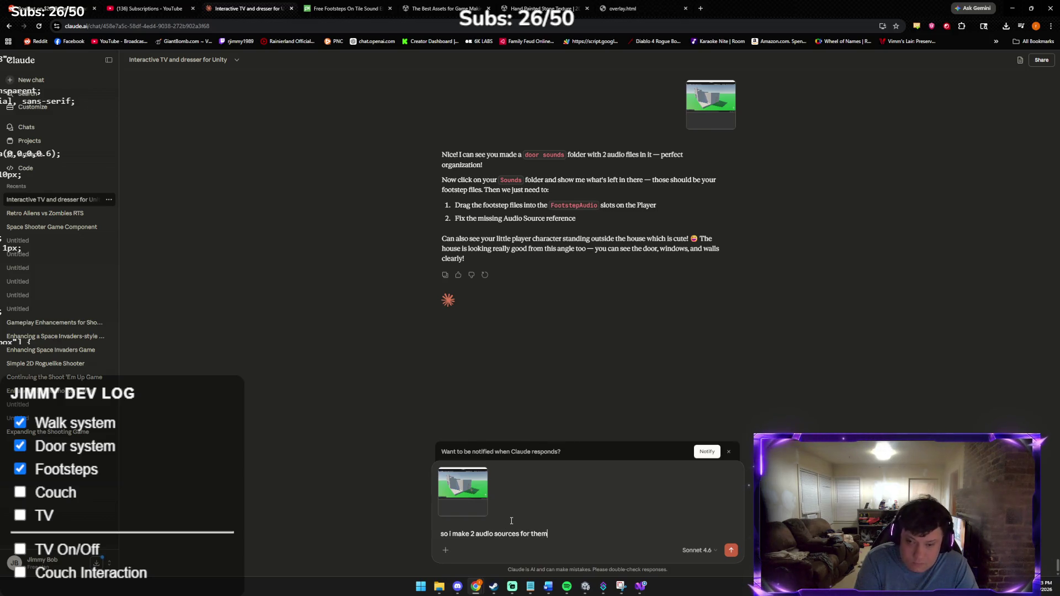
pyautogui.press('Return')
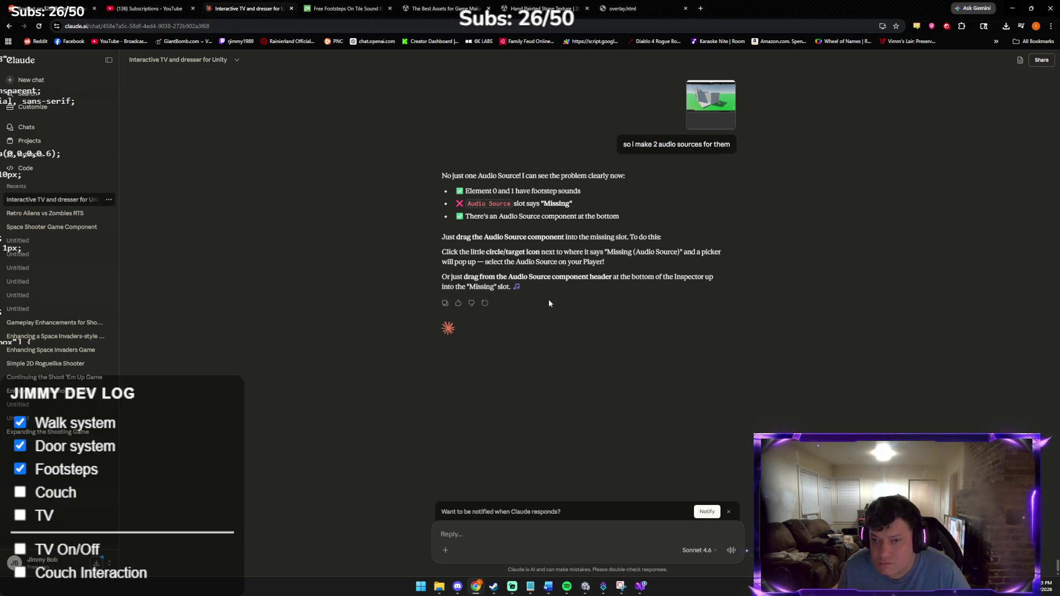
pyautogui.click(586, 587)
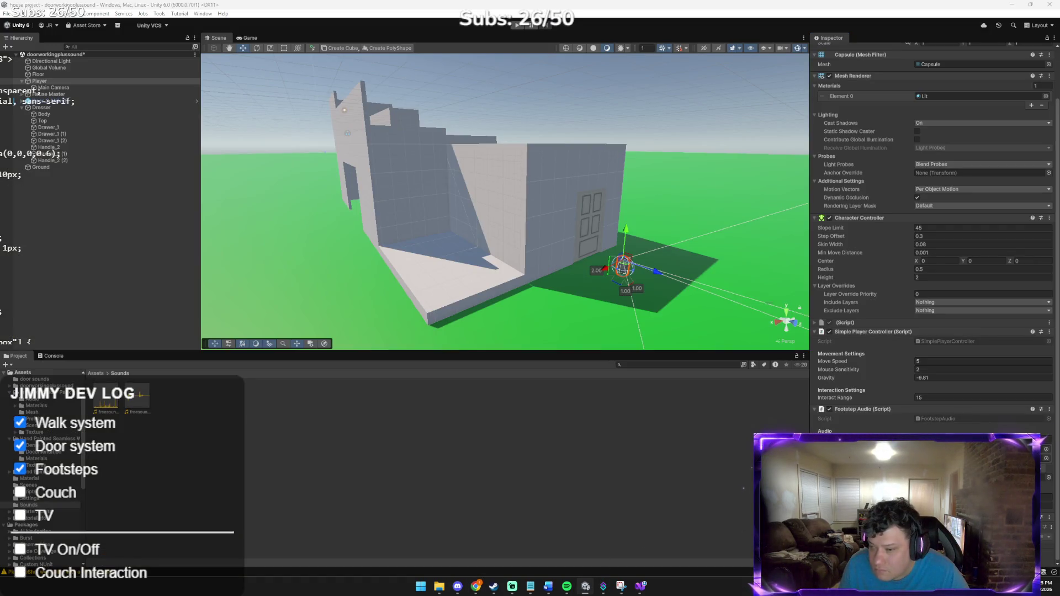
# Step: Link the Player's Audio Source into Footstep Audio's Audio Source slot and paste a screenshot into Claude
pyautogui.scroll(-1, 933, 238)
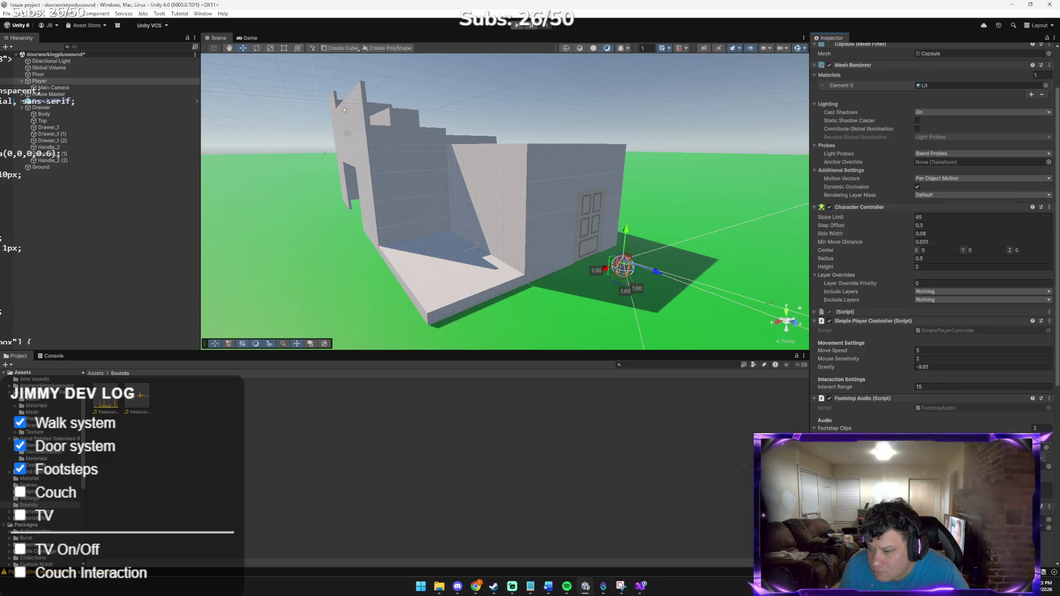
pyautogui.scroll(-3, 933, 237)
pyautogui.scroll(-5, 1043, 533)
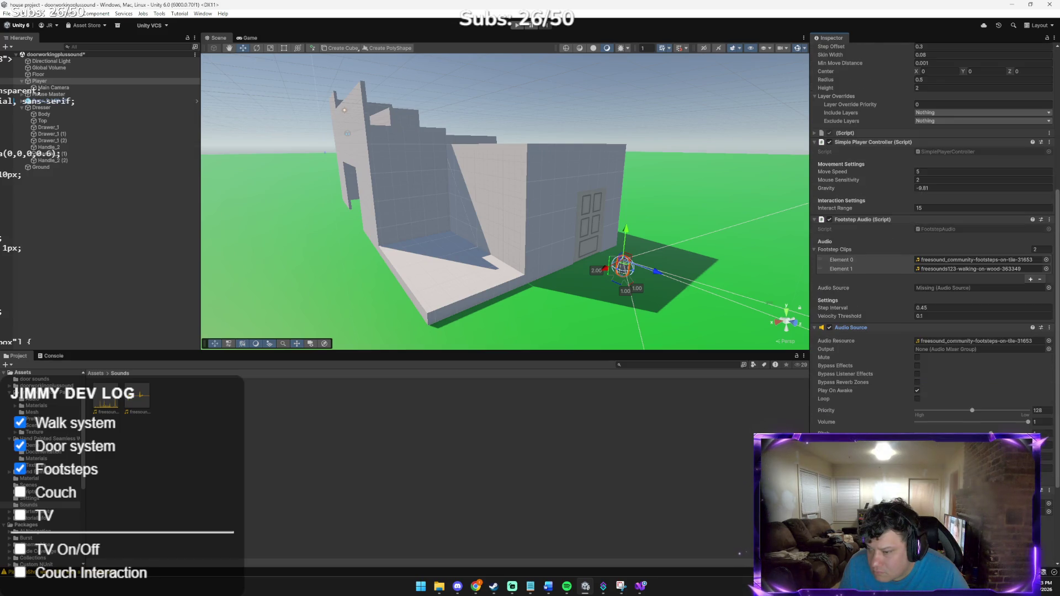
pyautogui.rightClick(1052, 504)
pyautogui.scroll(2, 982, 433)
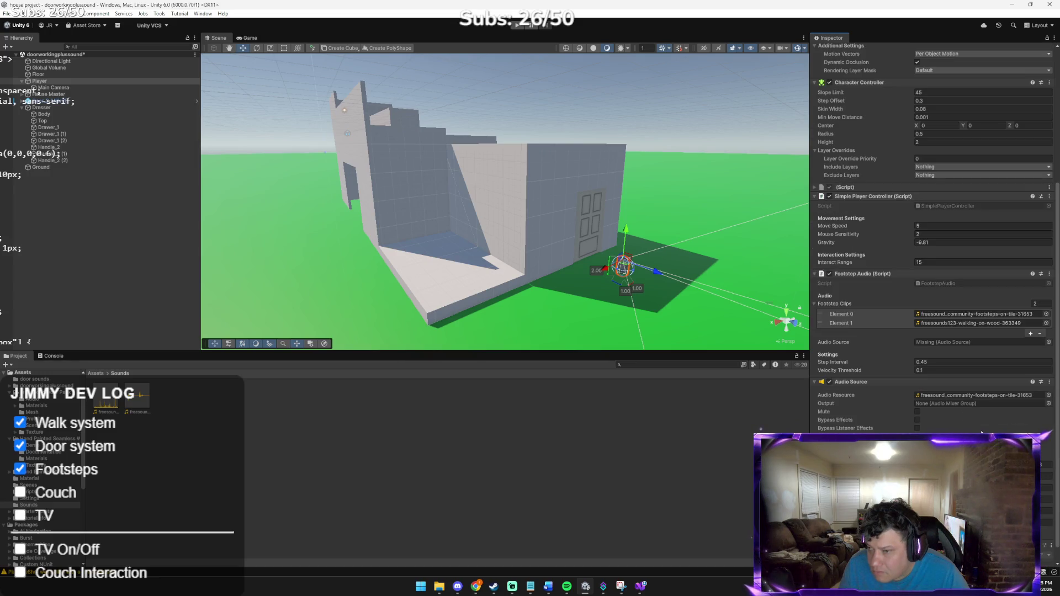
pyautogui.scroll(1, 961, 426)
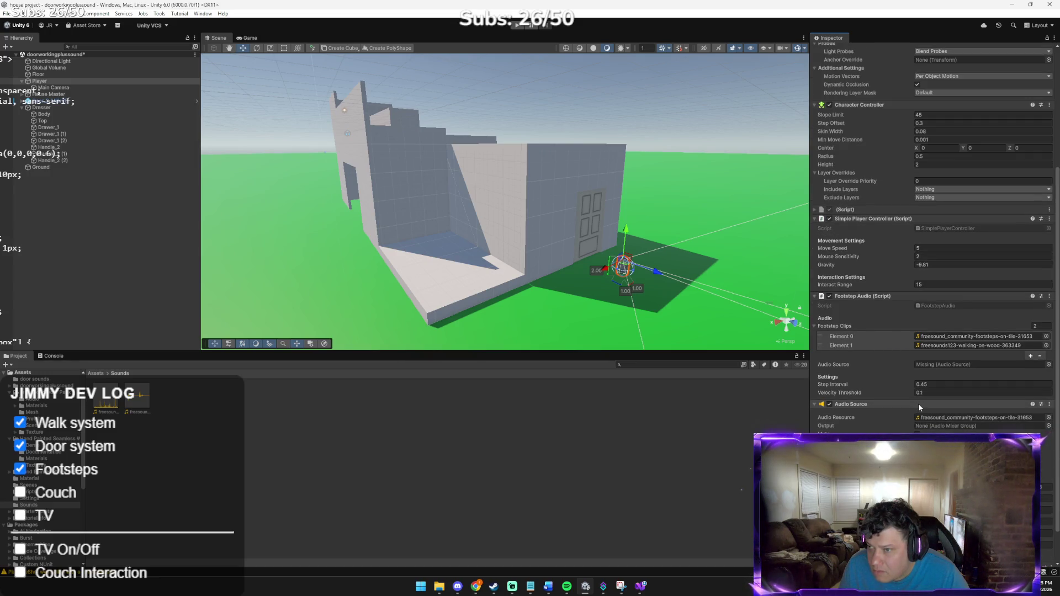
pyautogui.moveTo(919, 406); pyautogui.dragTo(950, 365)
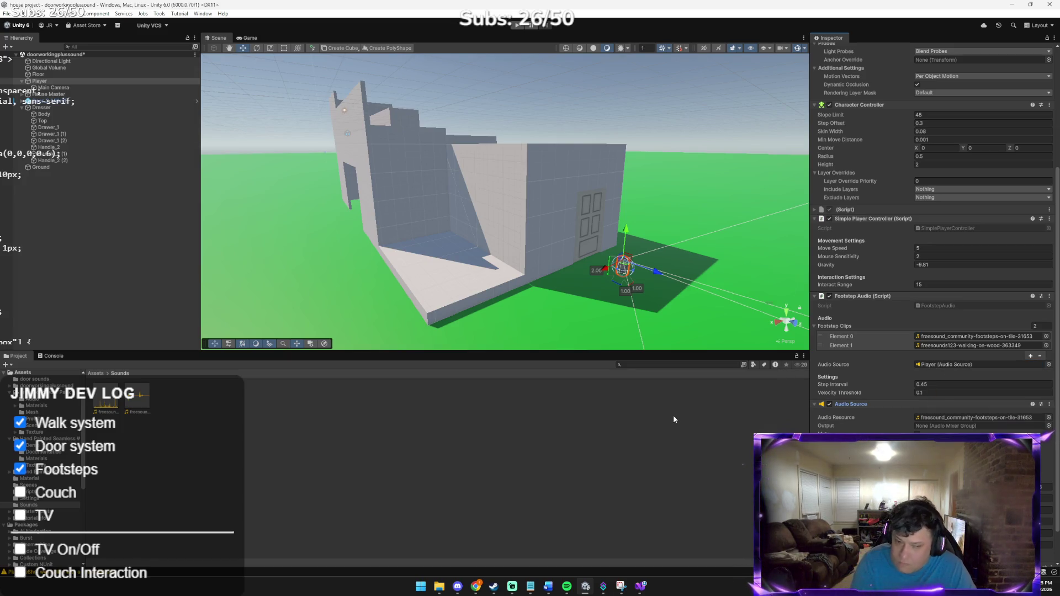
pyautogui.hotkey('alt', 'Tab')
pyautogui.hotkey('ctrl', 'v')
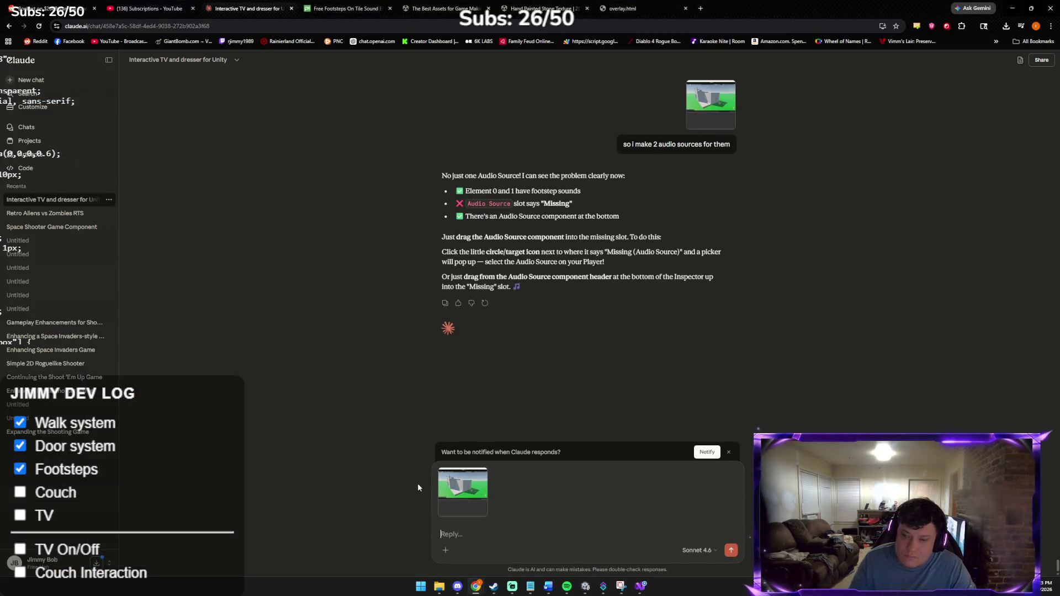
# Step: Send the footstep setup screenshot to Claude and go back to Unity
pyautogui.press('Return')
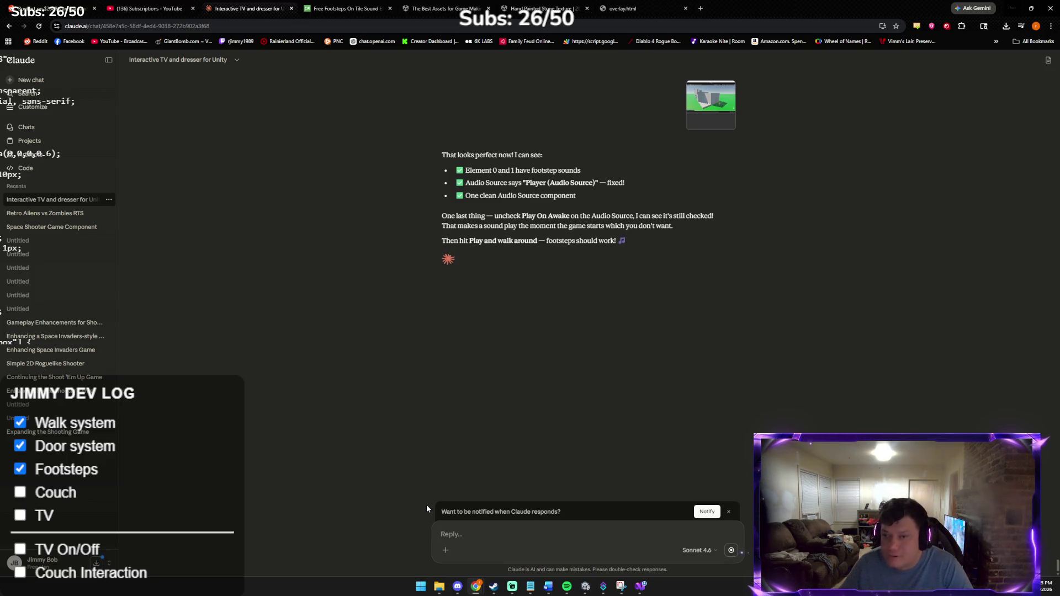
pyautogui.hotkey('alt', 'Tab')
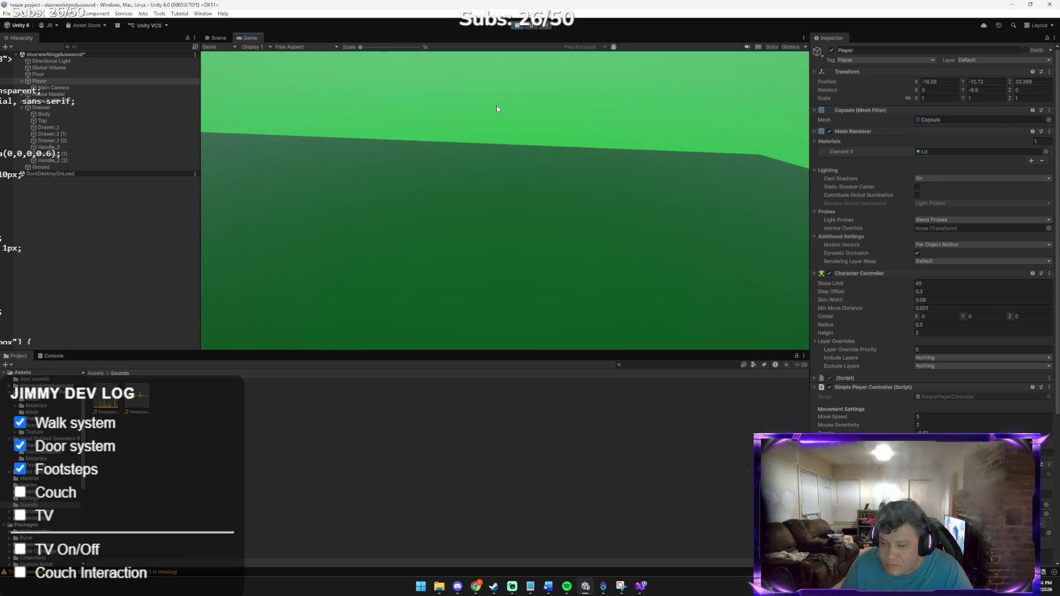
# Step: Playtest by walking the player through the door to the dresser and back
pyautogui.moveTo(785, 44)
pyautogui.press('w')
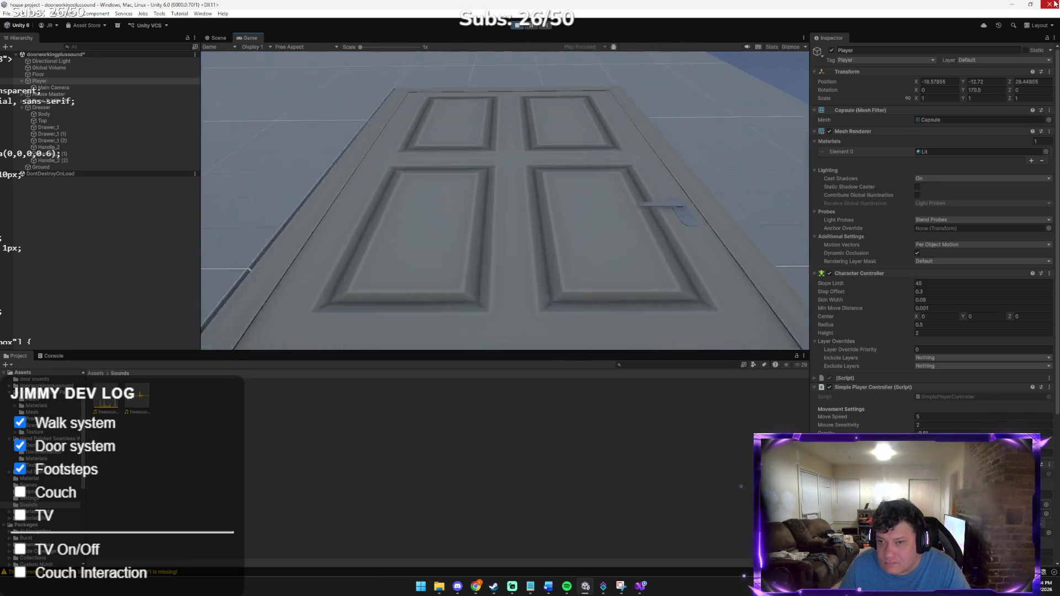
pyautogui.press('w')
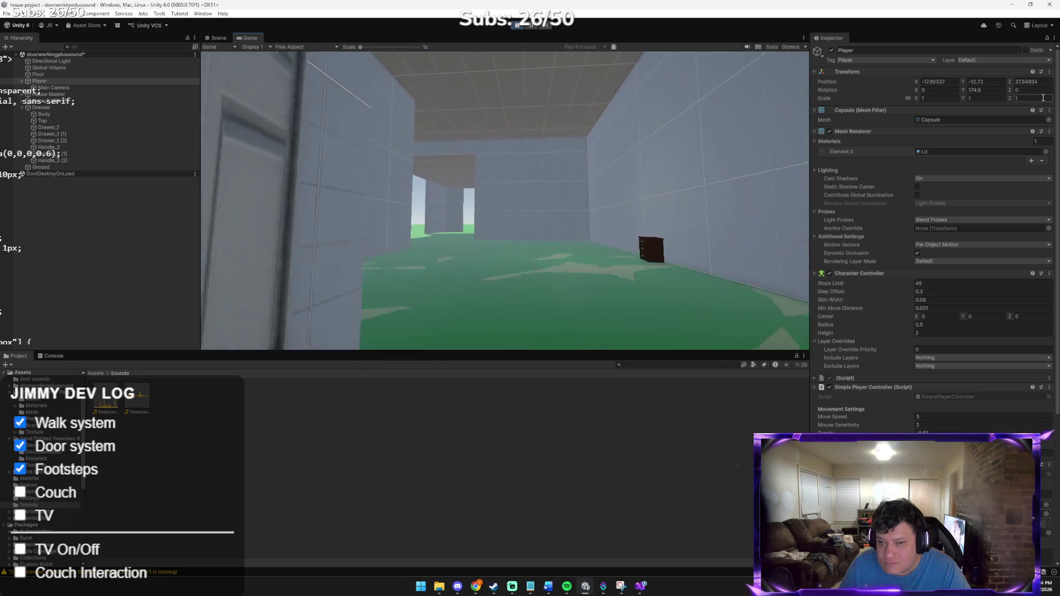
pyautogui.press('w')
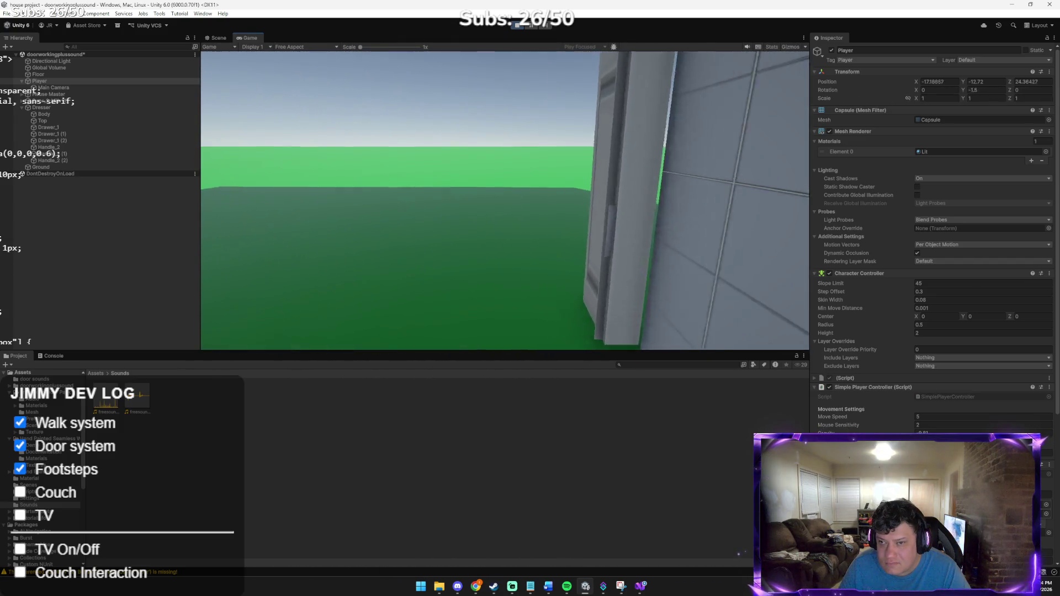
pyautogui.press('w')
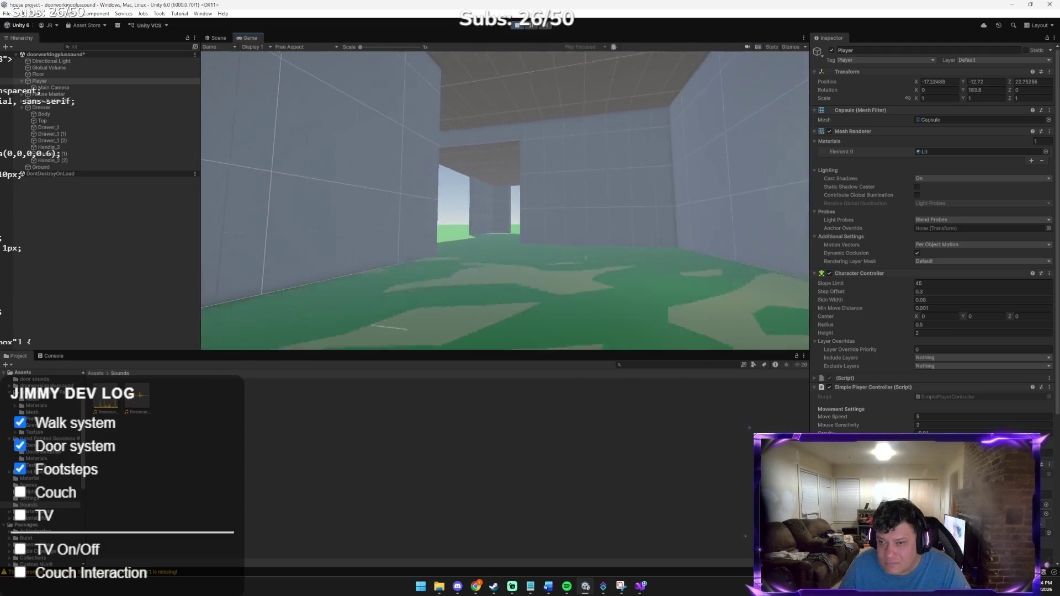
pyautogui.press('w')
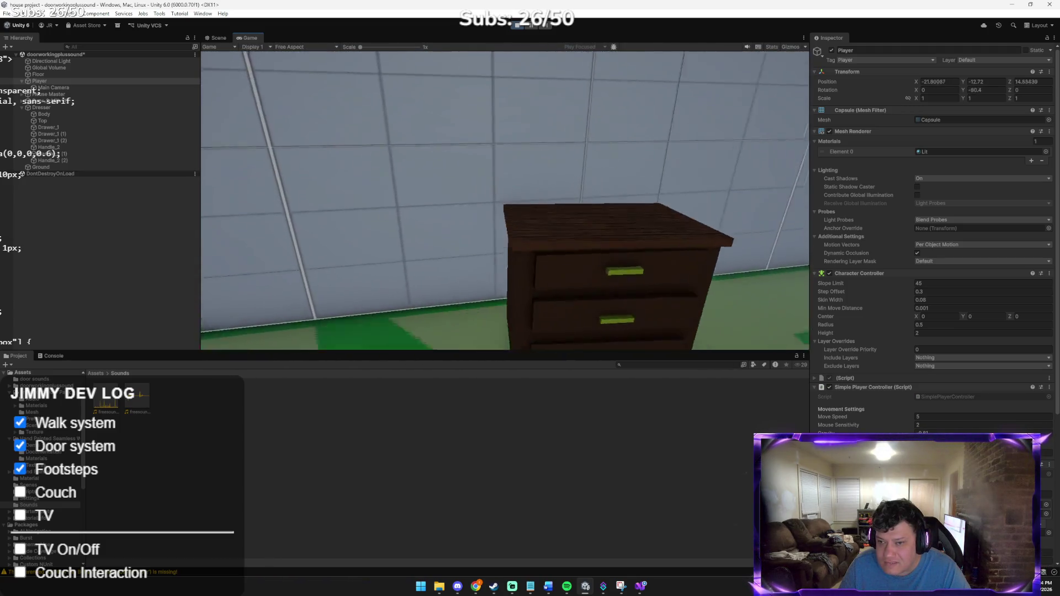
pyautogui.press('w')
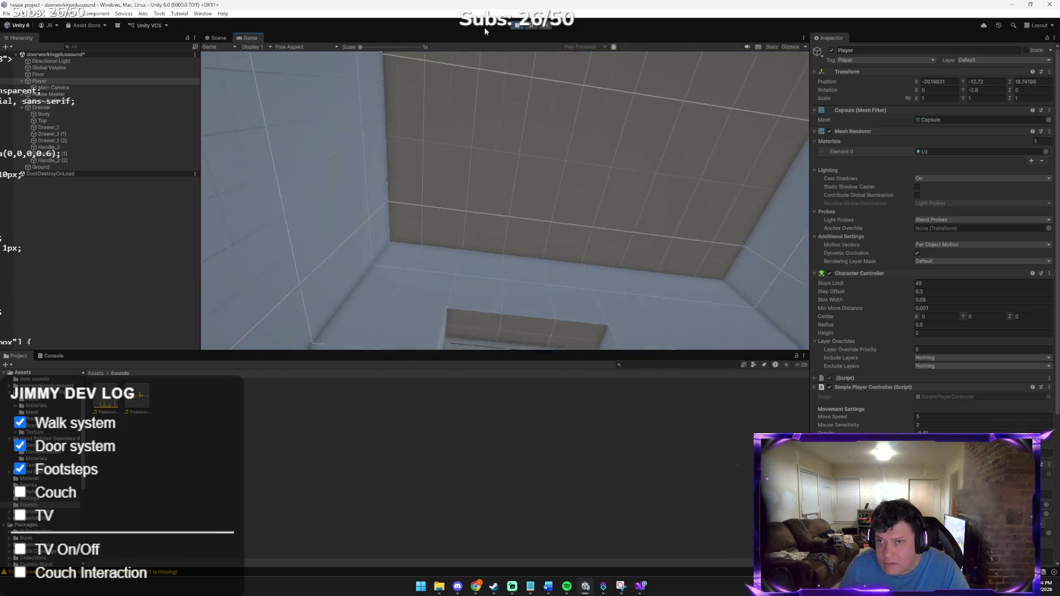
# Step: Tell Claude the footsteps aren't working: 'there not playing with press of the w'
pyautogui.moveTo(518, 28)
pyautogui.hotkey('alt', 'Tab')
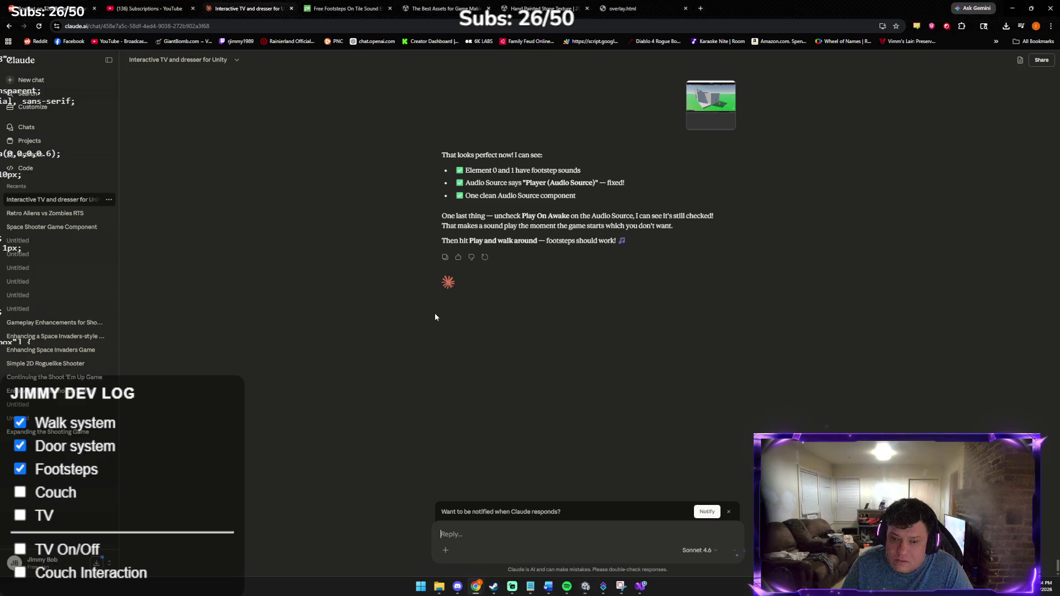
pyautogui.write('there not')
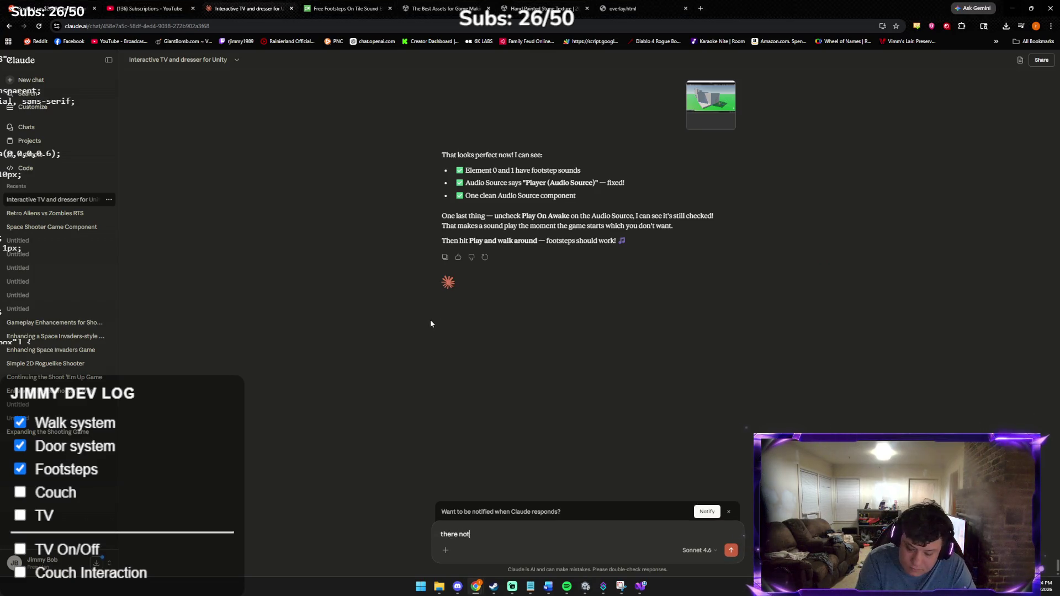
pyautogui.write(' playing with p')
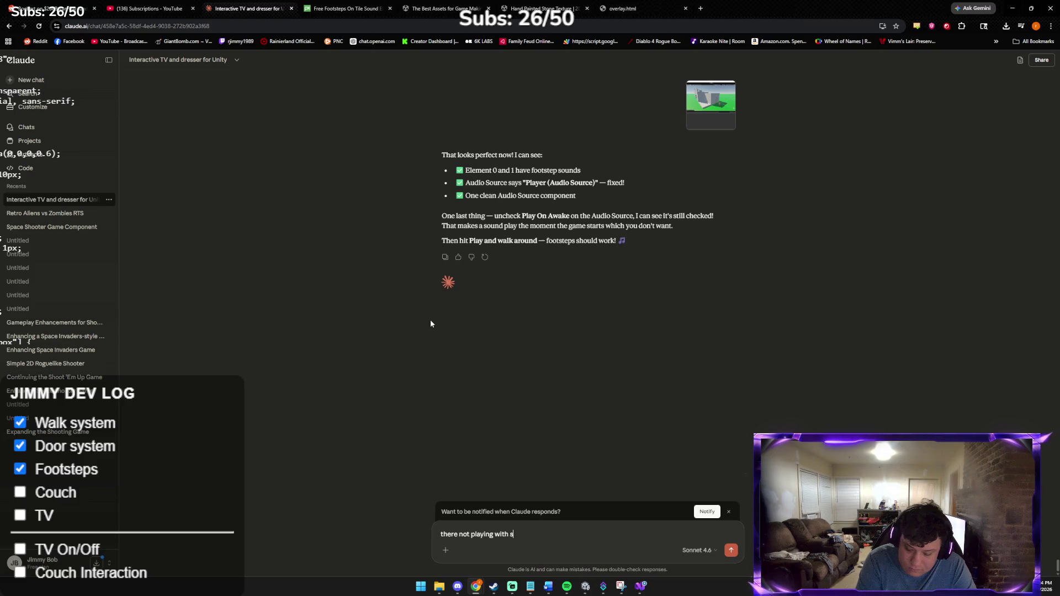
pyautogui.write('ress of the w  they just keep ')
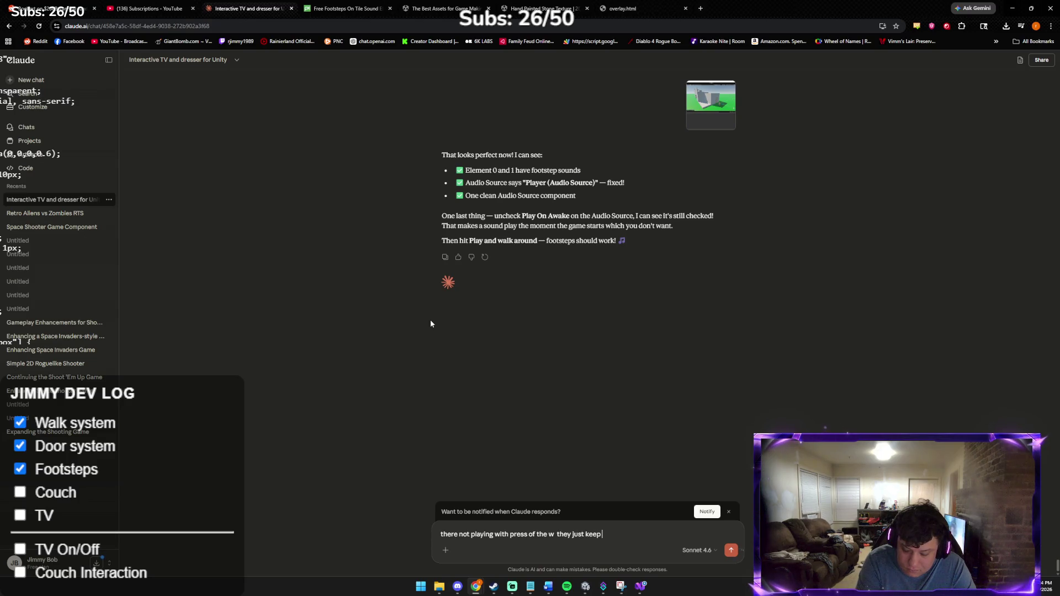
# Step: Tell Claude the footsteps keep playing and that having two audios is confusing
pyautogui.write('playing and h')
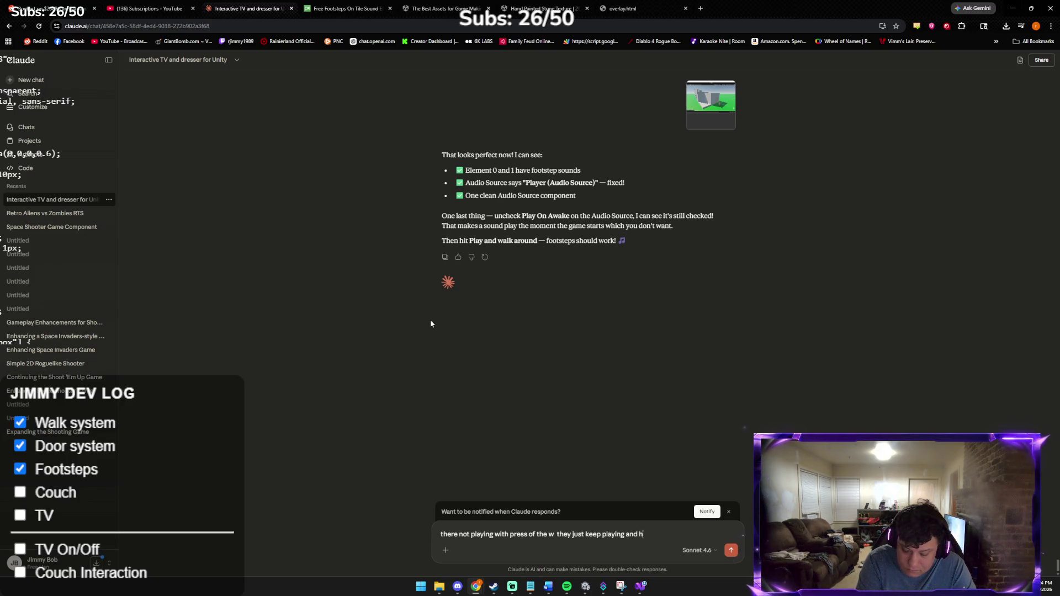
pyautogui.write('aving two')
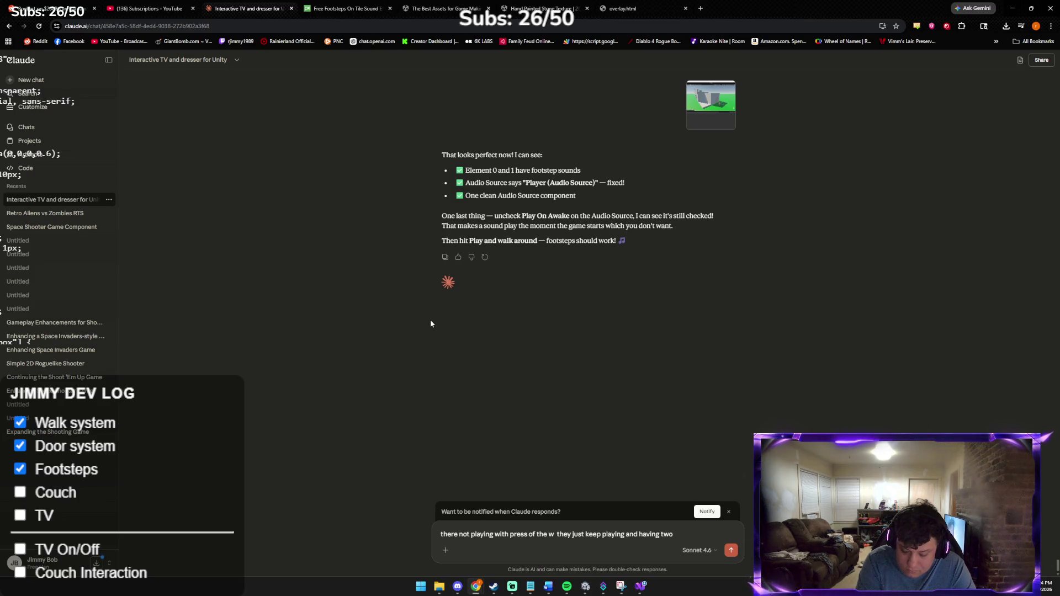
pyautogui.write(' audios is confusing')
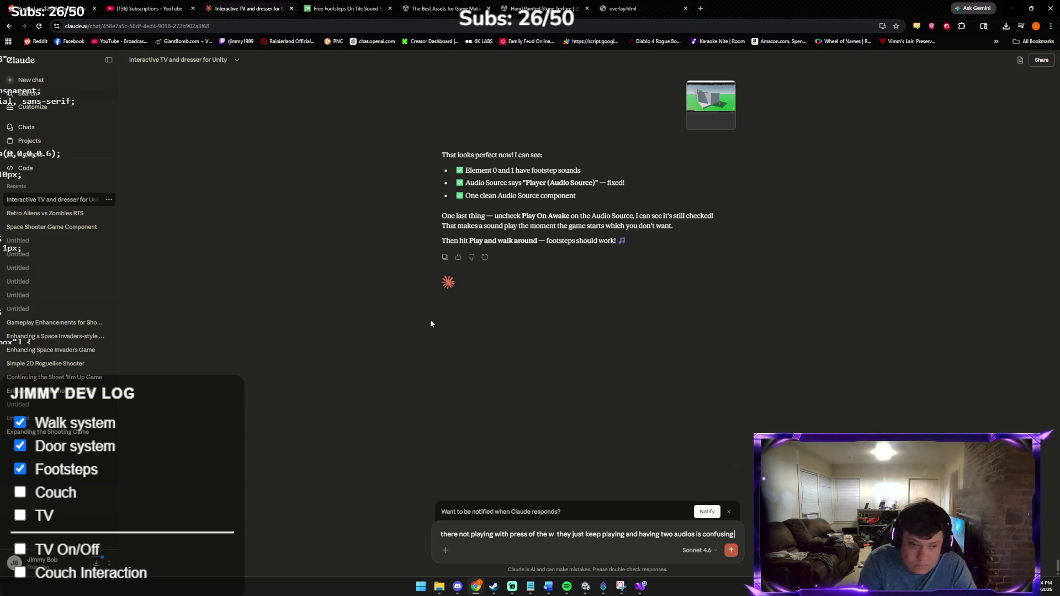
pyautogui.press('Return')
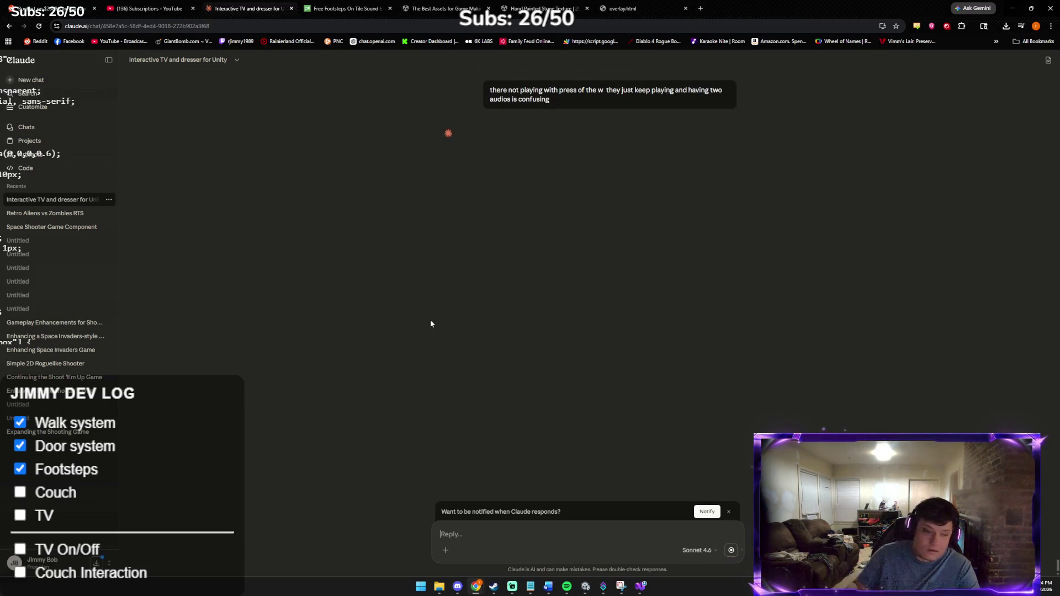
pyautogui.hotkey('alt', 'Tab')
pyautogui.hotkey('alt', 'Tab')
pyautogui.hotkey('alt', 'Tab')
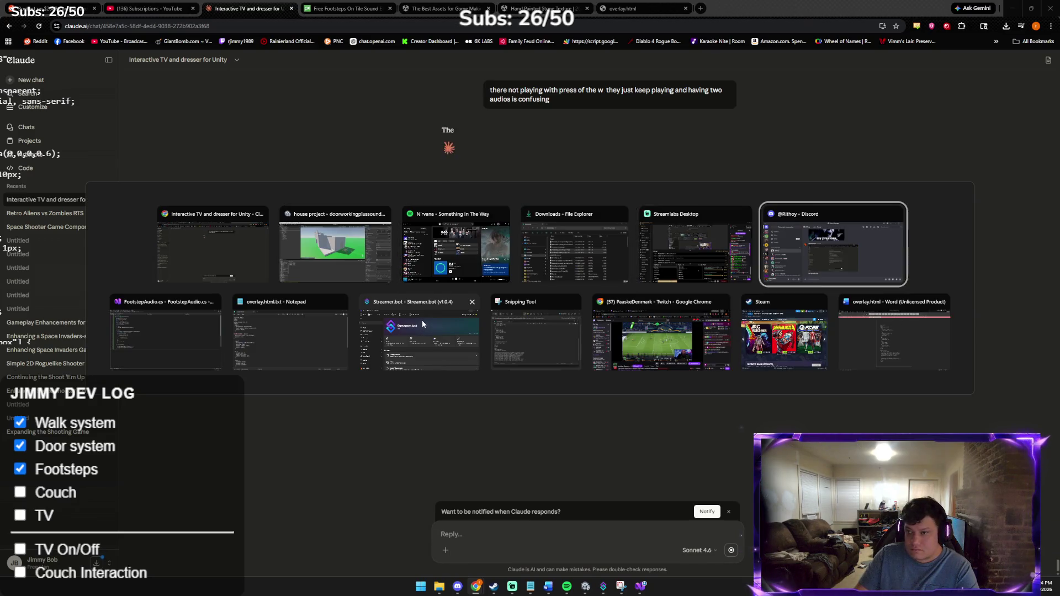
pyautogui.press('Escape')
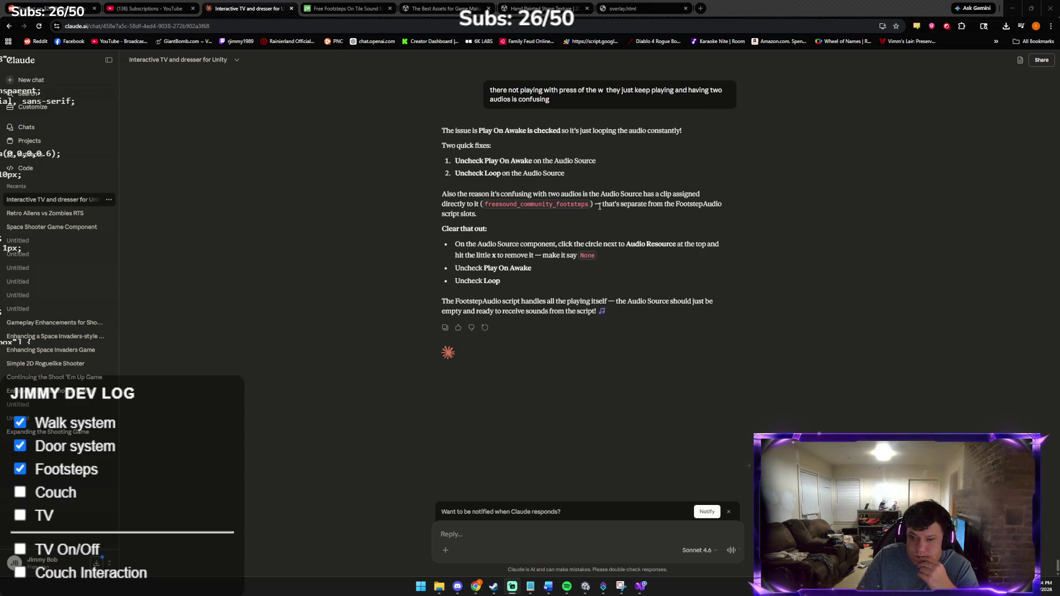
# Step: Set the Footstep Audio script's Audio Source slot to None and reselect the Player
pyautogui.click(585, 588)
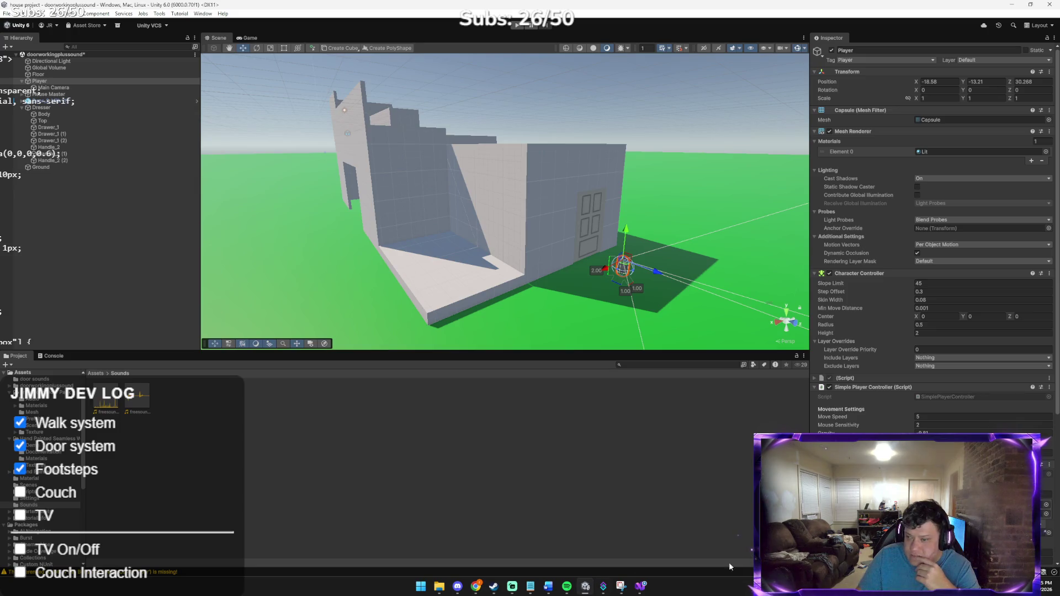
pyautogui.scroll(-5, 933, 304)
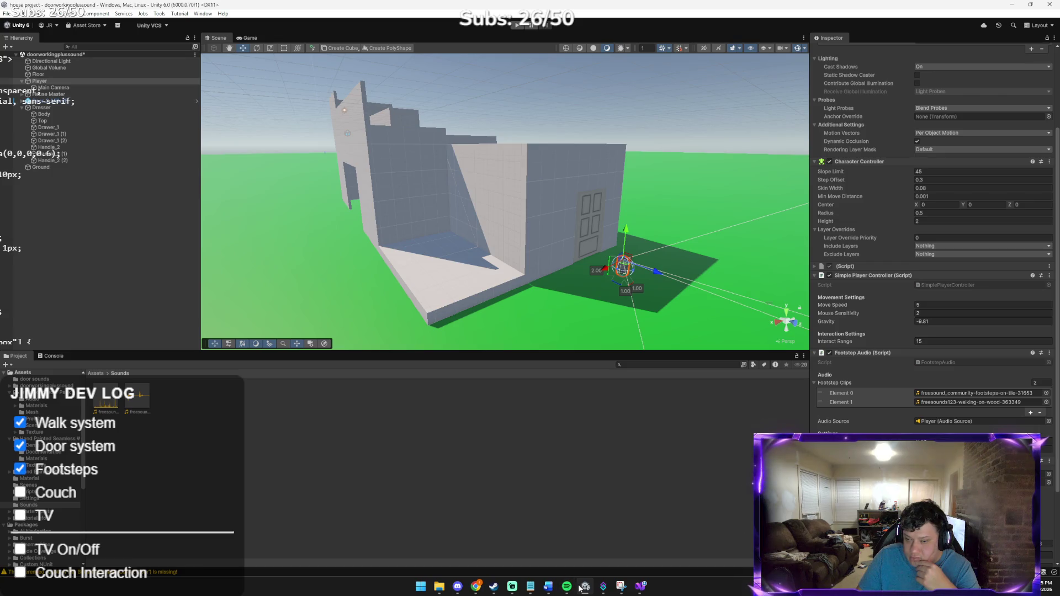
pyautogui.click(512, 586)
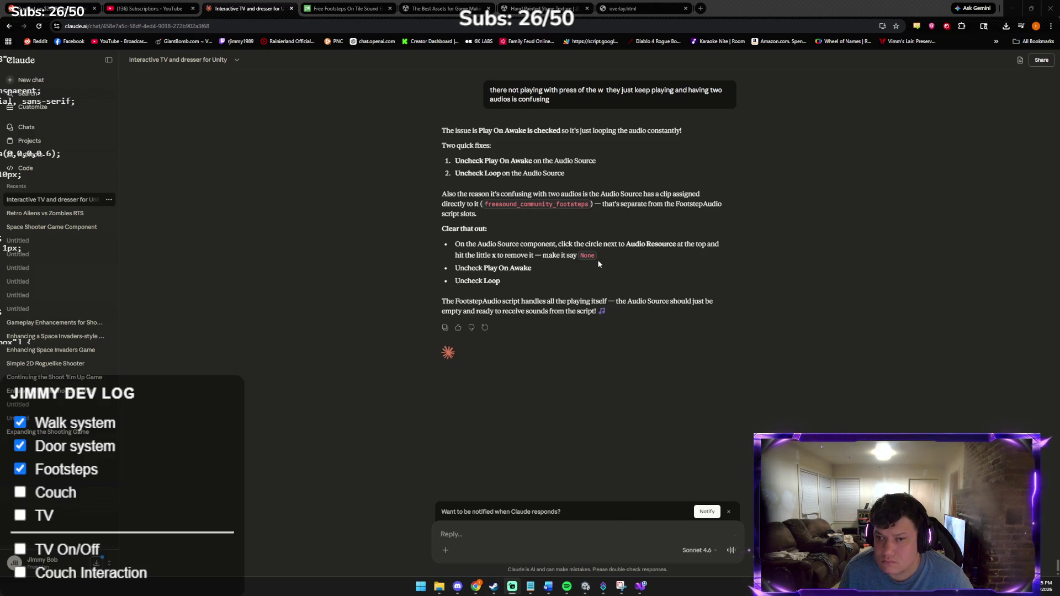
pyautogui.hotkey('alt', 'Tab')
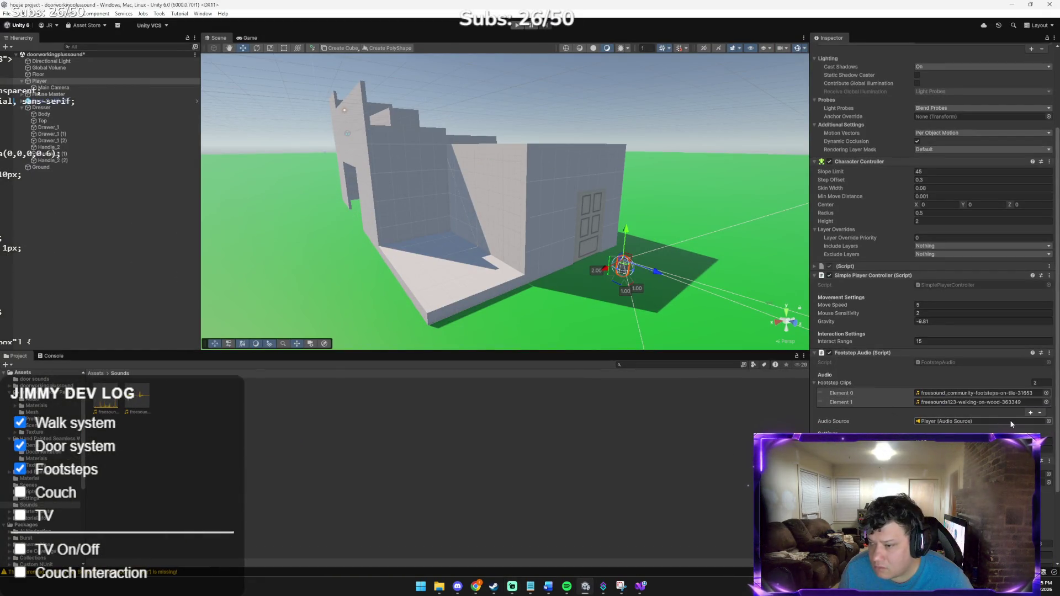
pyautogui.click(1009, 419)
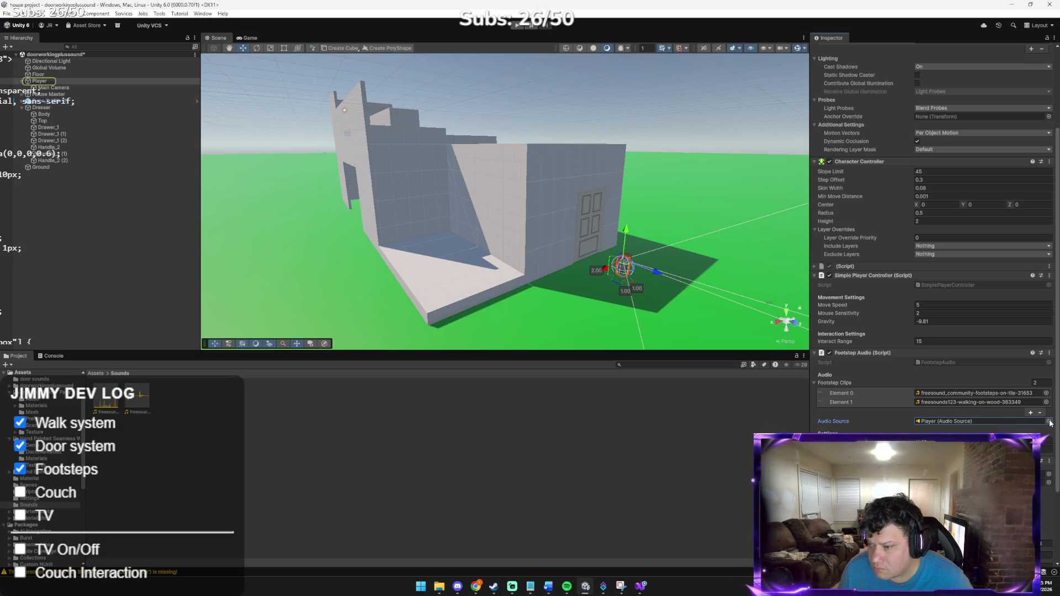
pyautogui.click(1048, 422)
pyautogui.doubleClick(994, 440)
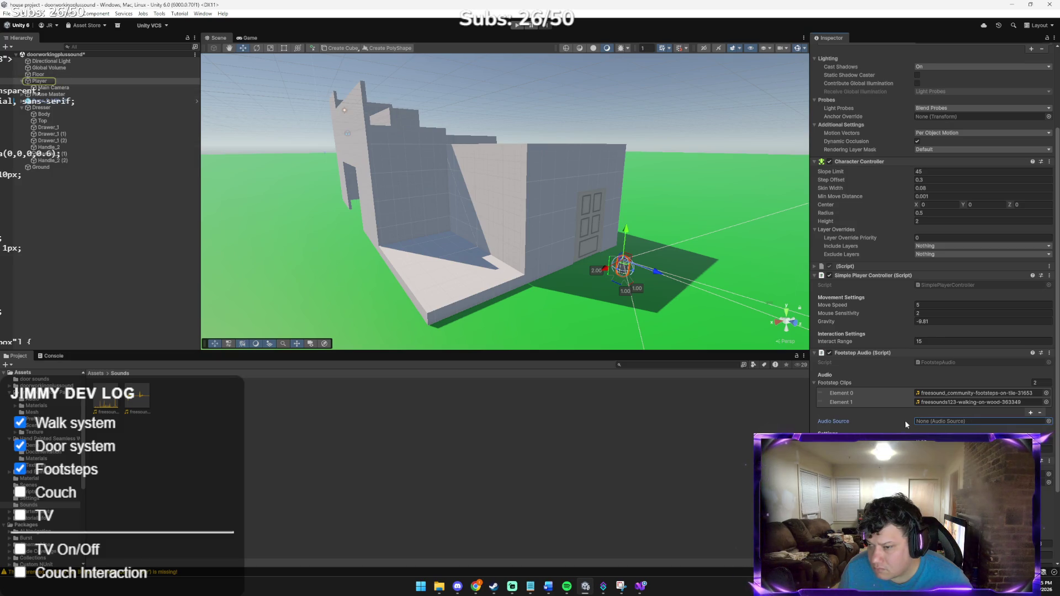
pyautogui.click(684, 418)
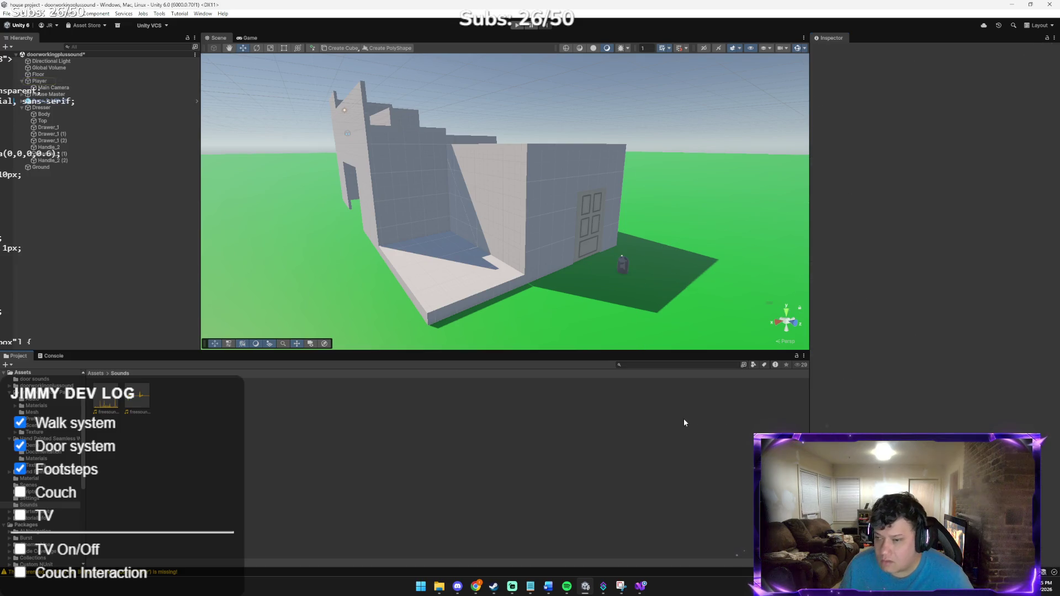
pyautogui.click(624, 271)
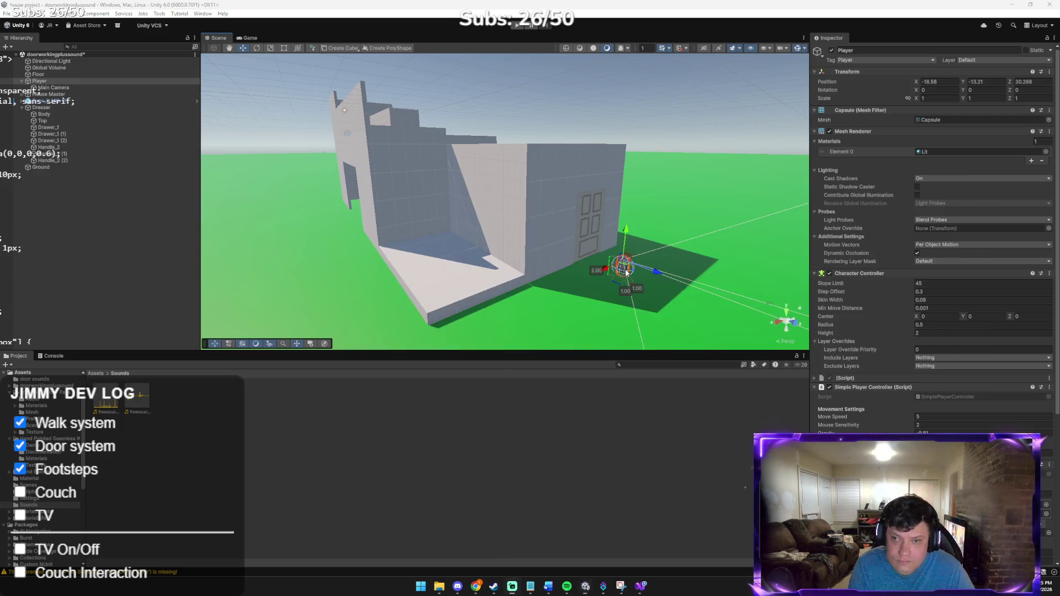
# Step: Paste a Unity scene screenshot into Claude's reply and start typing 'also is he'
pyautogui.hotkey('alt', 'Tab')
pyautogui.hotkey('alt', 'Tab')
pyautogui.hotkey('alt', 'Tab')
pyautogui.hotkey('ctrl', 'v')
pyautogui.write('al')
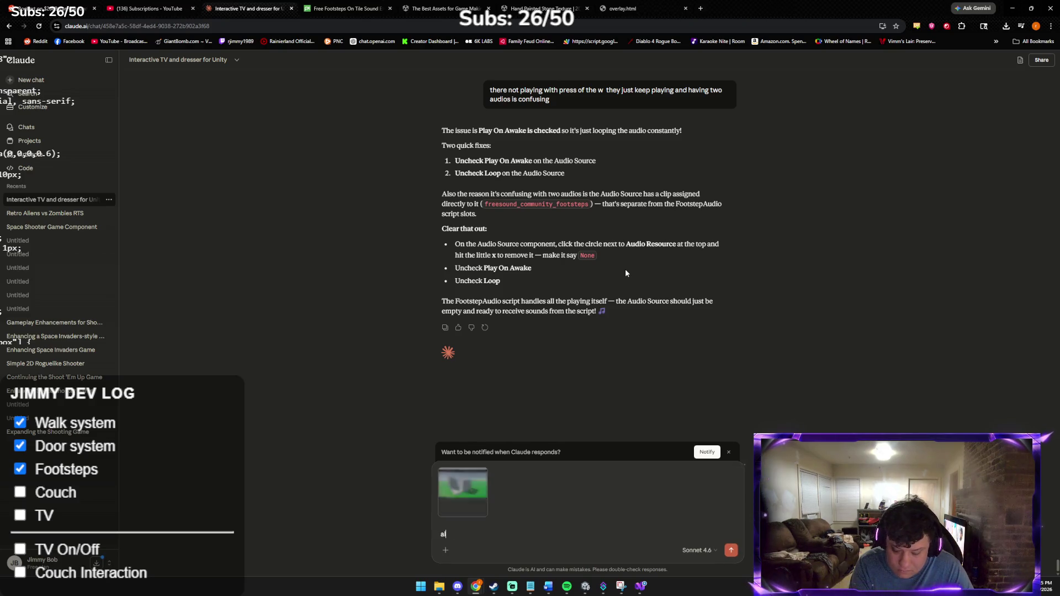
pyautogui.write('so is huge!')
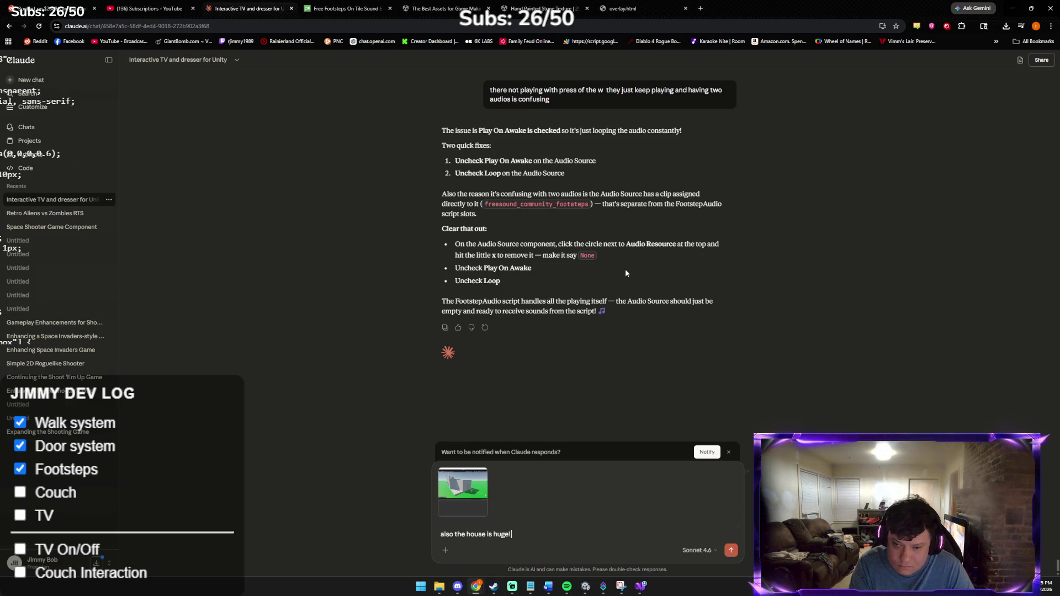
# Step: Send Claude the 'also the house is huge!' message, then return to Unity
pyautogui.press('Return')
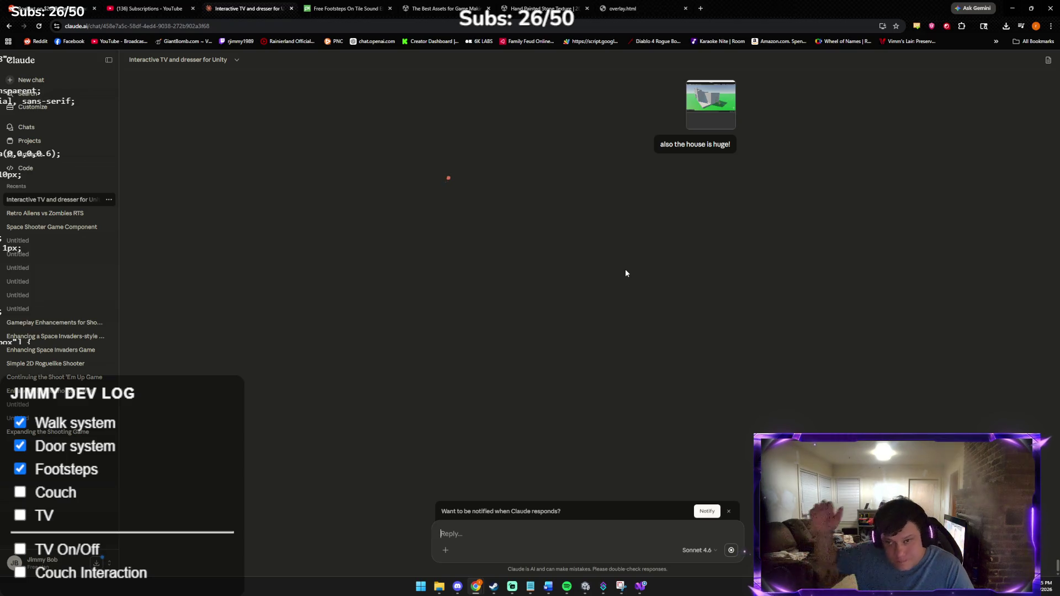
pyautogui.hotkey('alt', 'Tab')
pyautogui.hotkey('alt', 'Tab')
pyautogui.hotkey('alt', 'Tab')
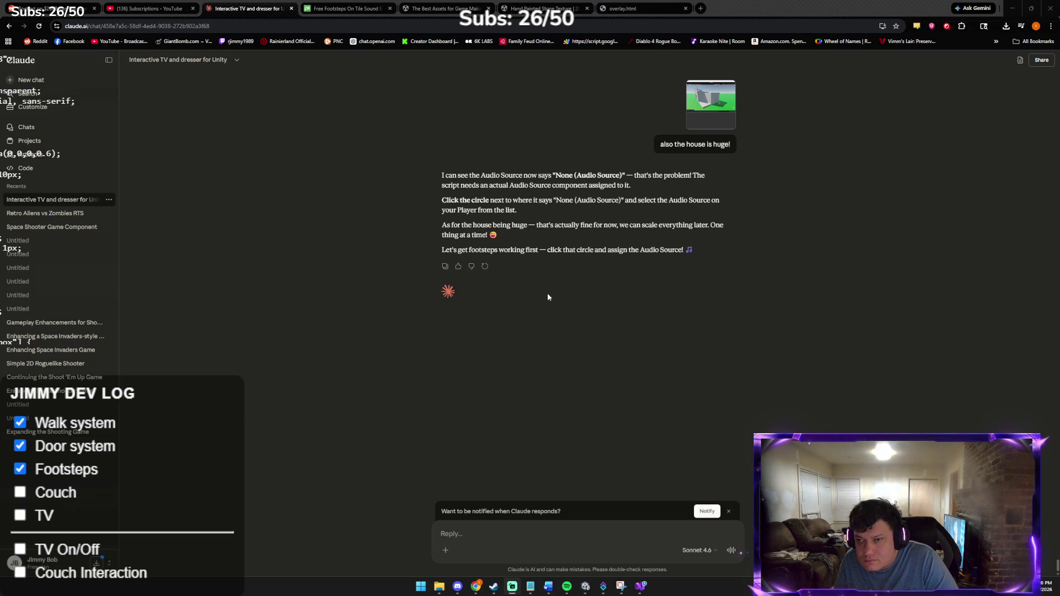
pyautogui.click(586, 587)
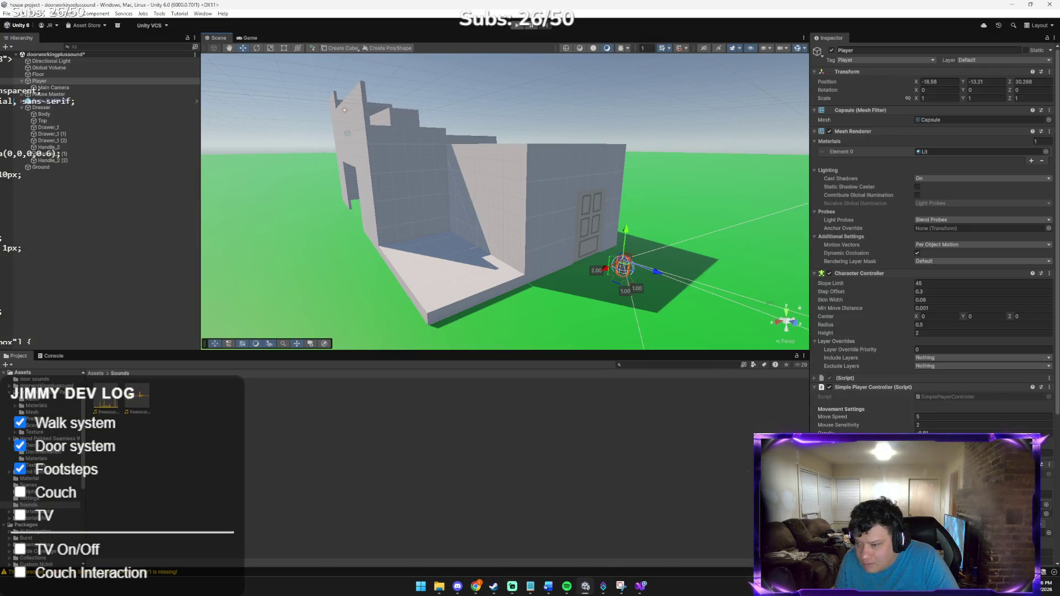
# Step: Assign Player (Audio Source) to Footstep Audio's Audio Source slot and start Play mode
pyautogui.click(1047, 505)
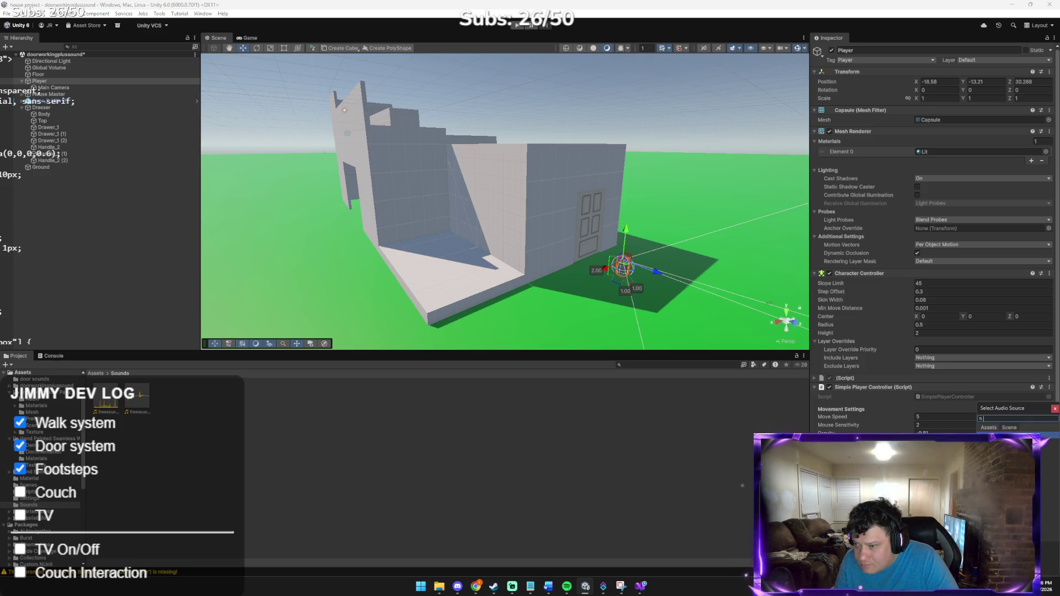
pyautogui.press('Escape')
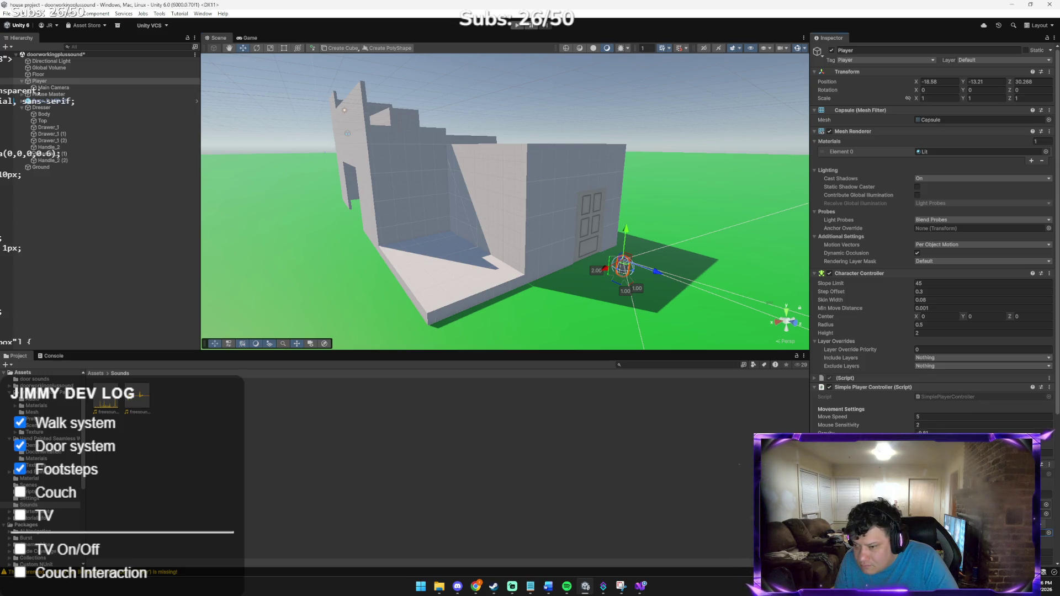
pyautogui.scroll(-5, 933, 221)
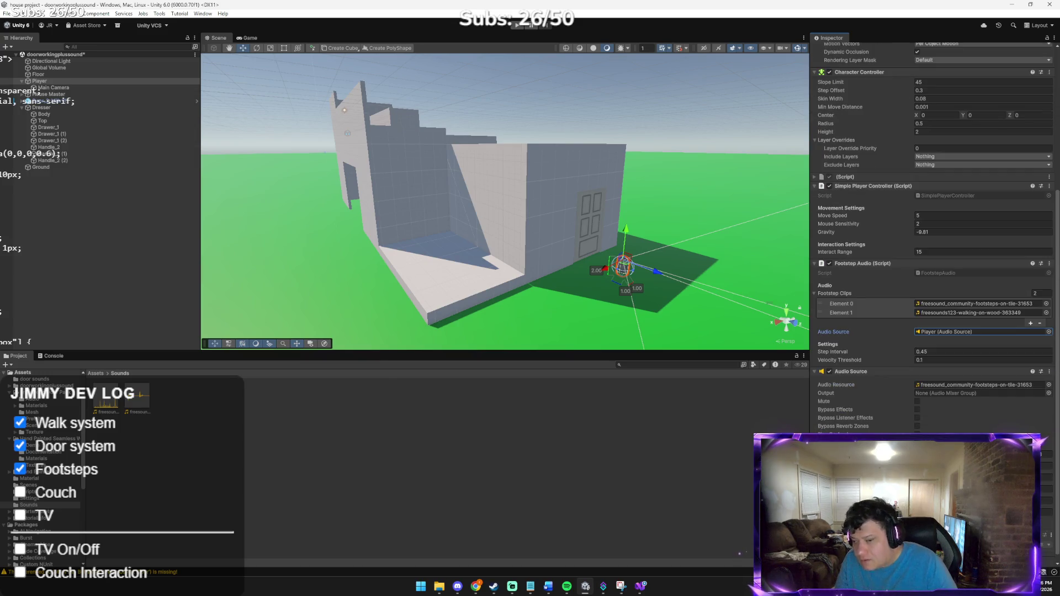
pyautogui.hotkey('alt', 'Tab')
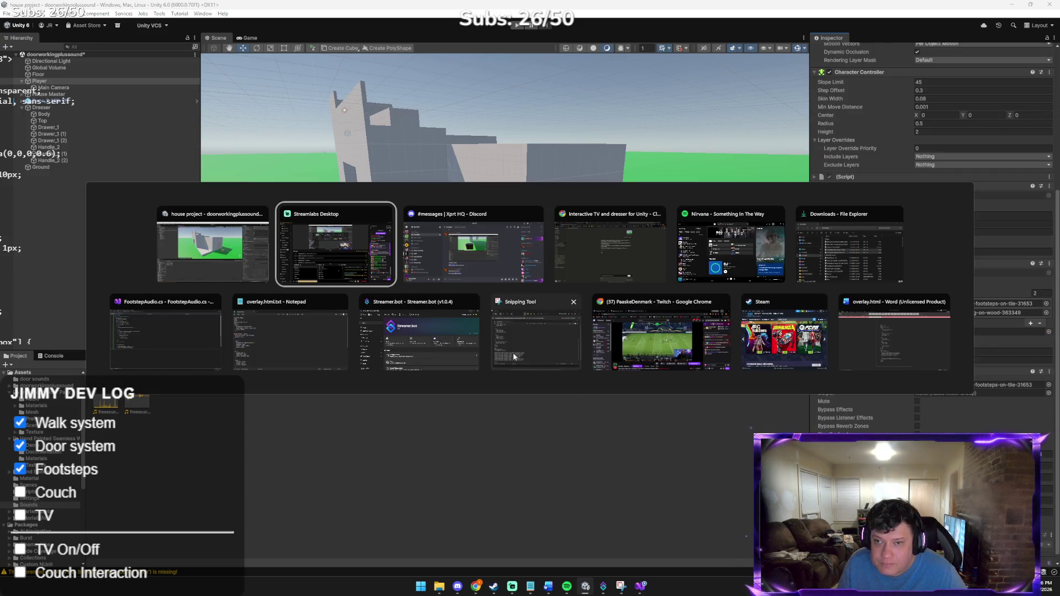
pyautogui.click(213, 243)
pyautogui.click(518, 26)
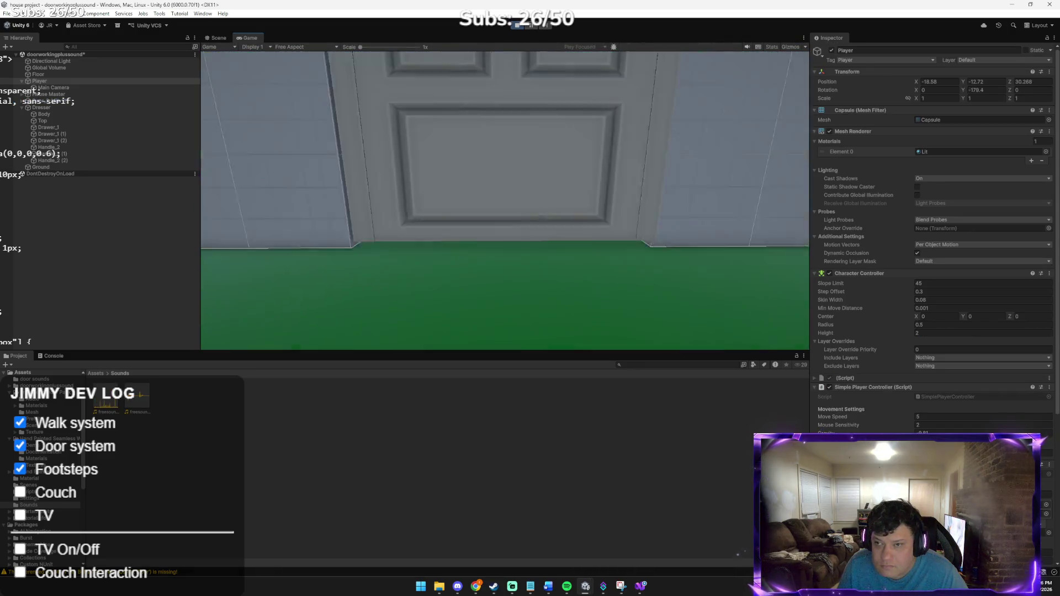
# Step: Walk the player through the house to the dresser with W and S, then stop Play mode
pyautogui.press('w')
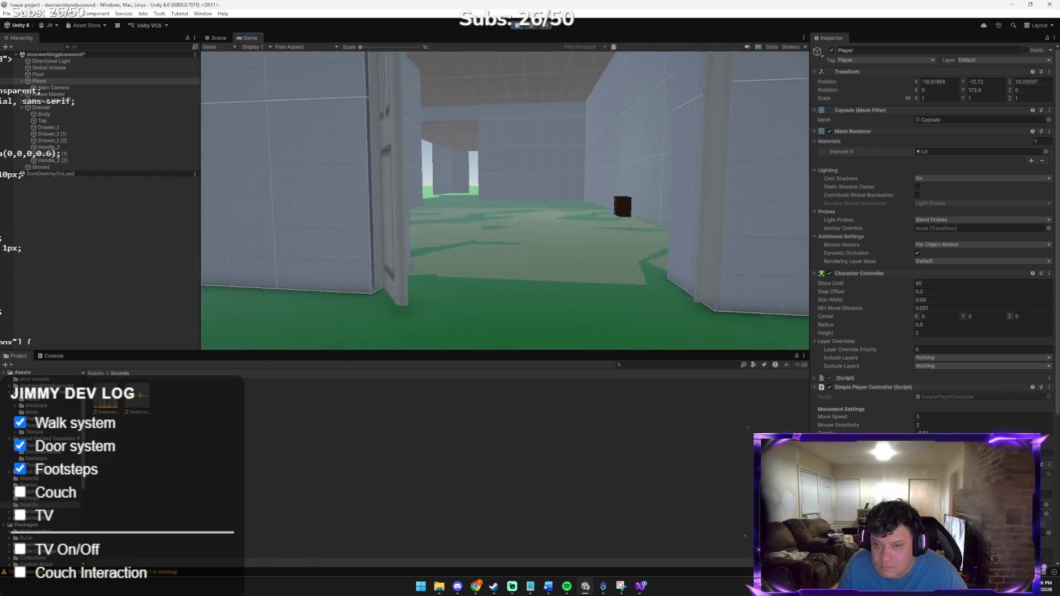
pyautogui.press('w')
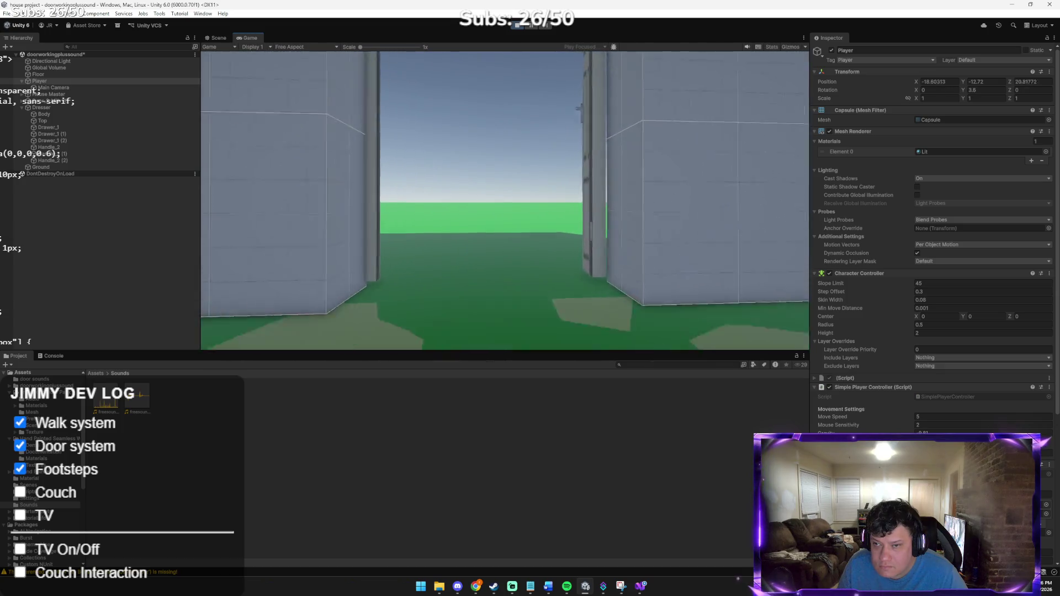
pyautogui.press('w')
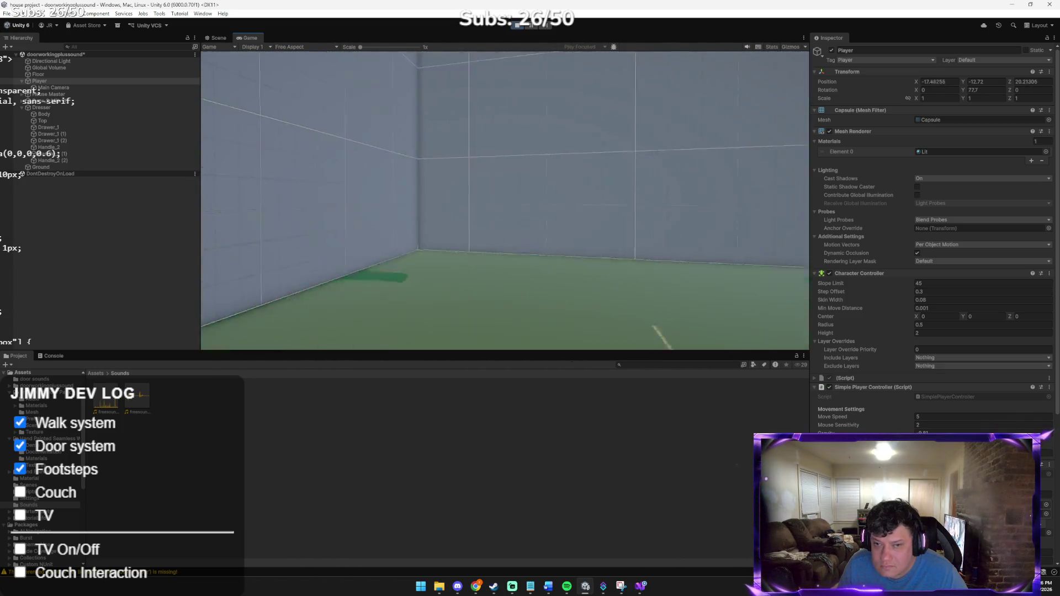
pyautogui.press('w')
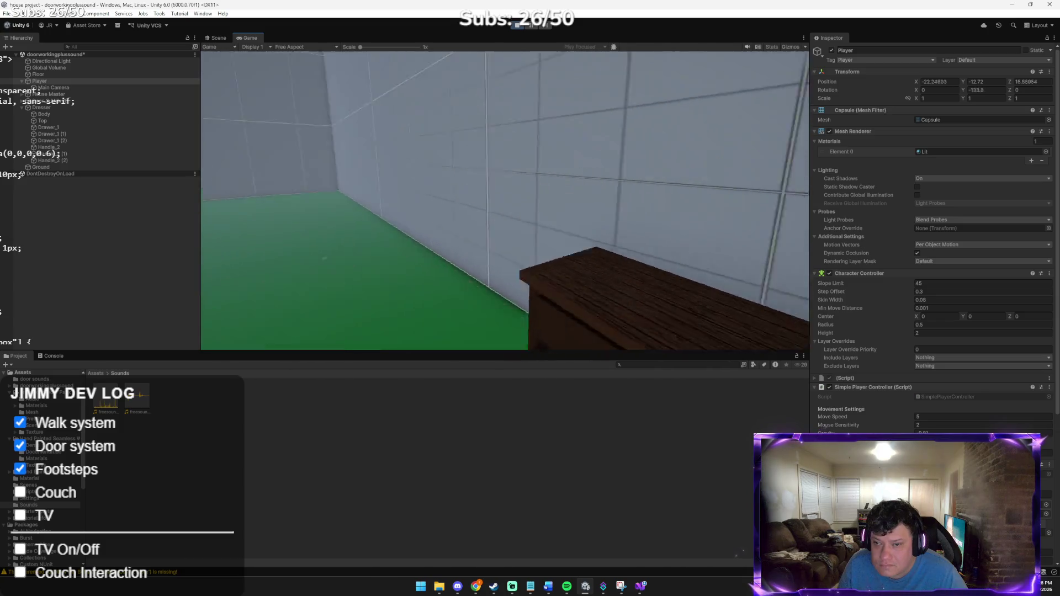
pyautogui.press('w')
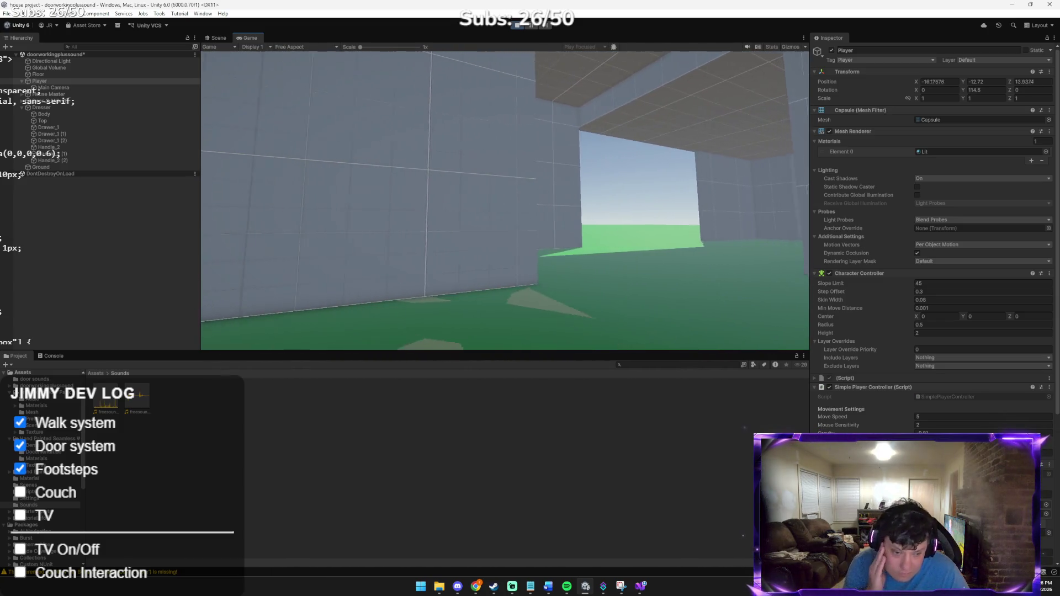
pyautogui.press('s')
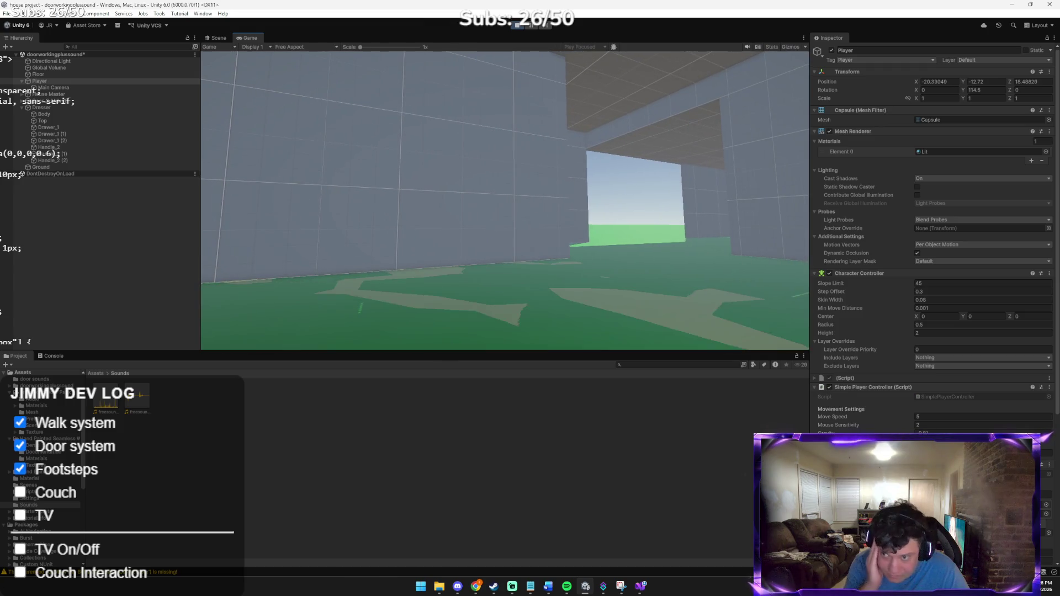
pyautogui.press('w')
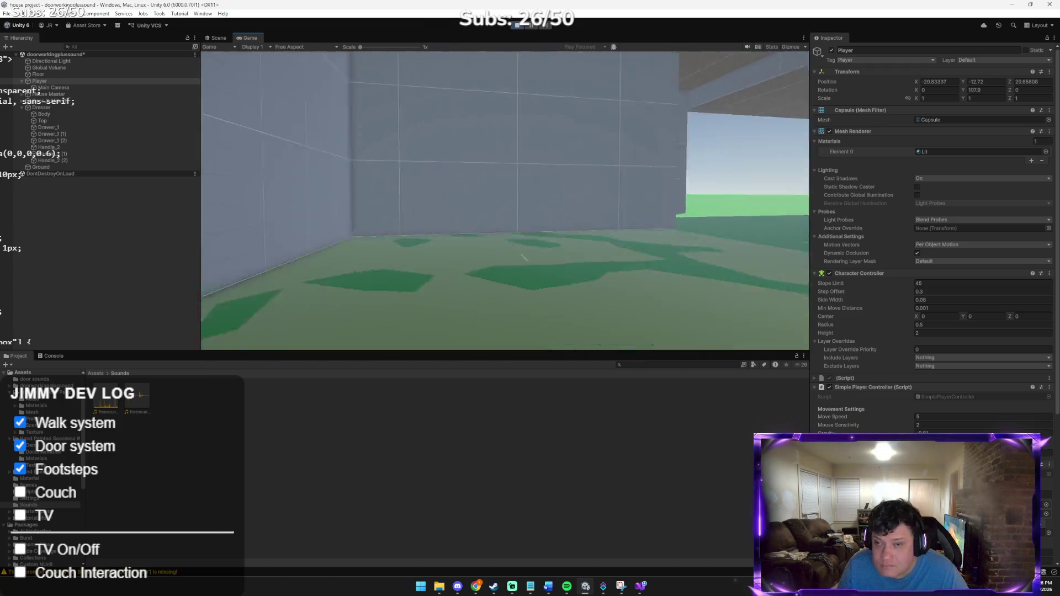
pyautogui.press('w')
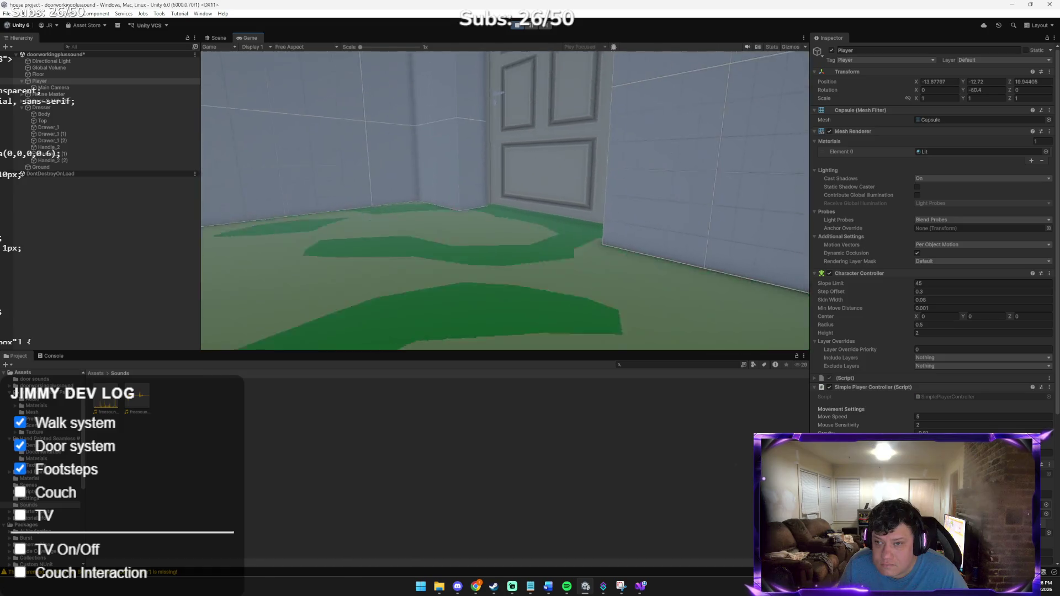
pyautogui.moveTo(505, 200)
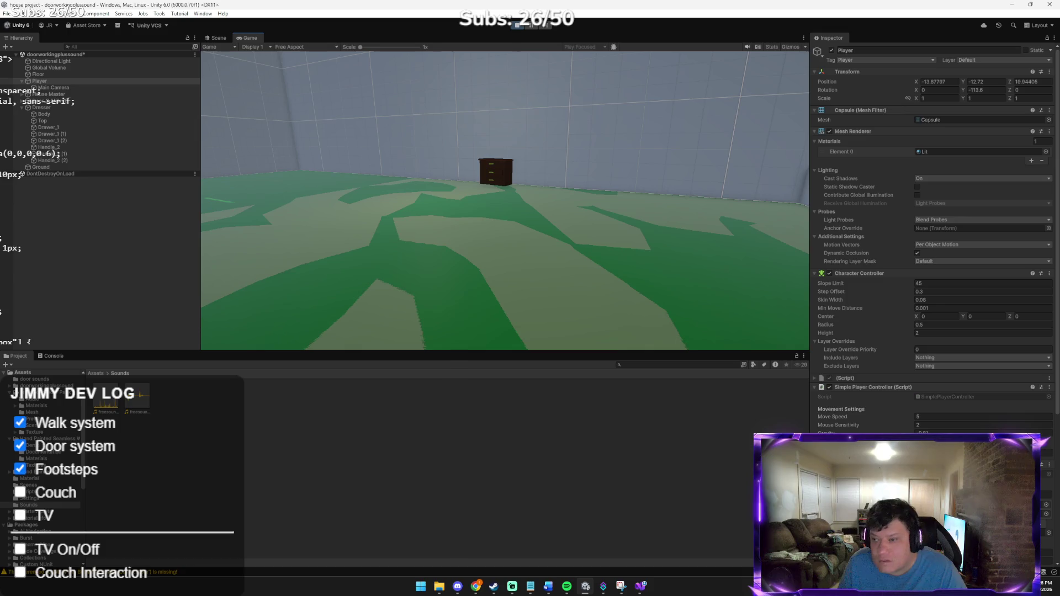
pyautogui.moveTo(523, 127)
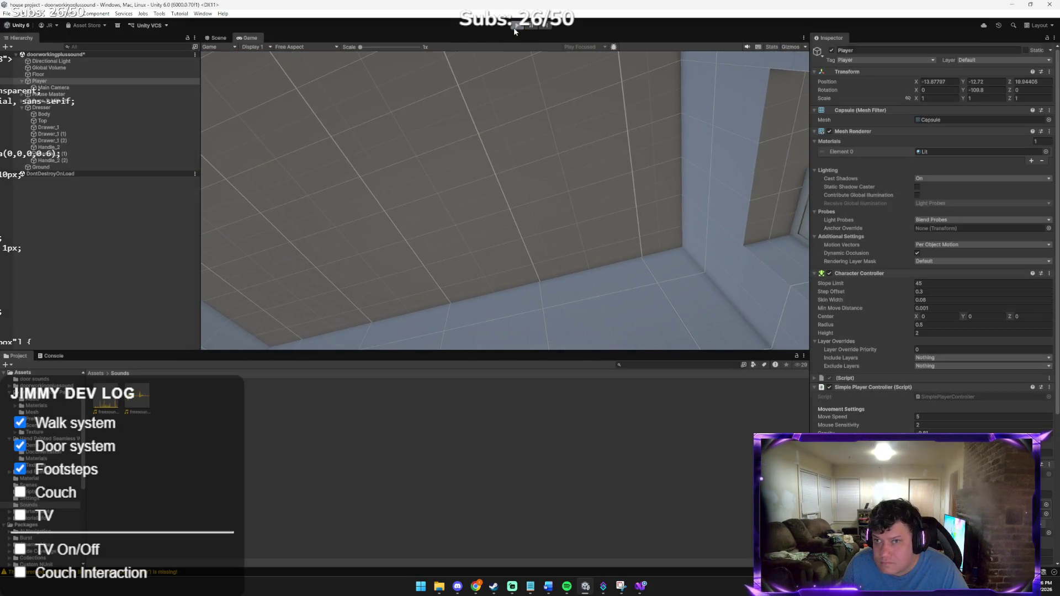
pyautogui.click(515, 25)
# Step: Send Claude the game screenshot with a note that the grass is colliding
pyautogui.moveTo(471, 579)
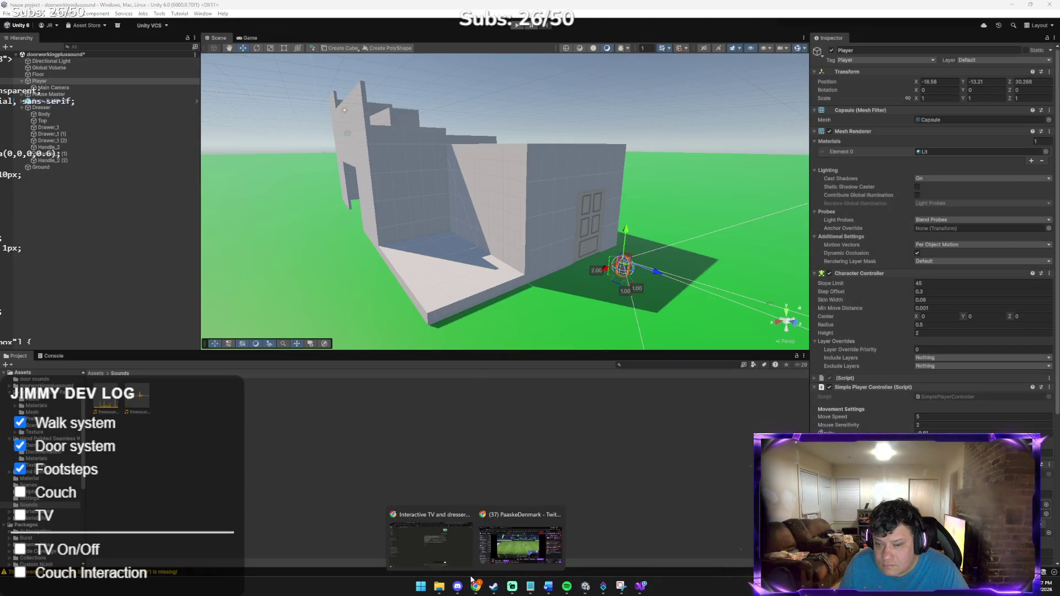
pyautogui.click(447, 547)
pyautogui.hotkey('ctrl', 'v')
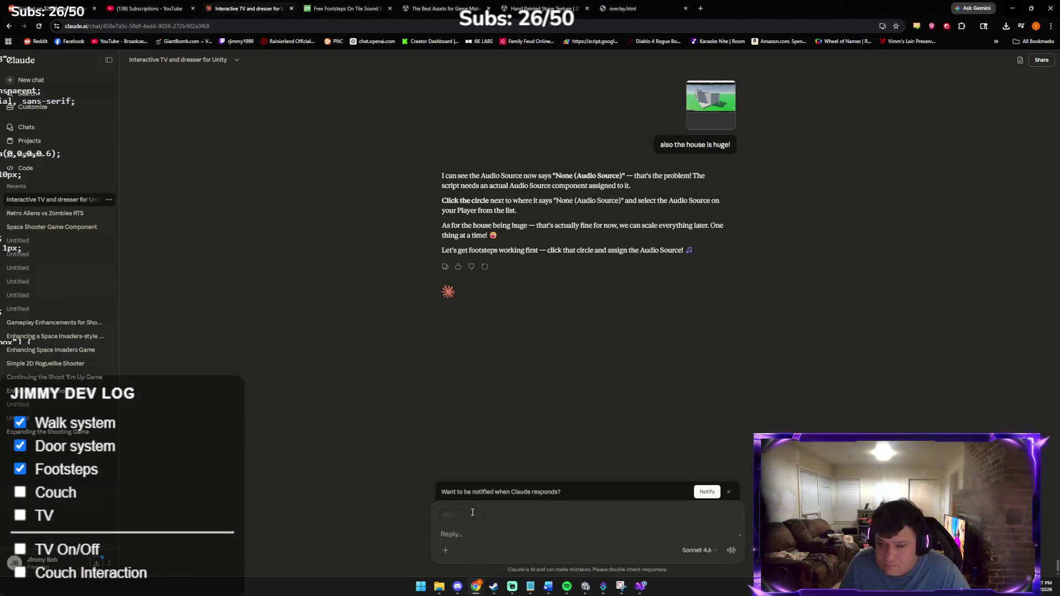
pyautogui.write('the grass')
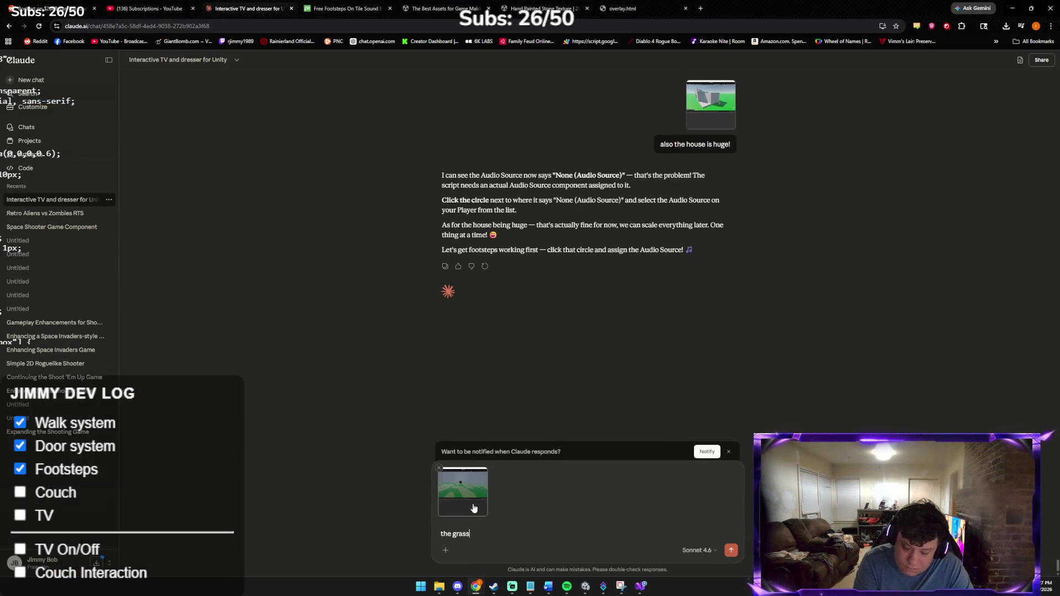
pyautogui.write(' is colliding t')
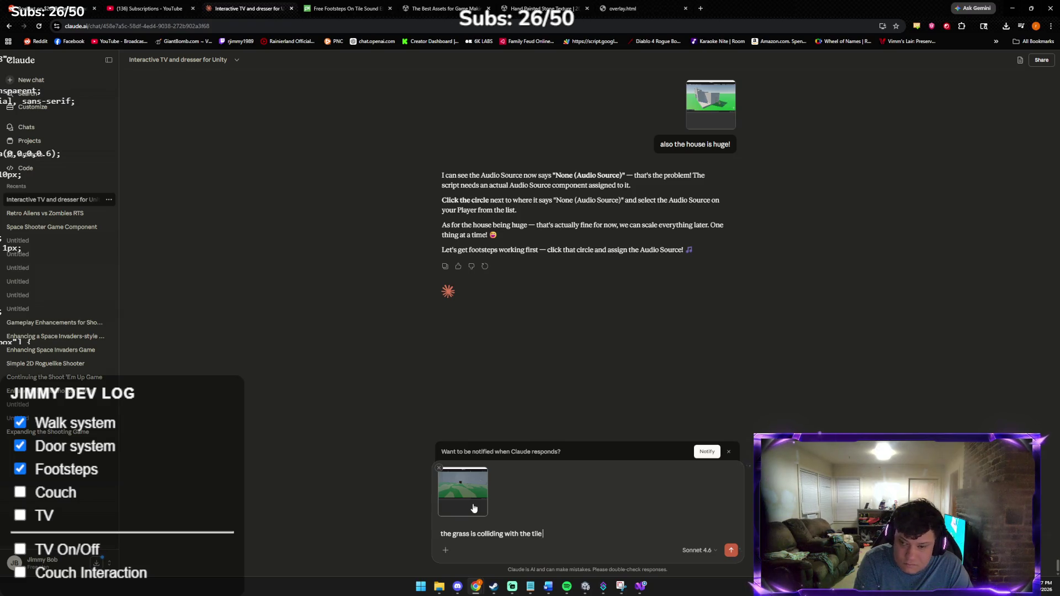
pyautogui.press('Return')
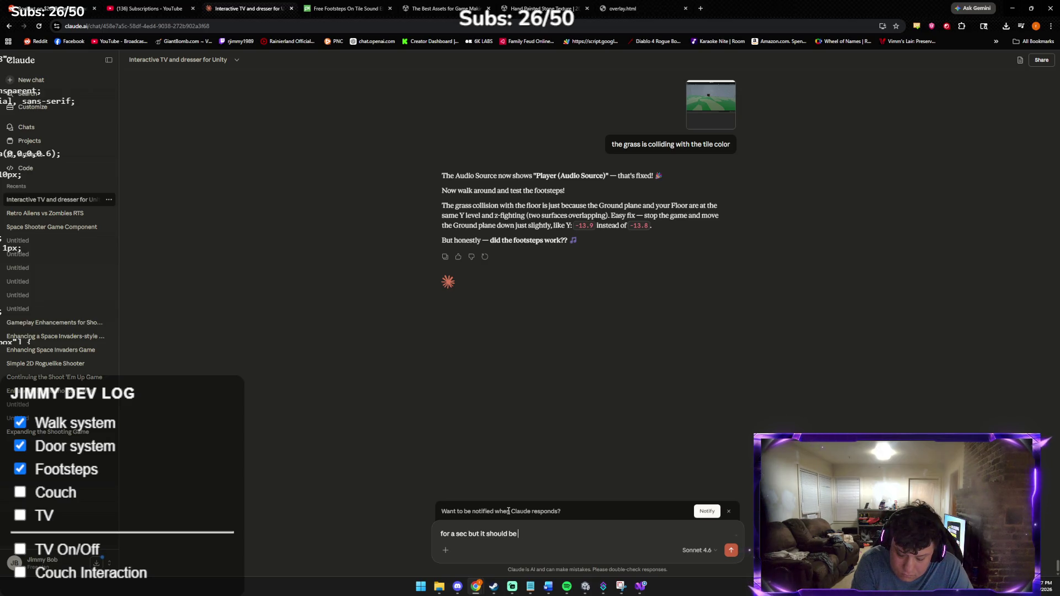
# Step: Ask Claude for footsteps on every key press in any direction
pyautogui.write('you press w')
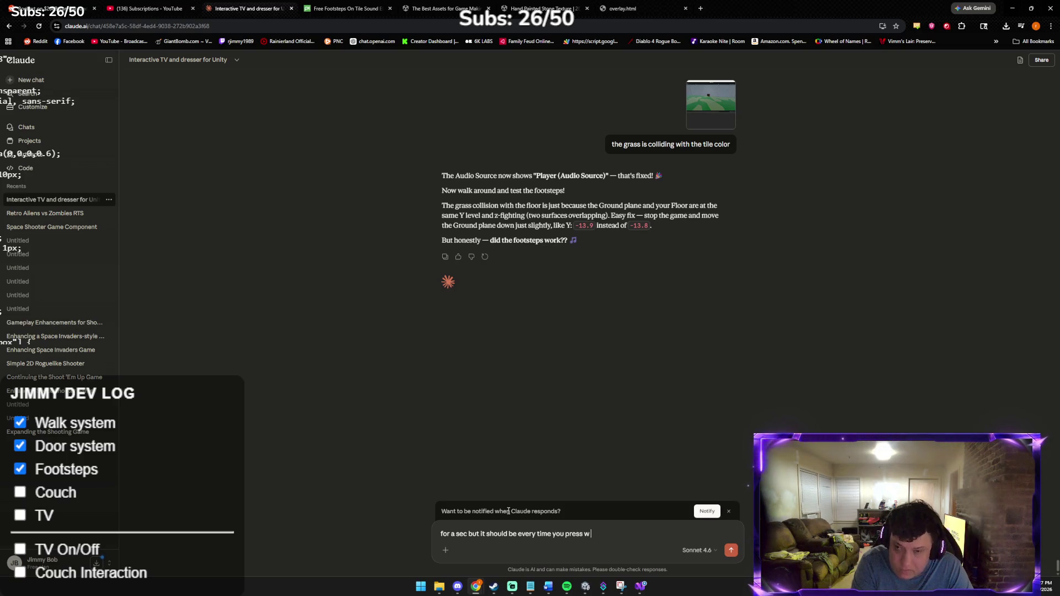
pyautogui.press('Return')
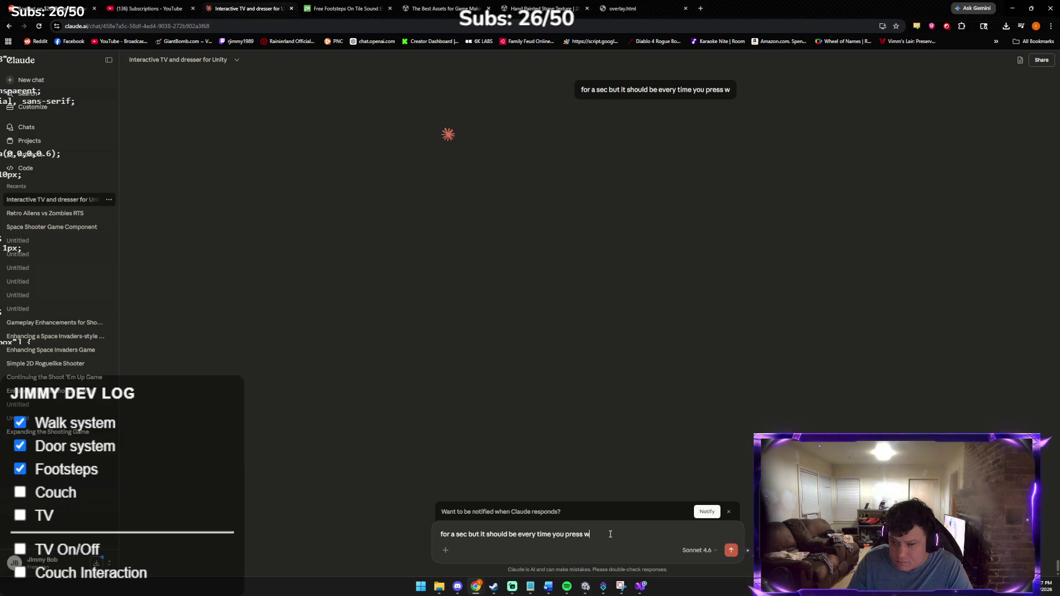
pyautogui.write('y directir')
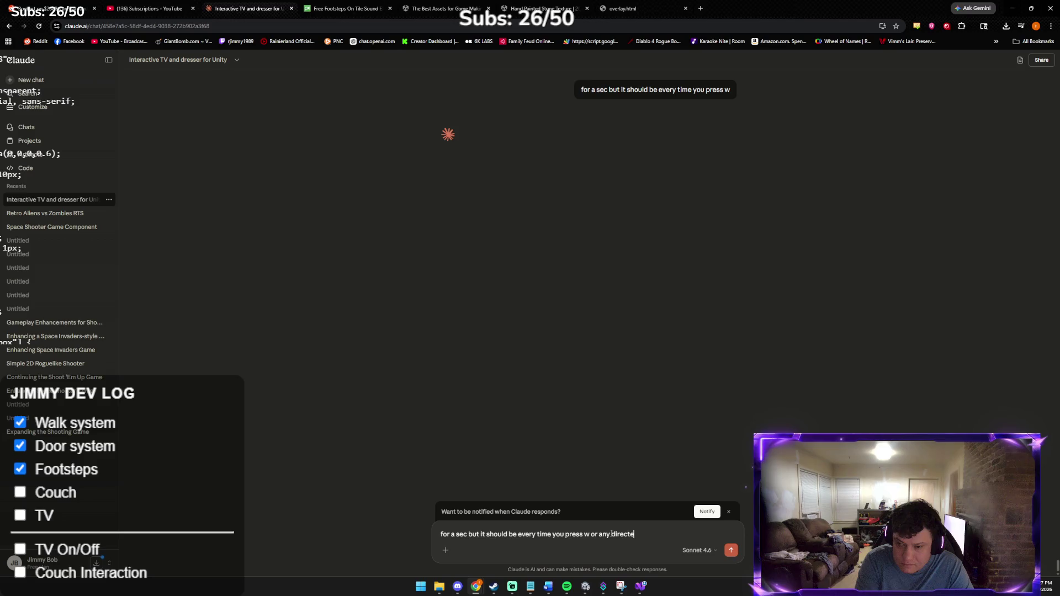
pyautogui.write('on')
pyautogui.press('Return')
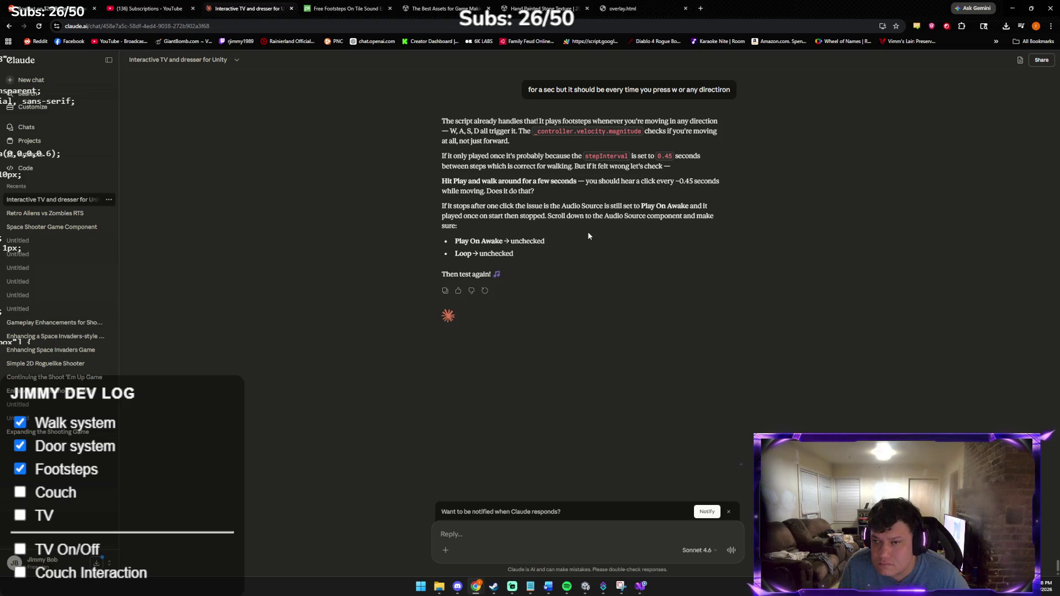
pyautogui.hotkey('alt', 'Tab')
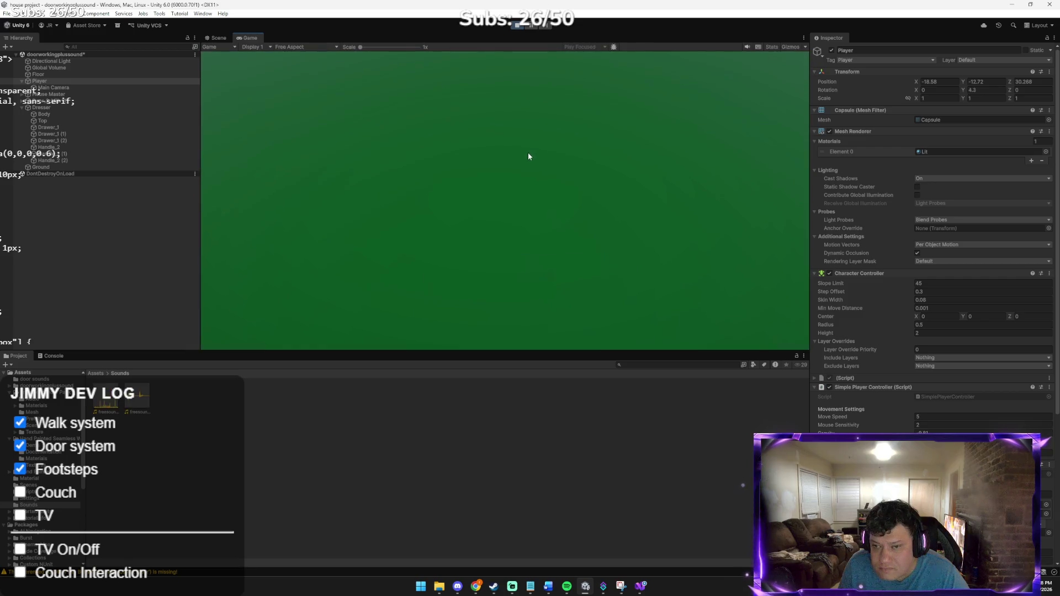
# Step: Open the door with E and walk the player through the house back to the dresser room
pyautogui.press('w')
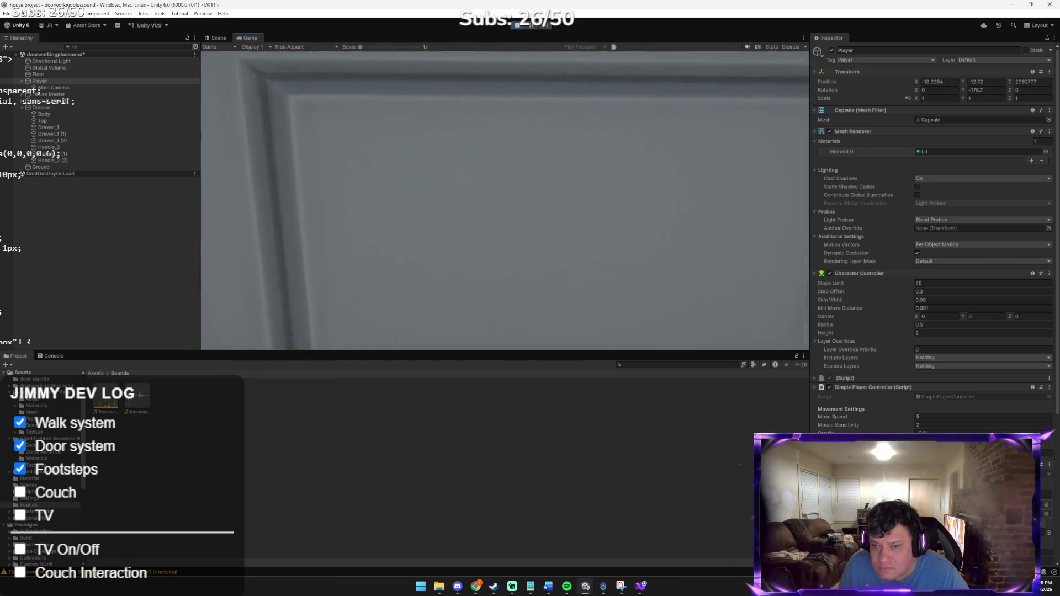
pyautogui.press('e')
pyautogui.press('w')
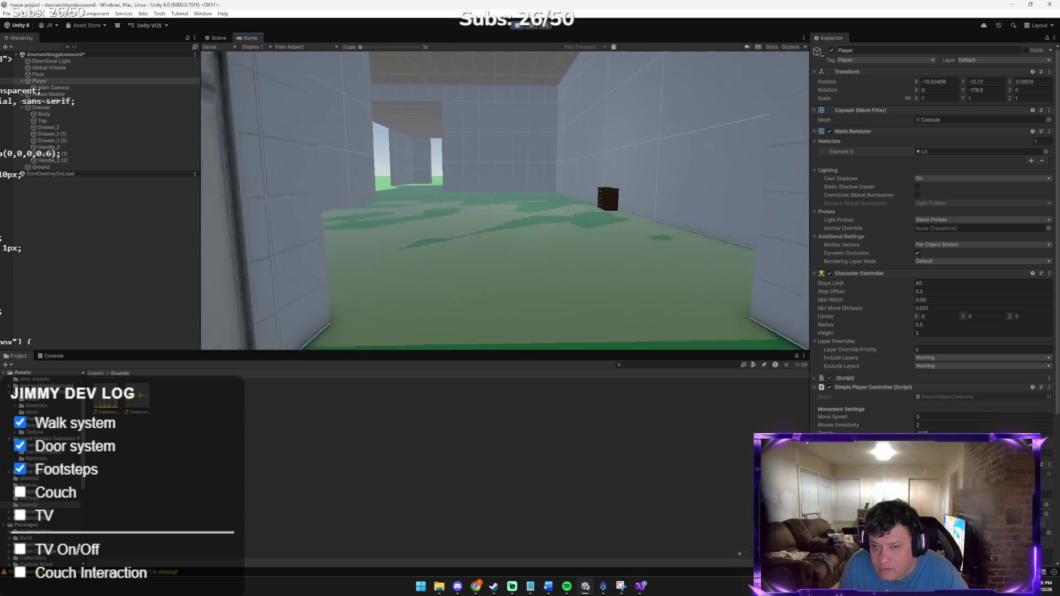
pyautogui.press('w')
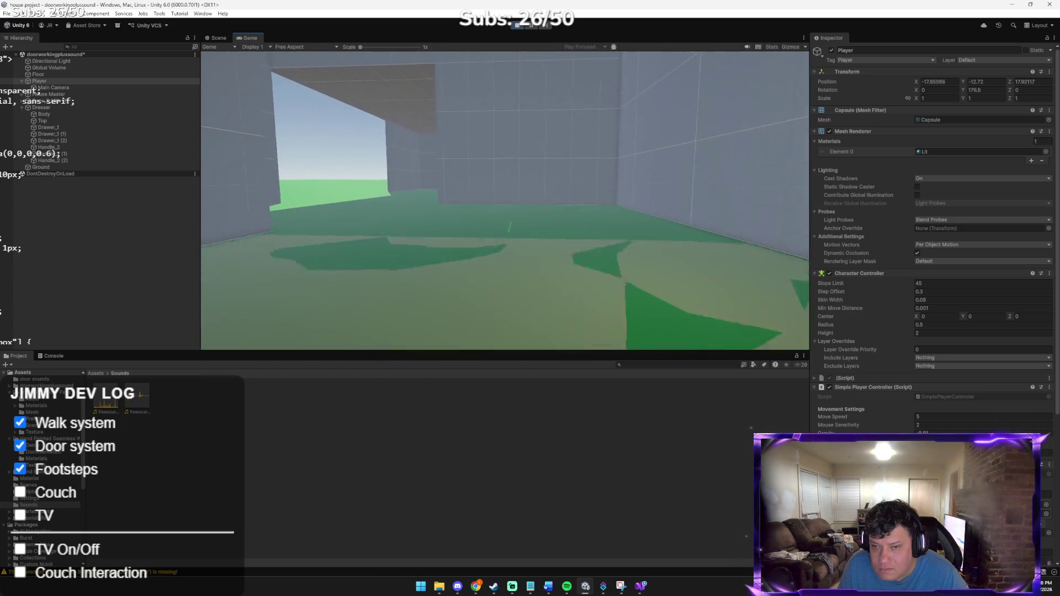
pyautogui.press('w')
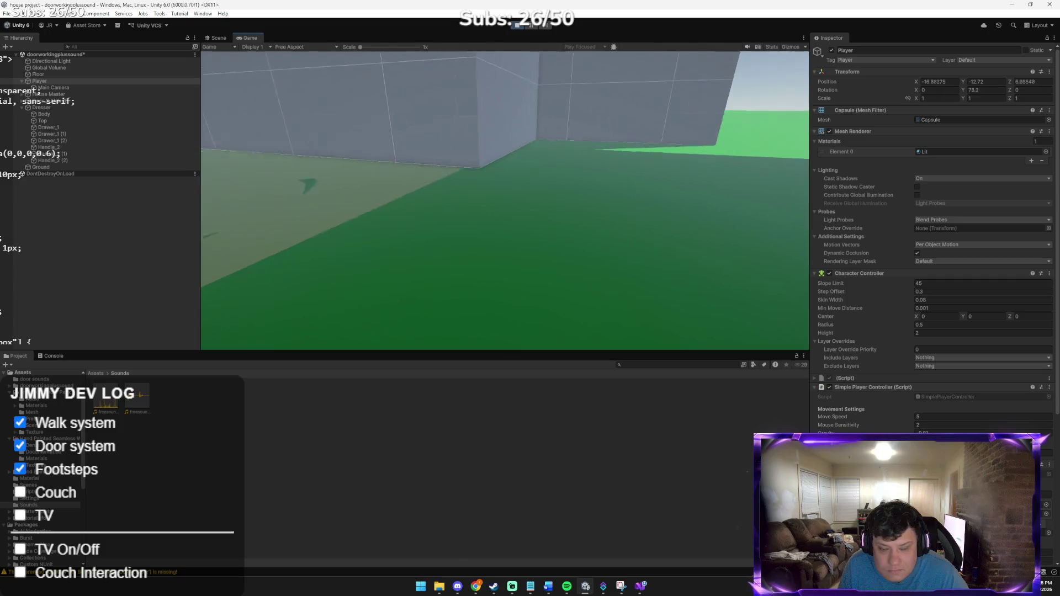
pyautogui.press('w')
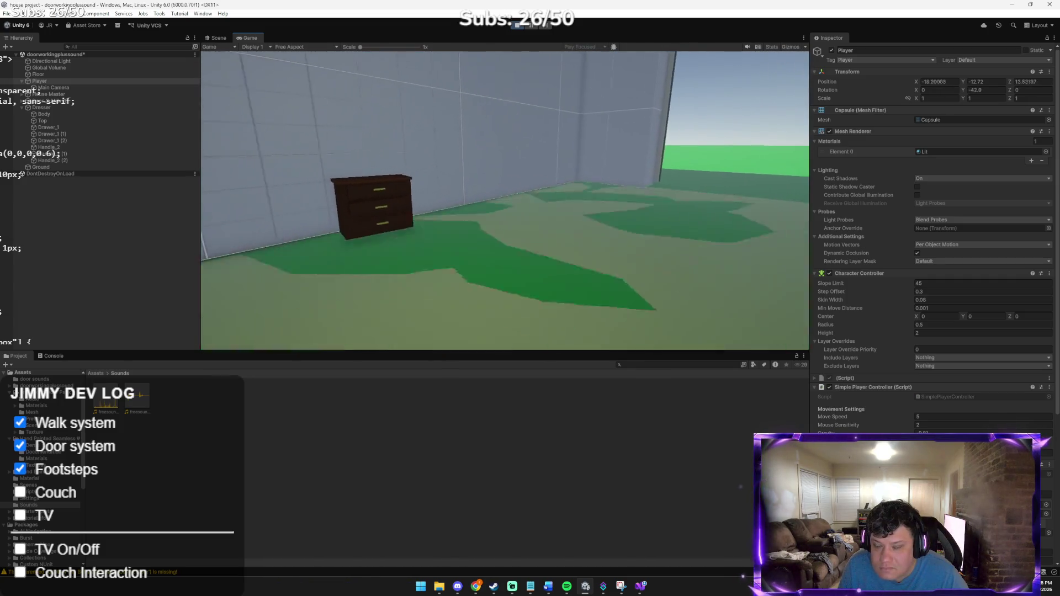
pyautogui.press('w')
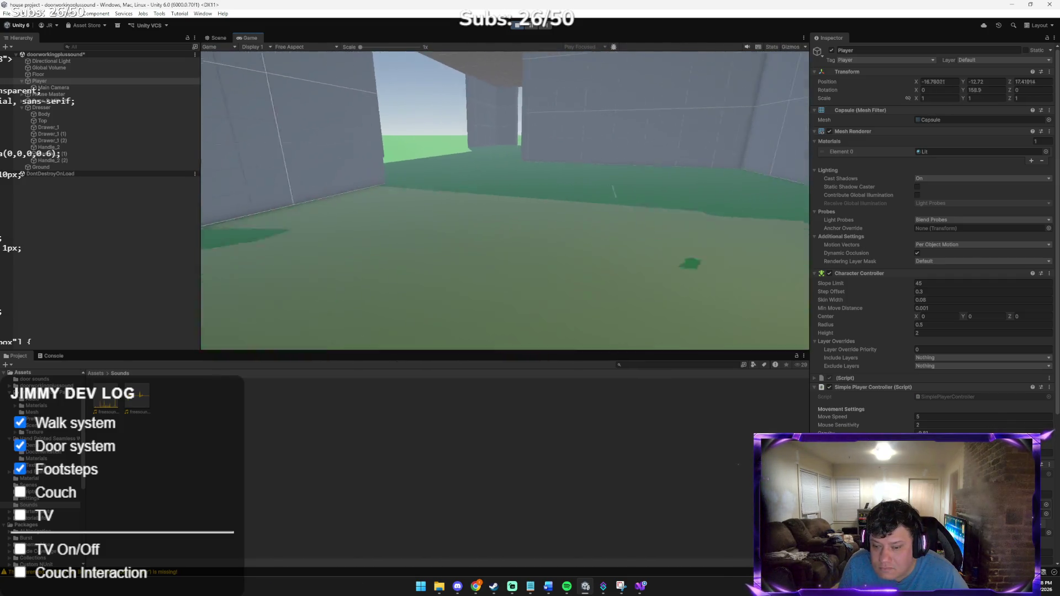
pyautogui.press('w')
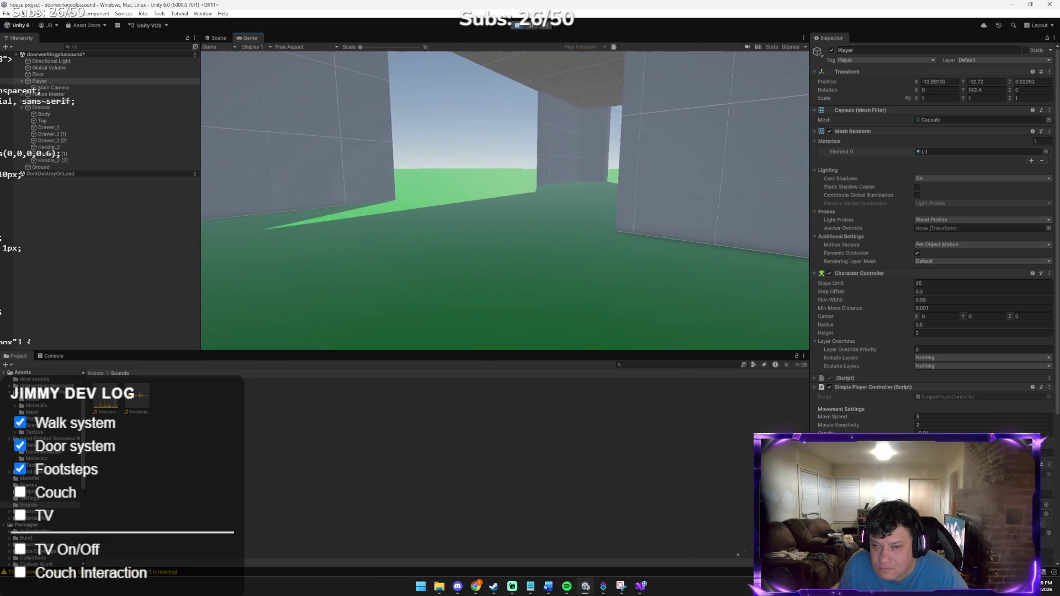
pyautogui.press('w')
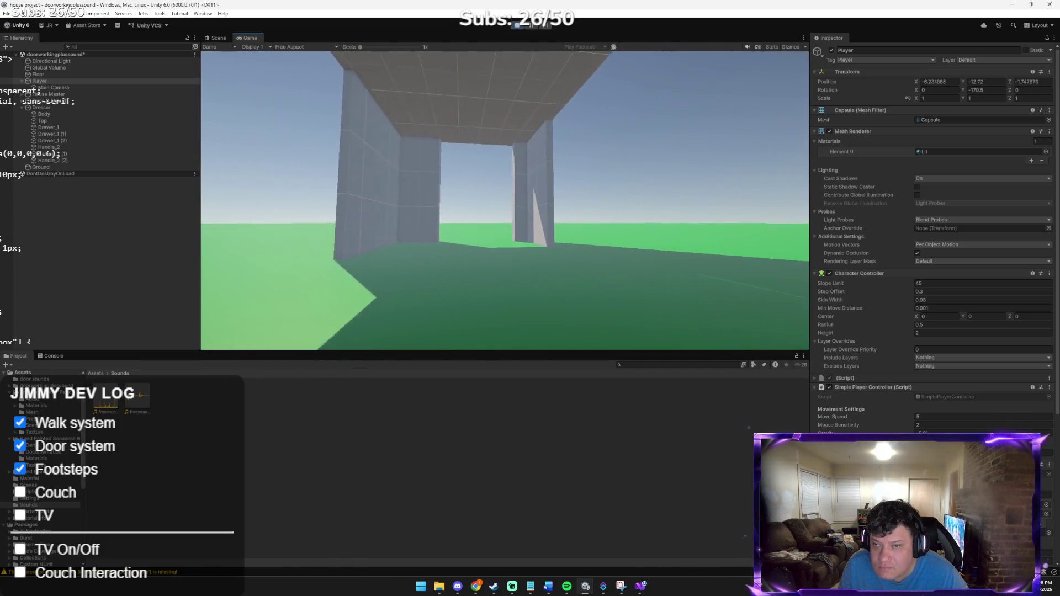
pyautogui.press('w')
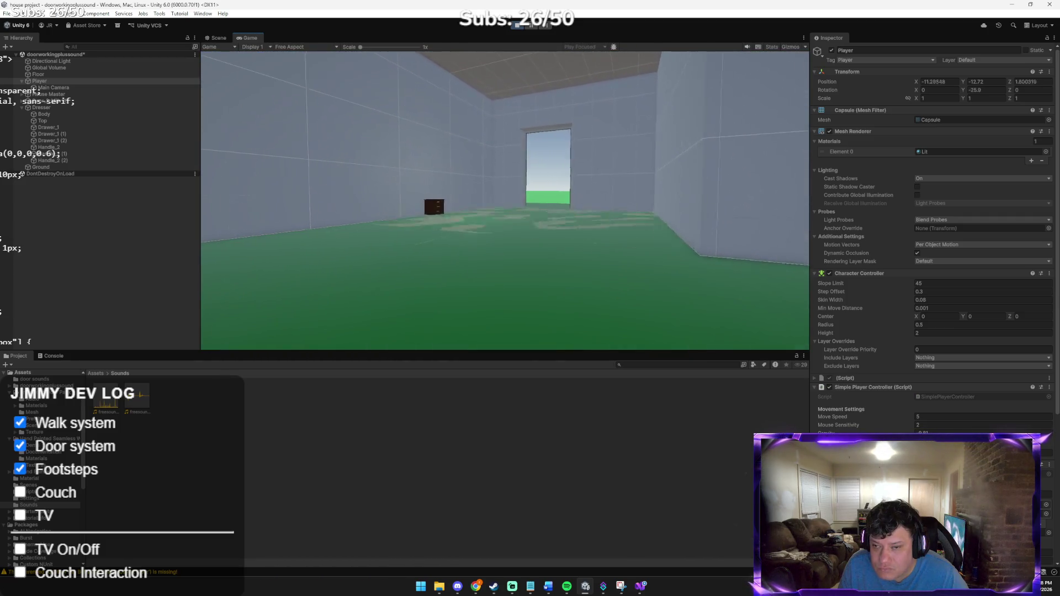
pyautogui.hotkey('alt', 'Tab')
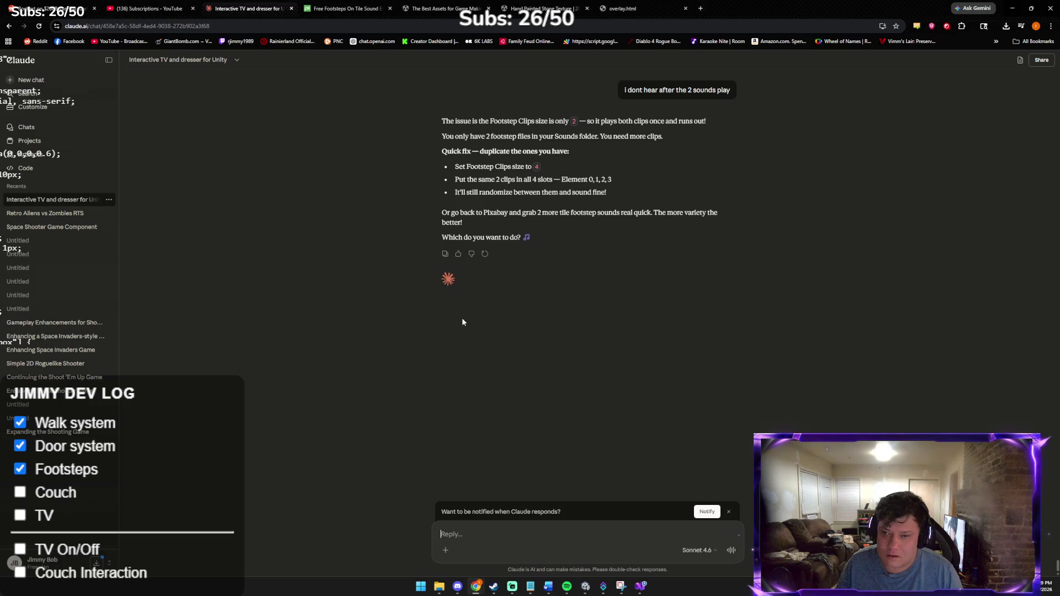
# Step: Ask Claude 'I can grab two more do they need to be short'
pyautogui.write('I can grab')
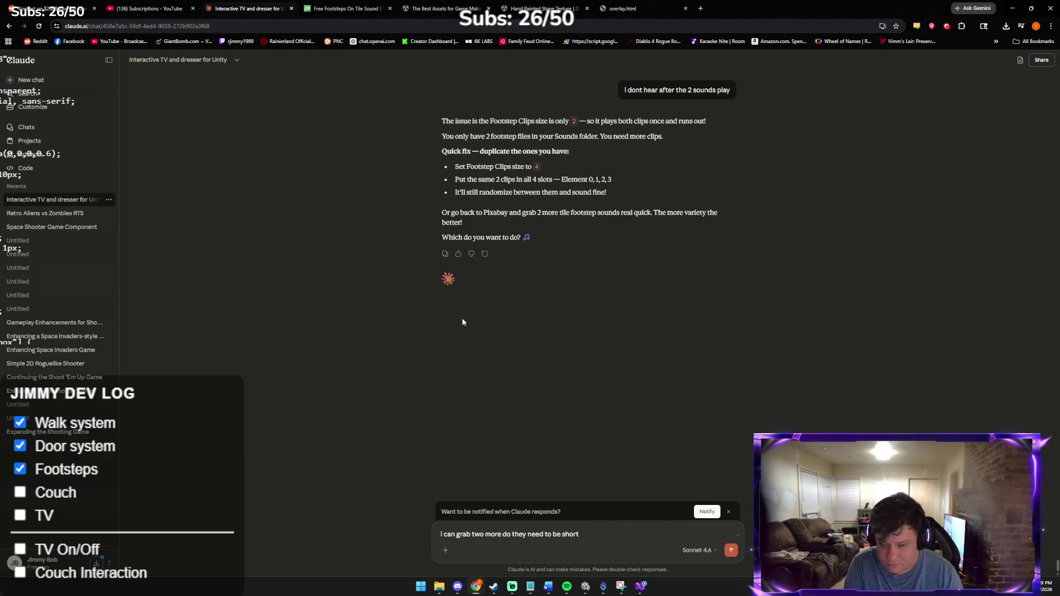
pyautogui.press('Return')
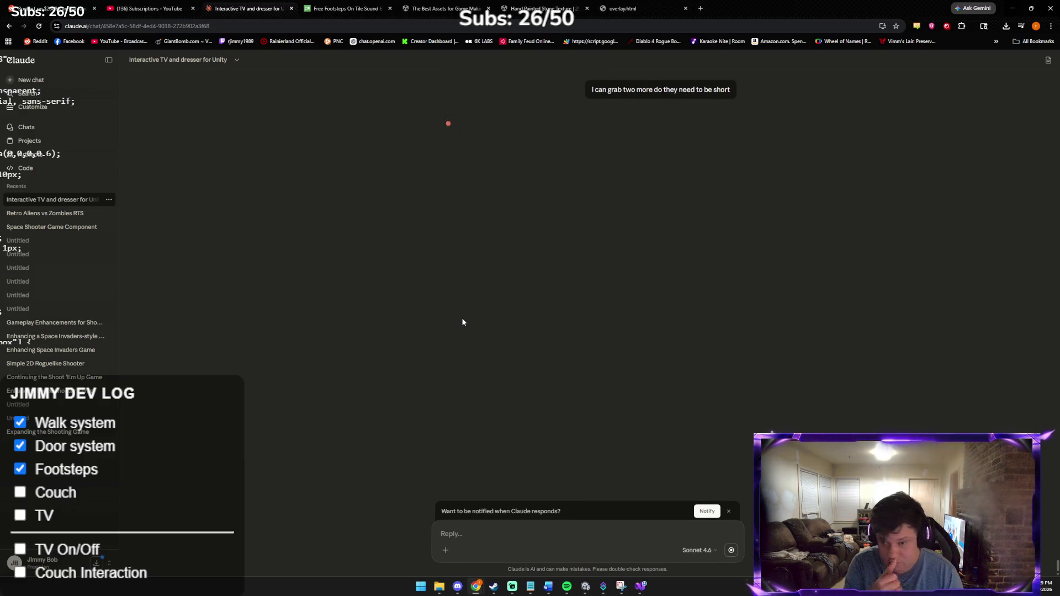
pyautogui.hotkey('alt', 'Tab')
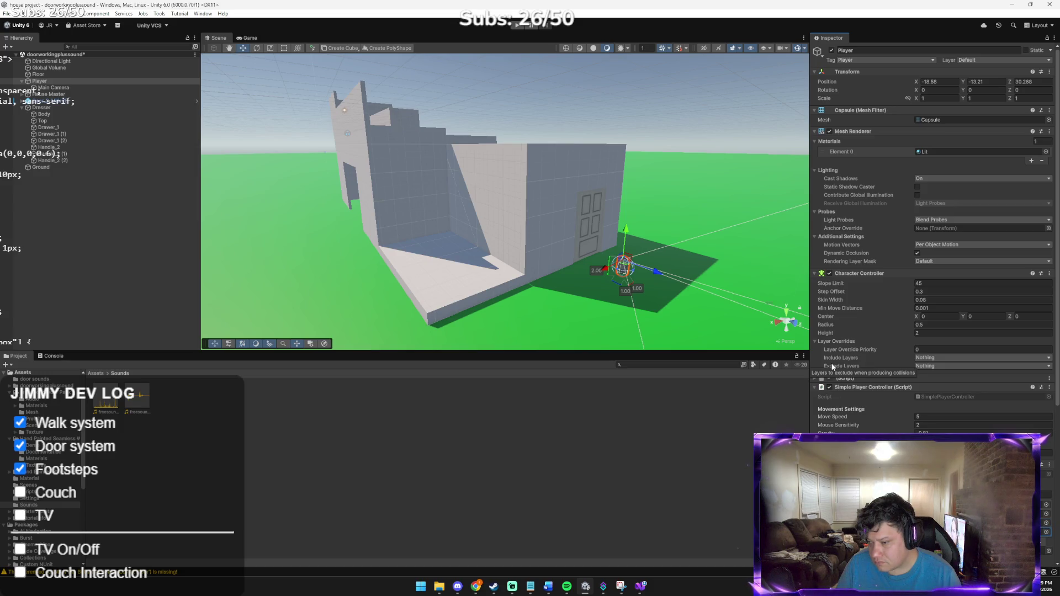
# Step: Check the footstep audio clip picker without changing it, then start Play mode
pyautogui.click(1046, 532)
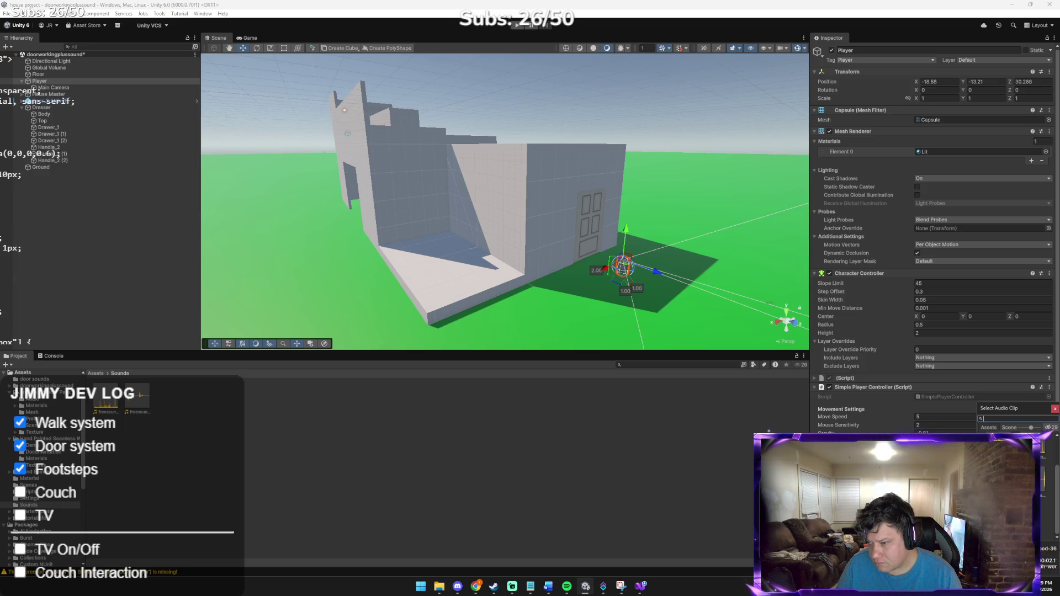
pyautogui.press('Escape')
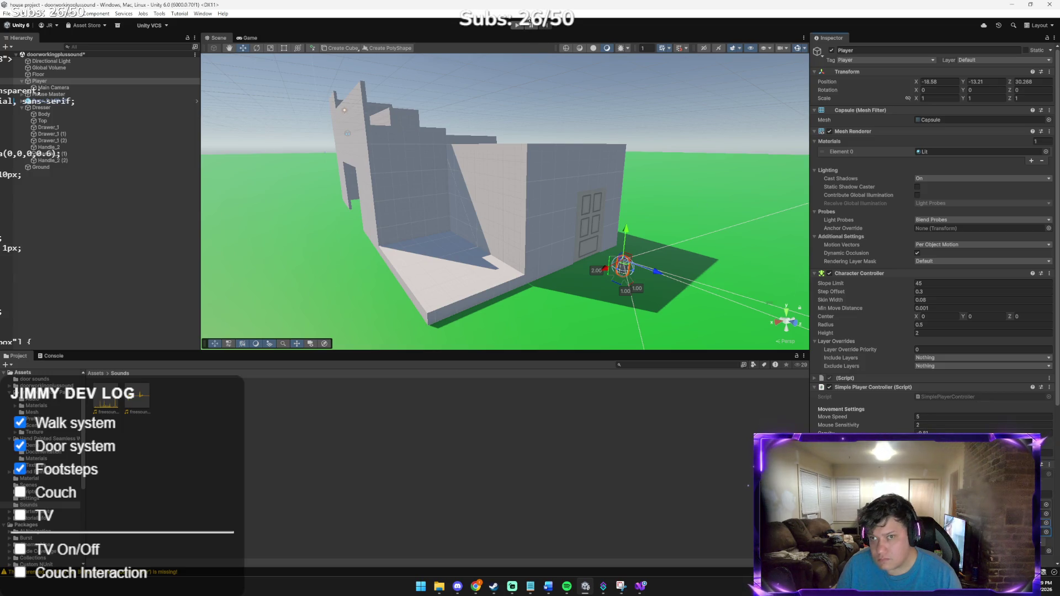
pyautogui.click(522, 27)
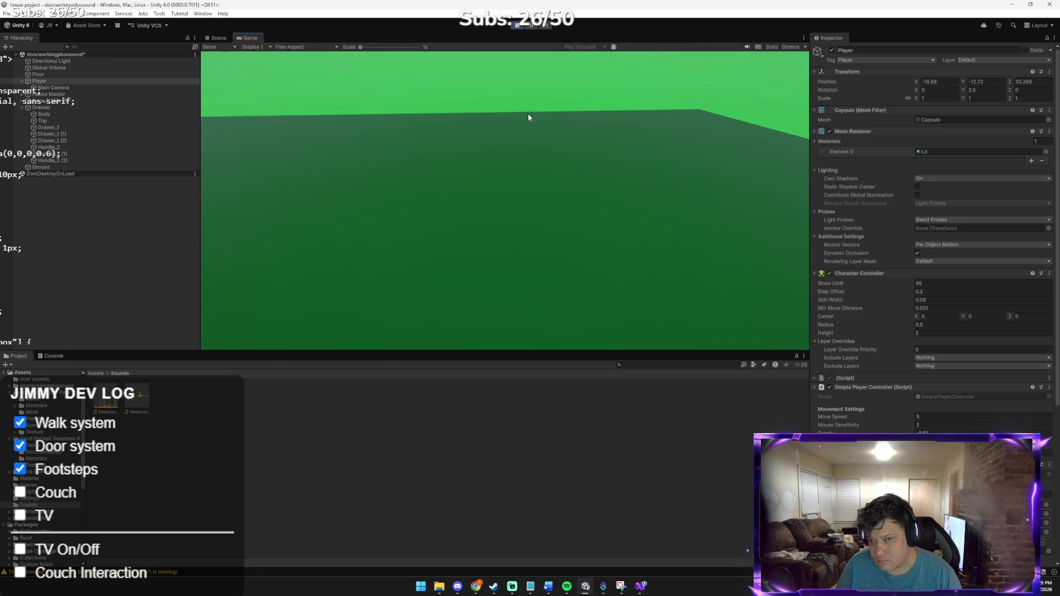
# Step: Open the door and walk out and back toward the house to test footsteps
pyautogui.press('w')
pyautogui.press('e')
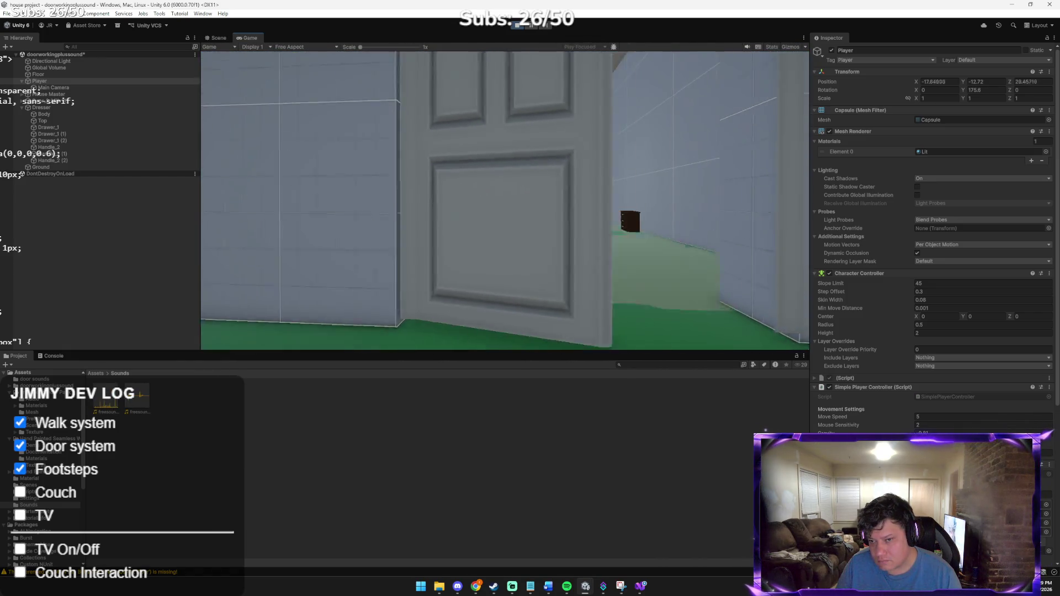
pyautogui.press('w')
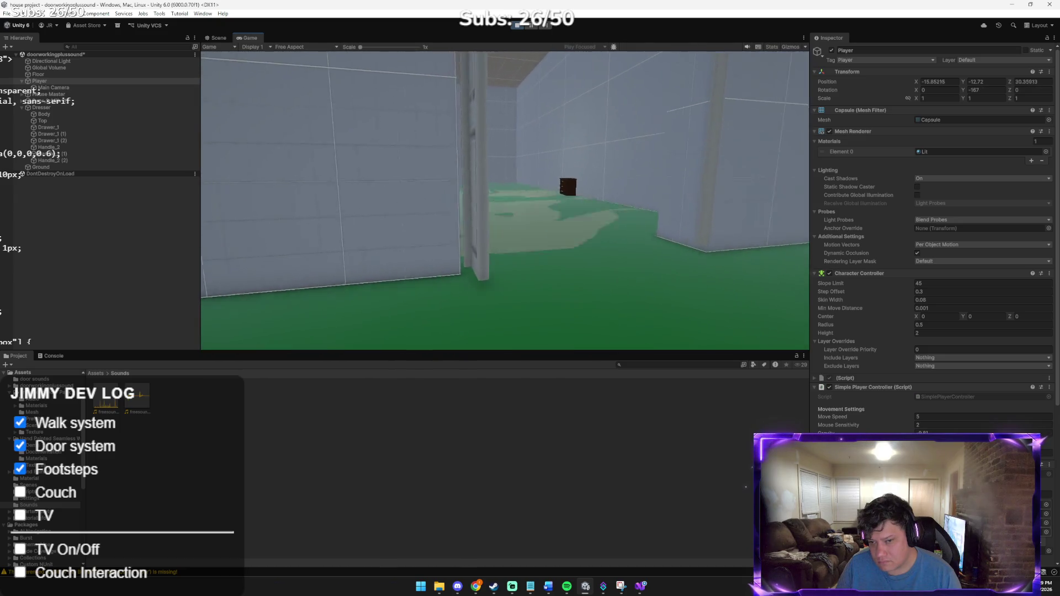
pyautogui.press('w')
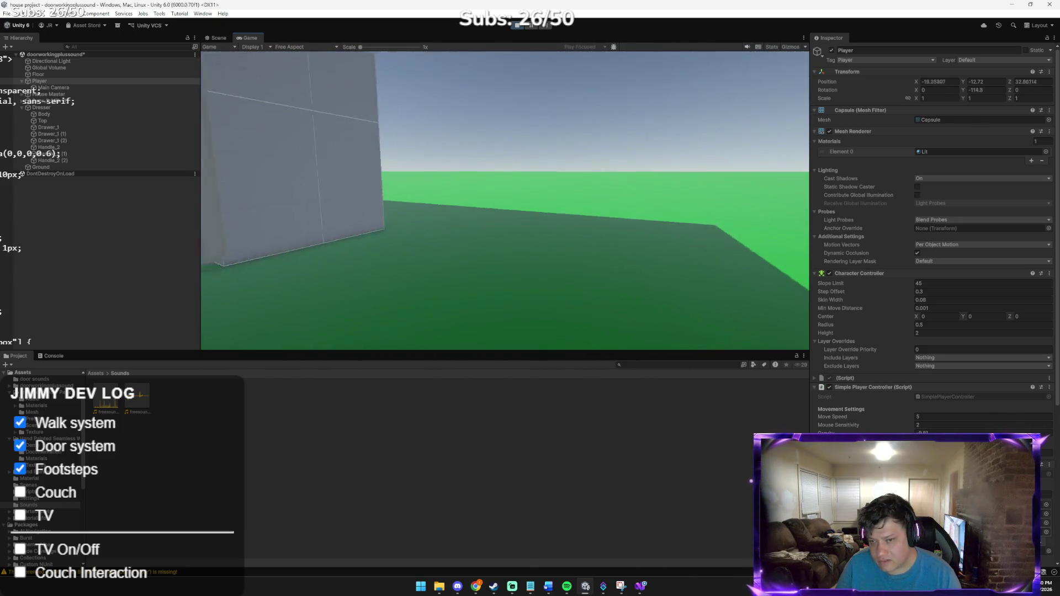
pyautogui.press('w')
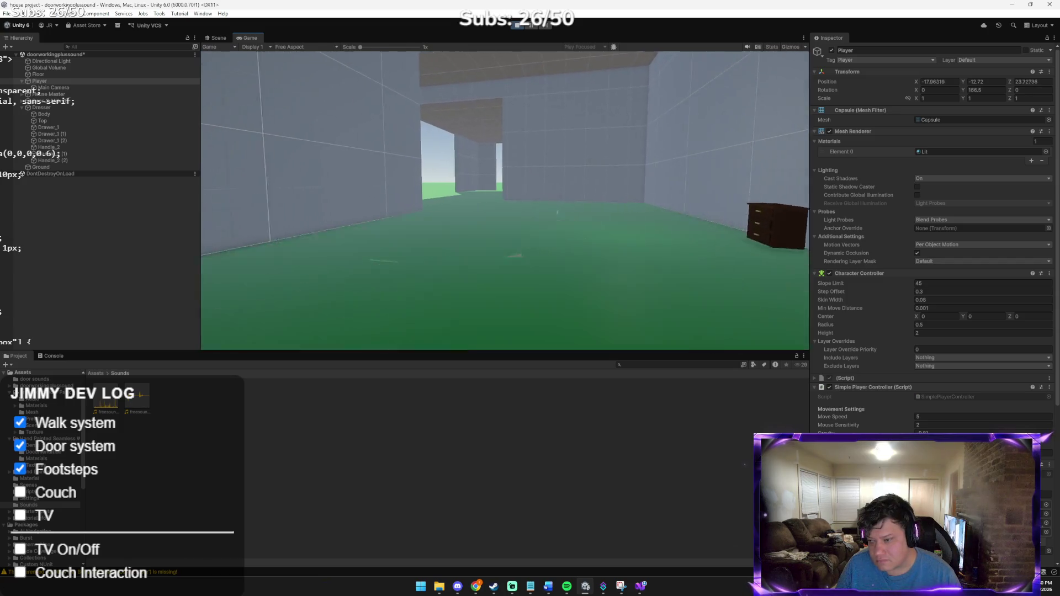
pyautogui.press('w')
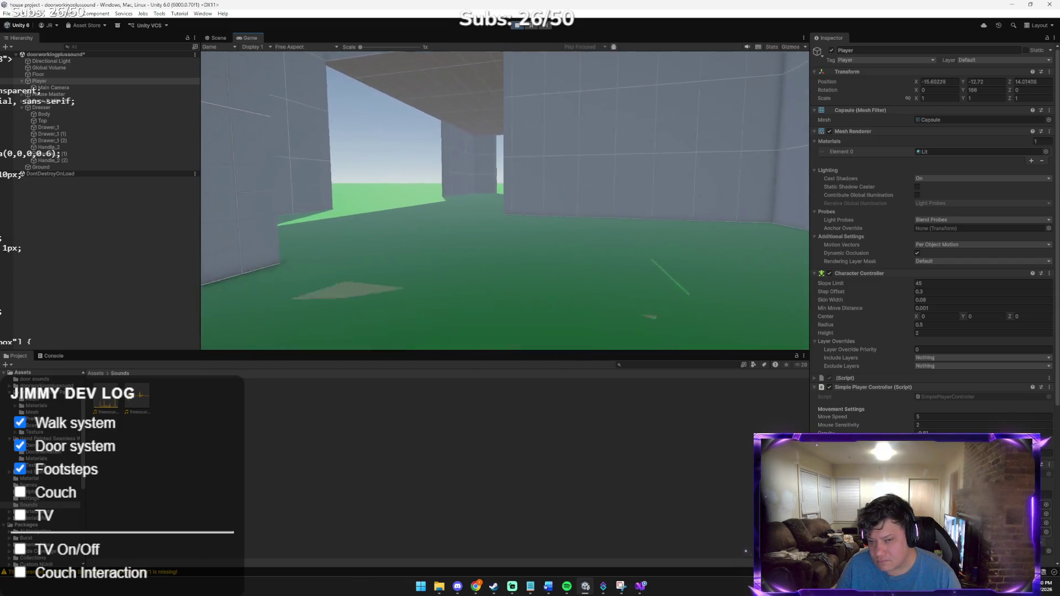
pyautogui.press('w')
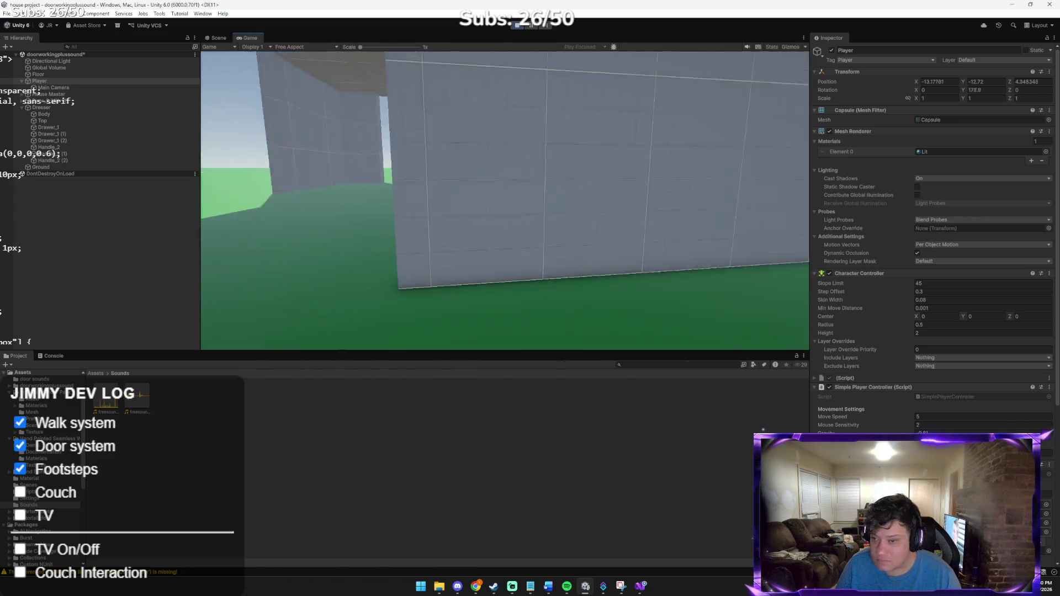
pyautogui.press('w')
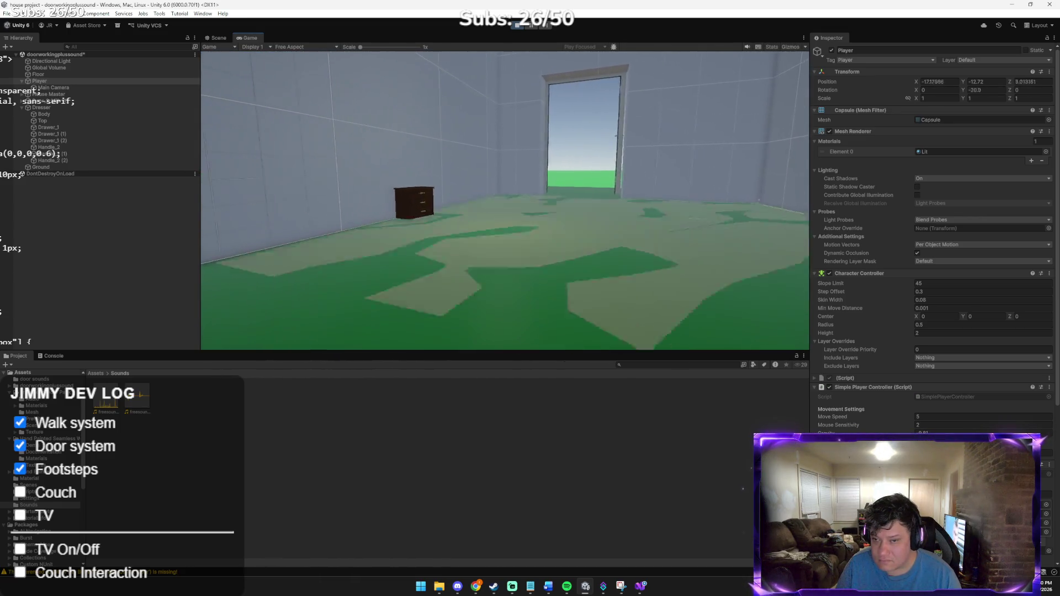
pyautogui.press('w')
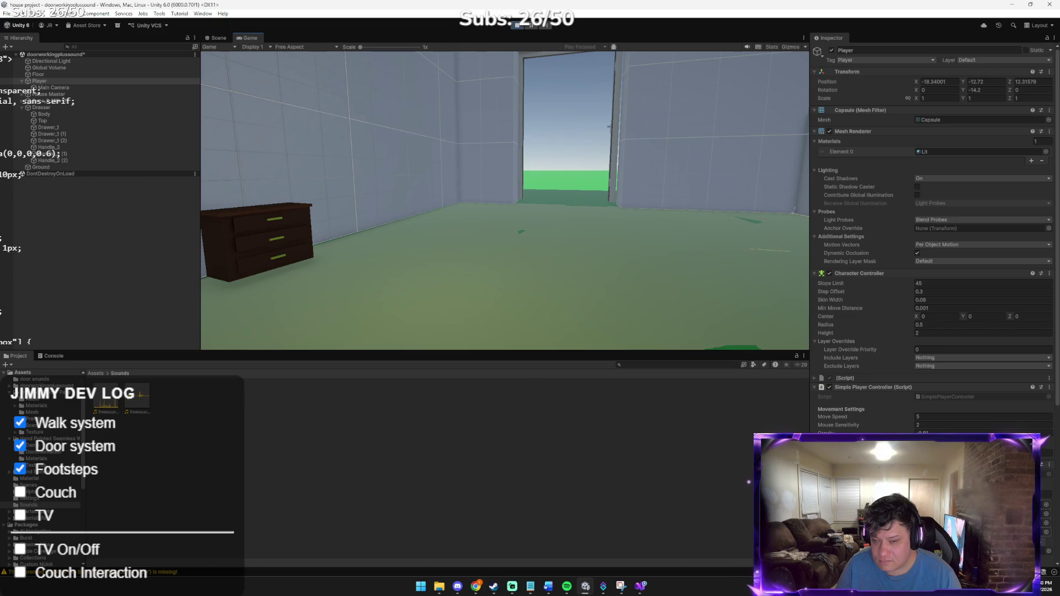
pyautogui.press('w')
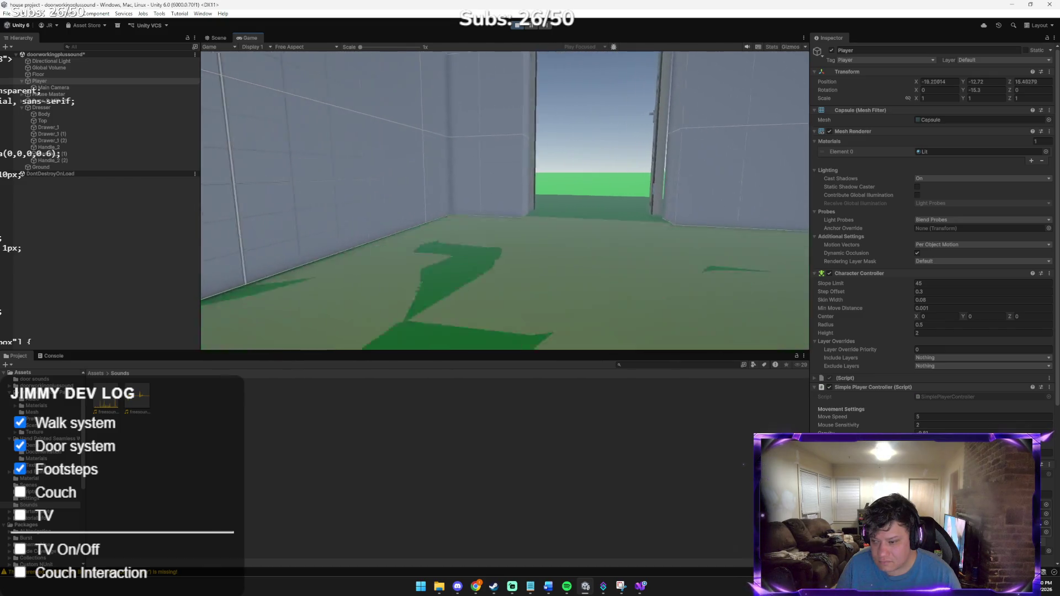
pyautogui.press('w')
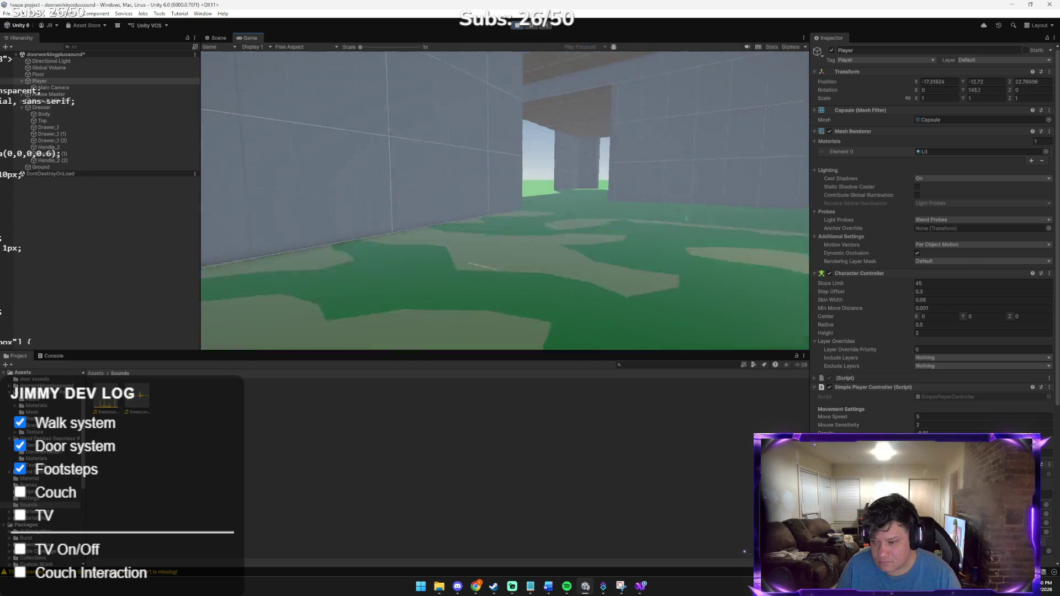
pyautogui.press('w')
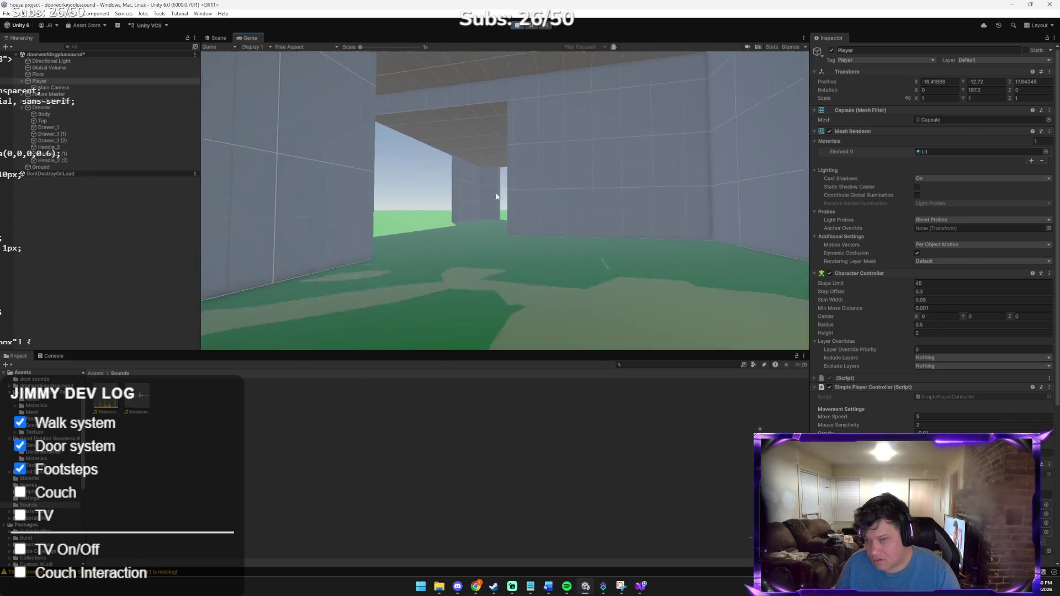
pyautogui.hotkey('alt', 'Tab')
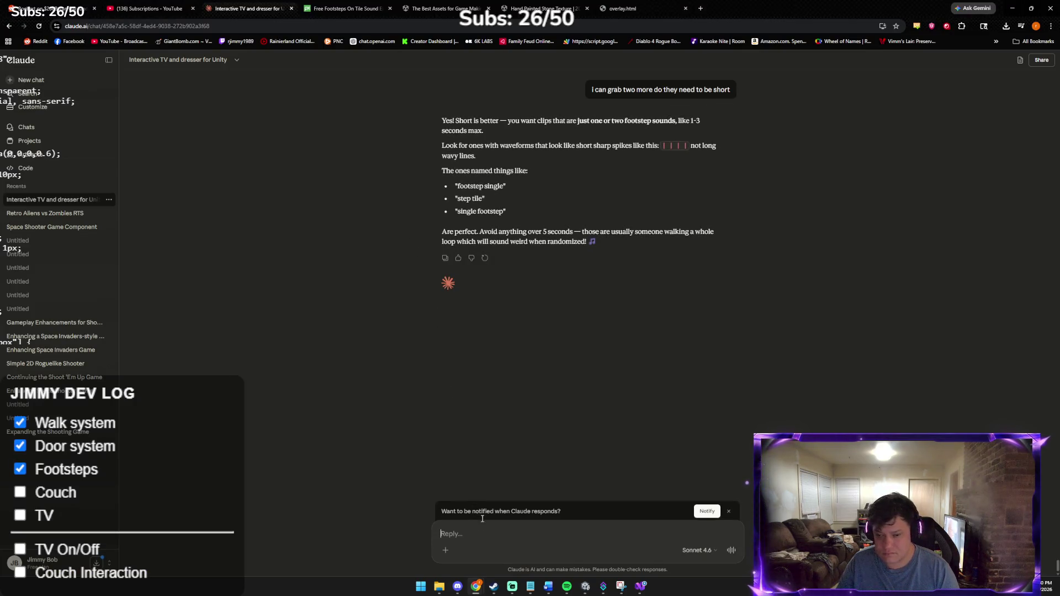
# Step: Send Claude a game screenshot asking for single-step footsteps, one step then the other
pyautogui.write('ok its working like this')
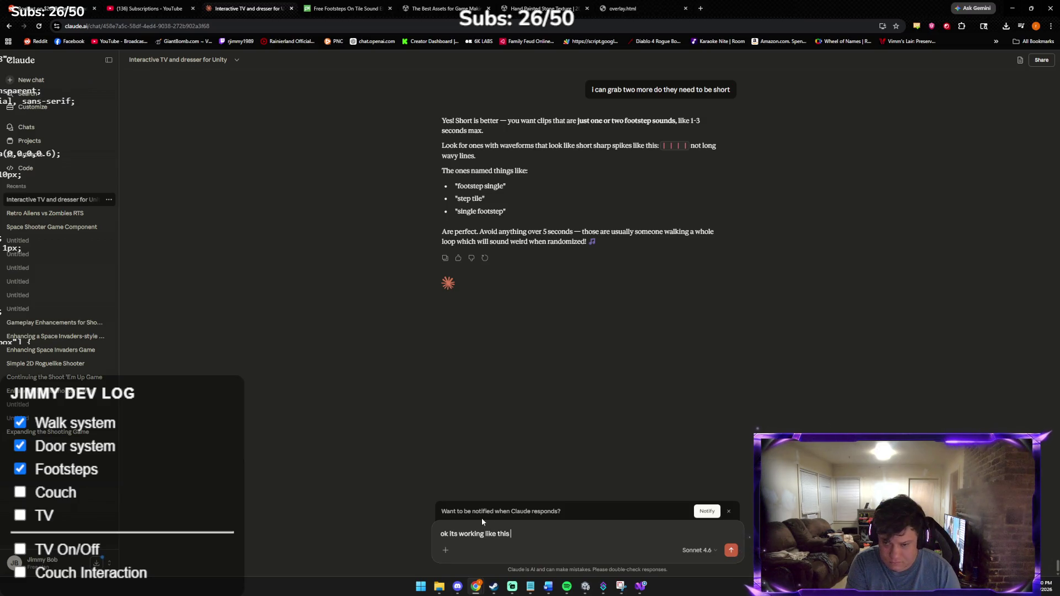
pyautogui.hotkey('ctrl', 'v')
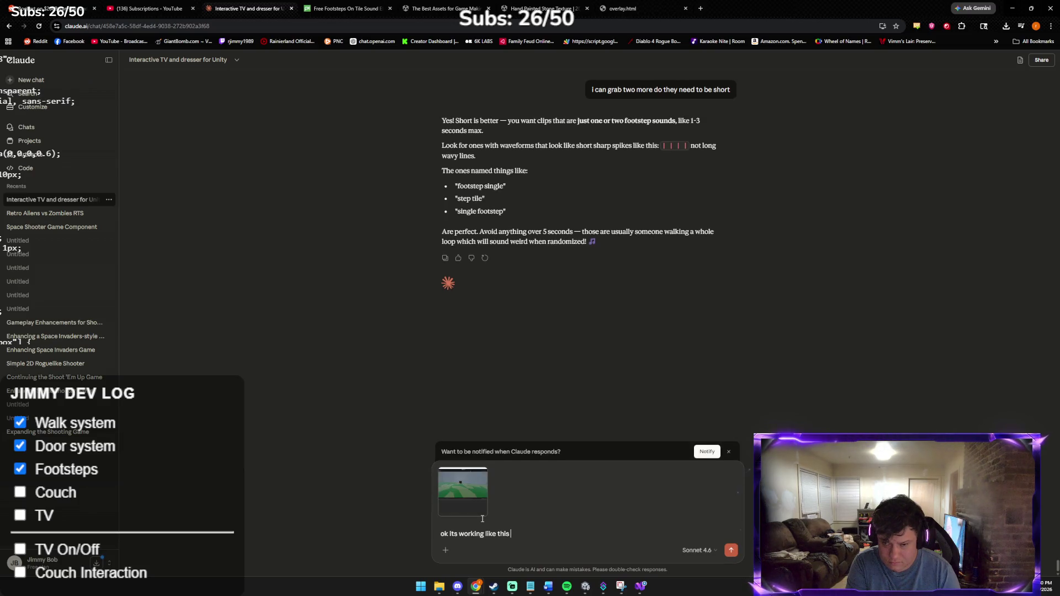
pyautogui.write('kinda but i just want it to')
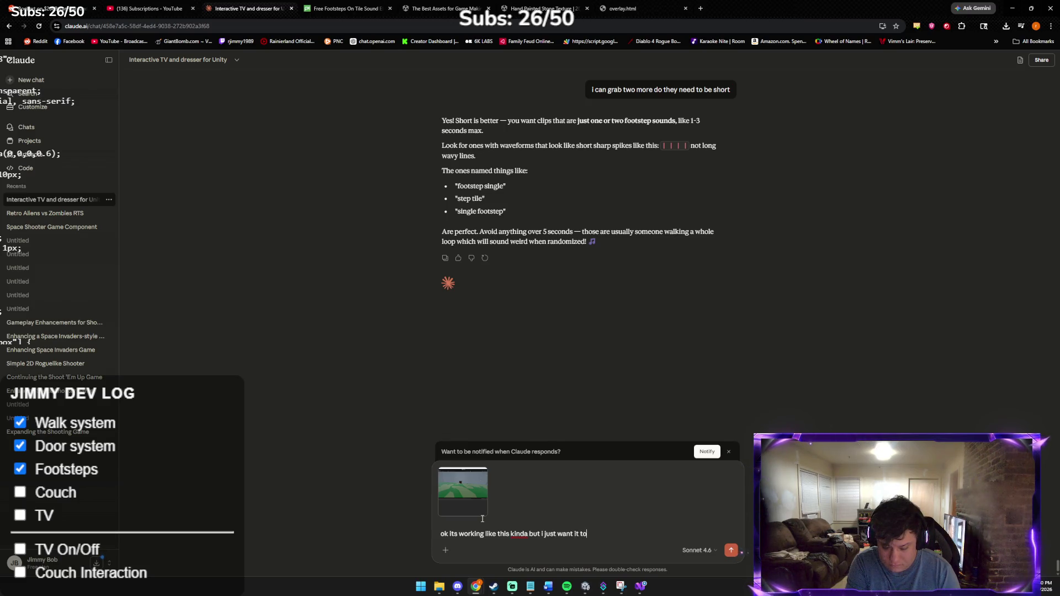
pyautogui.write('ingle foot')
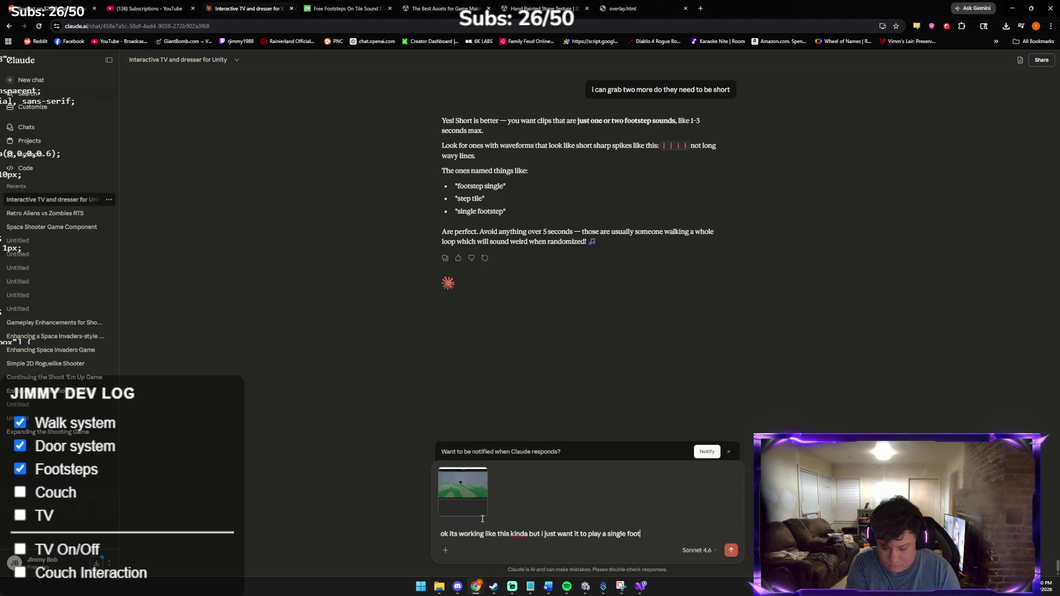
pyautogui.press('BackSpace')
pyautogui.press('BackSpace')
pyautogui.press('BackSpace')
pyautogui.write('step and then the other')
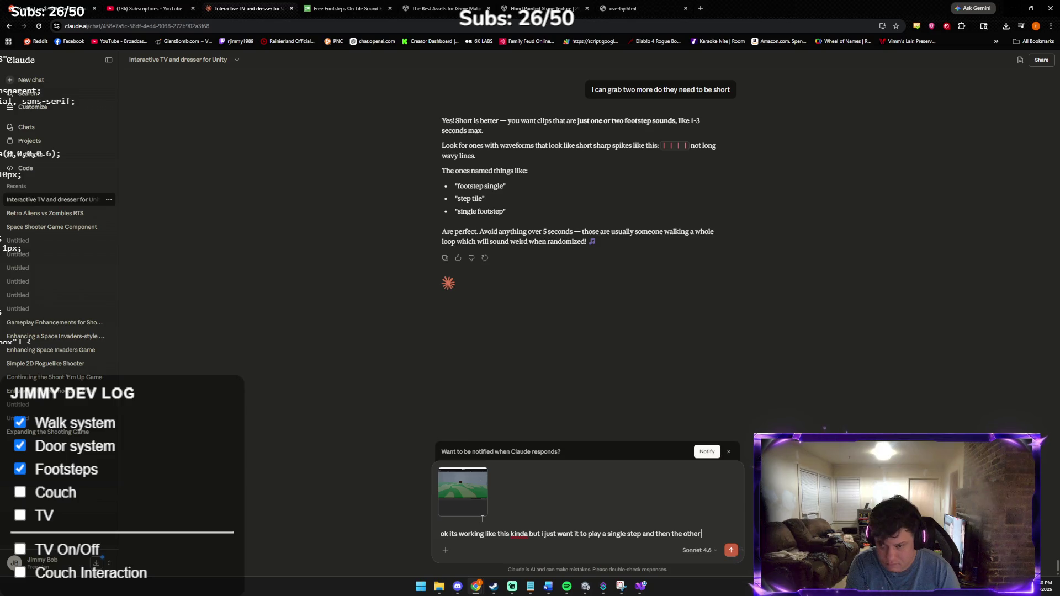
pyautogui.press('Return')
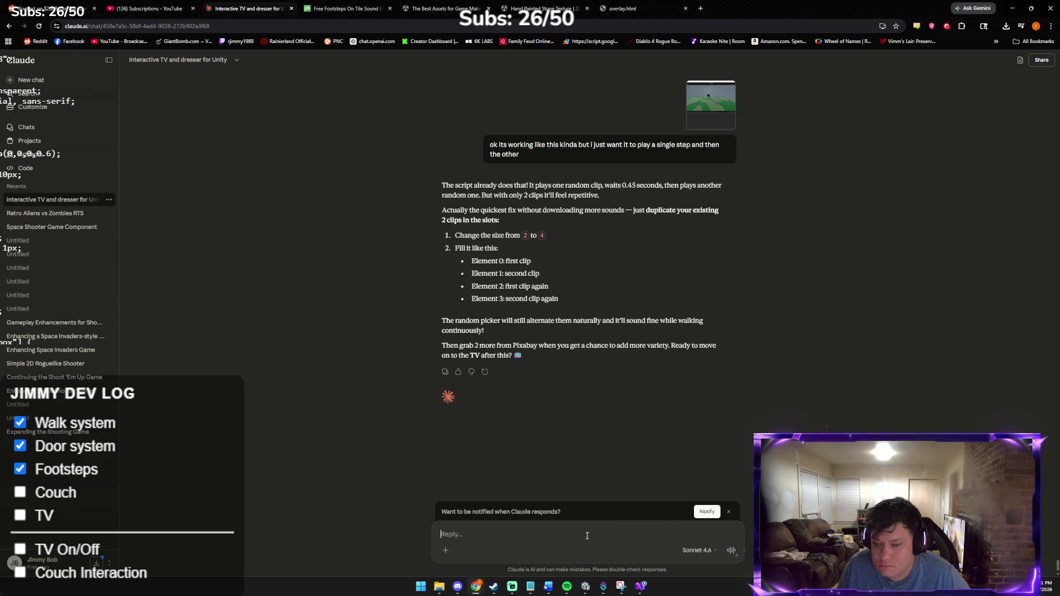
pyautogui.click(567, 587)
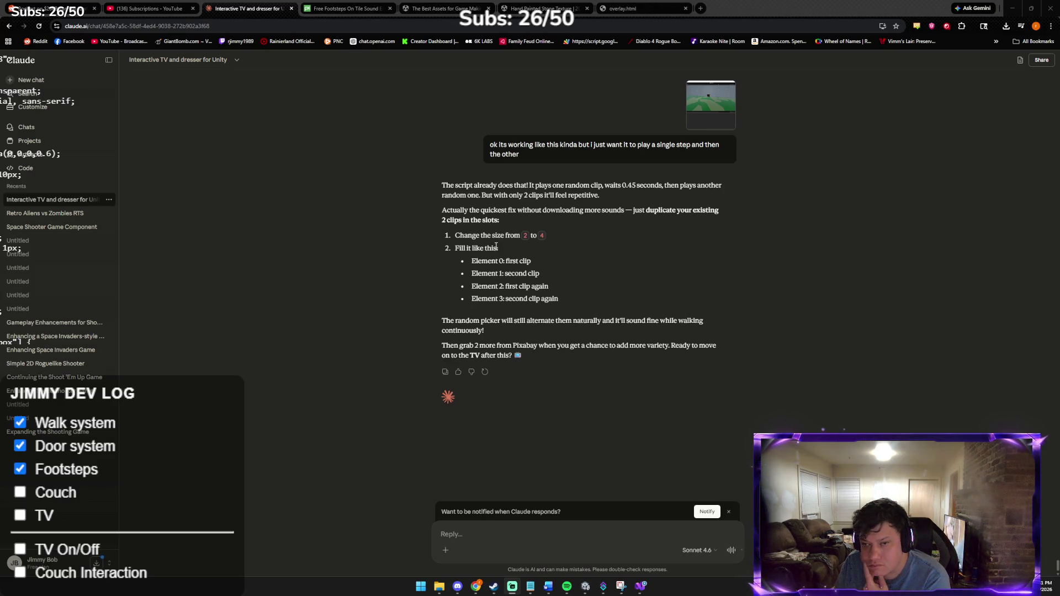
# Step: Paste the corrected screenshot into Claude with the message 'might have sent the wrong photo'
pyautogui.moveTo(603, 585)
pyautogui.click(579, 572)
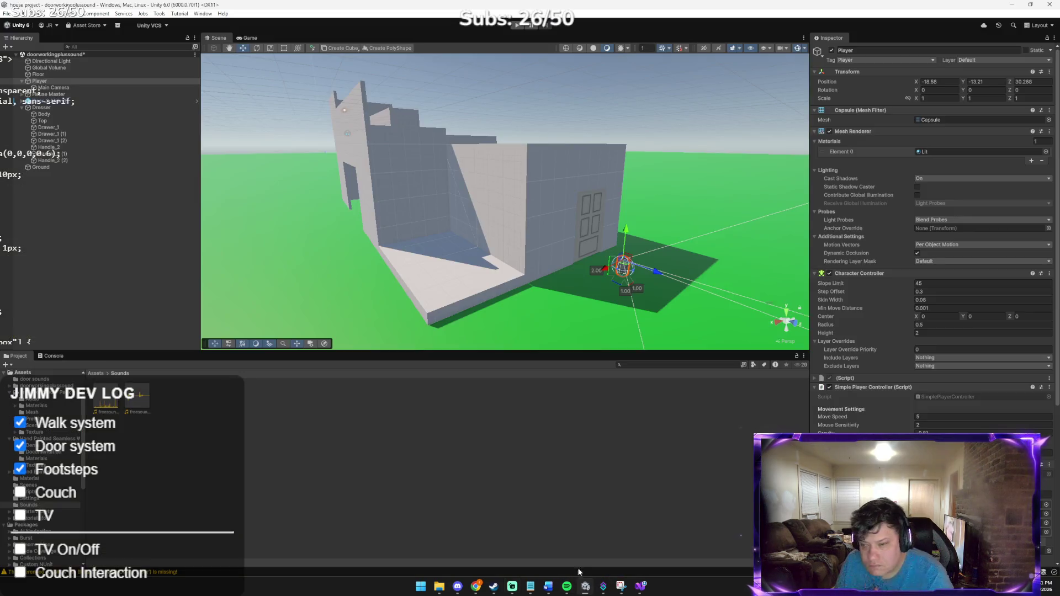
pyautogui.hotkey('alt', 'Tab')
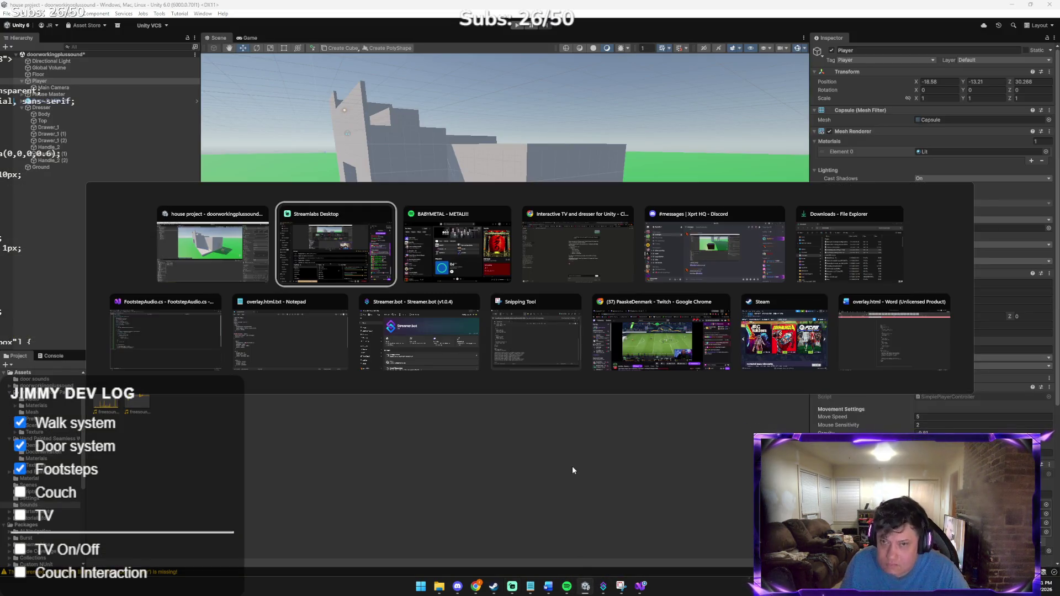
pyautogui.hotkey('alt', 'Tab')
pyautogui.hotkey('alt', 'Tab')
pyautogui.hotkey('alt', 'Tab')
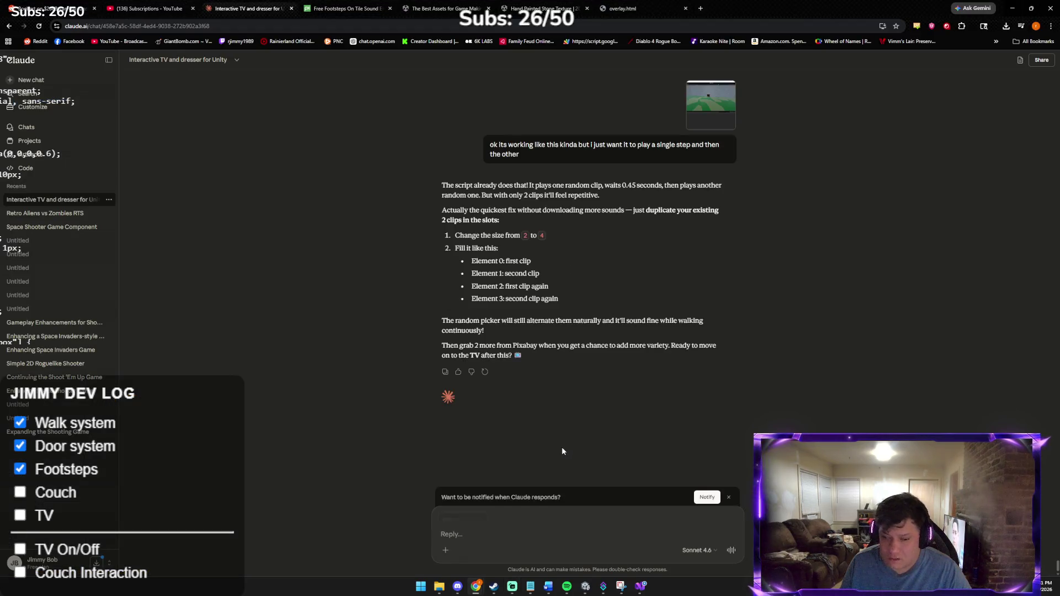
pyautogui.hotkey('ctrl', 'v')
pyautogui.write('might have s')
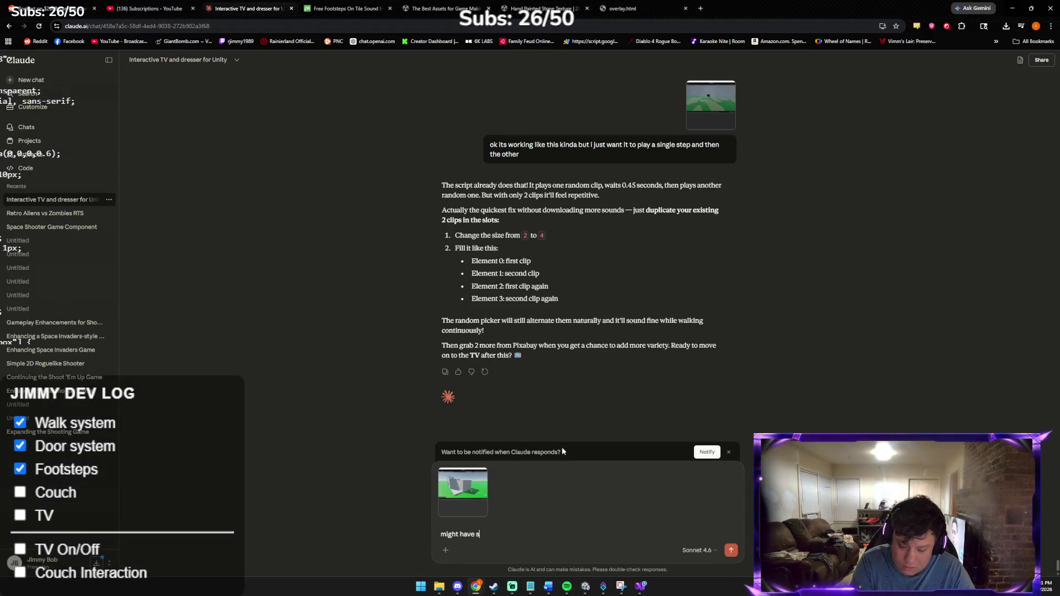
pyautogui.write('ent the wrong ')
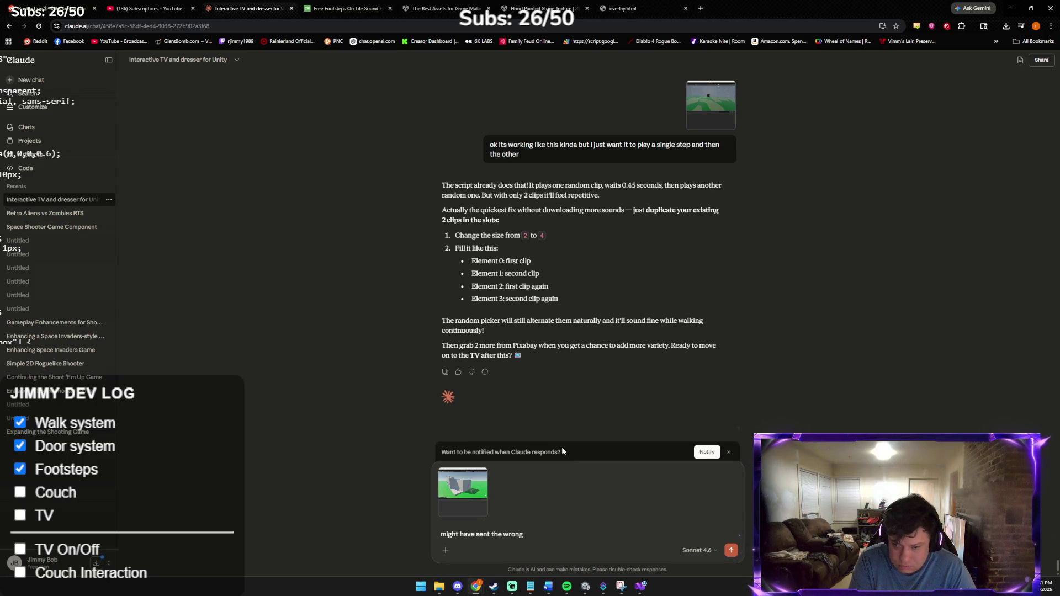
pyautogui.write('photo')
pyautogui.press('Return')
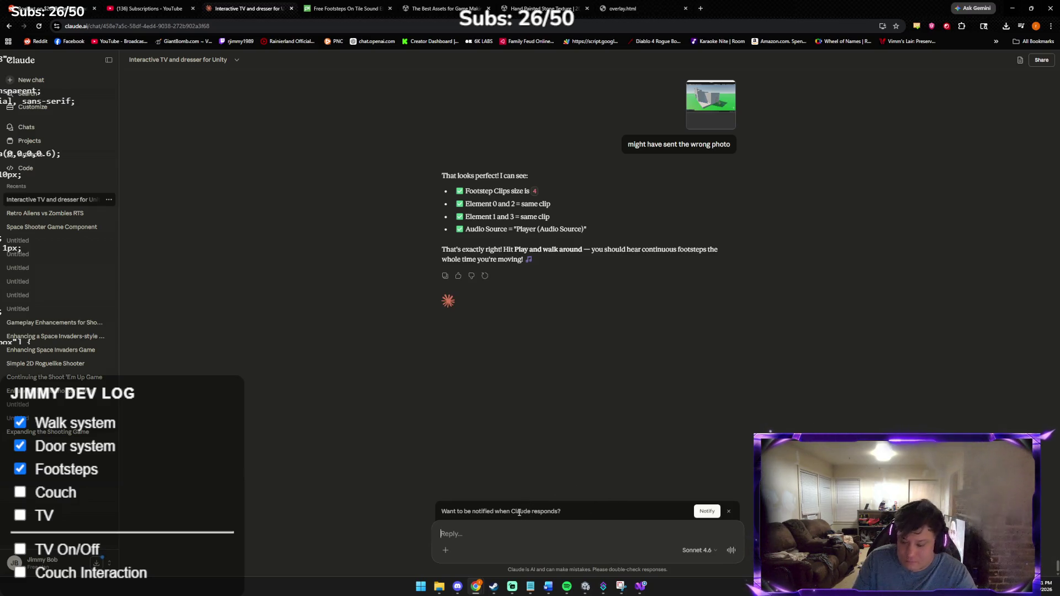
# Step: Reply 'no it ran out after they all played haha' and copy Claude's suggested 'single footstep tile' search
pyautogui.write('no it ran out af')
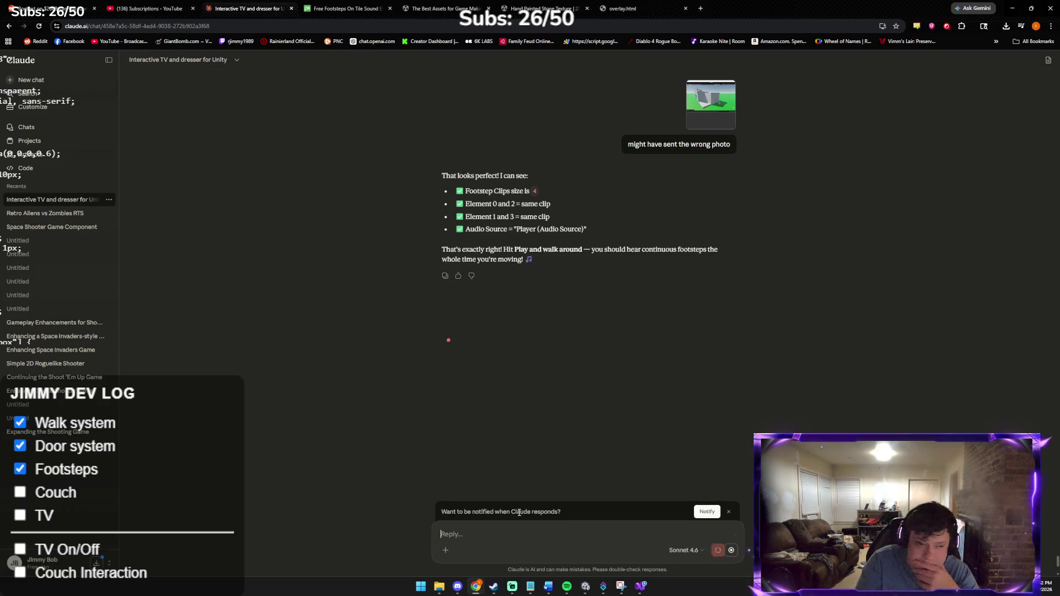
pyautogui.press('Return')
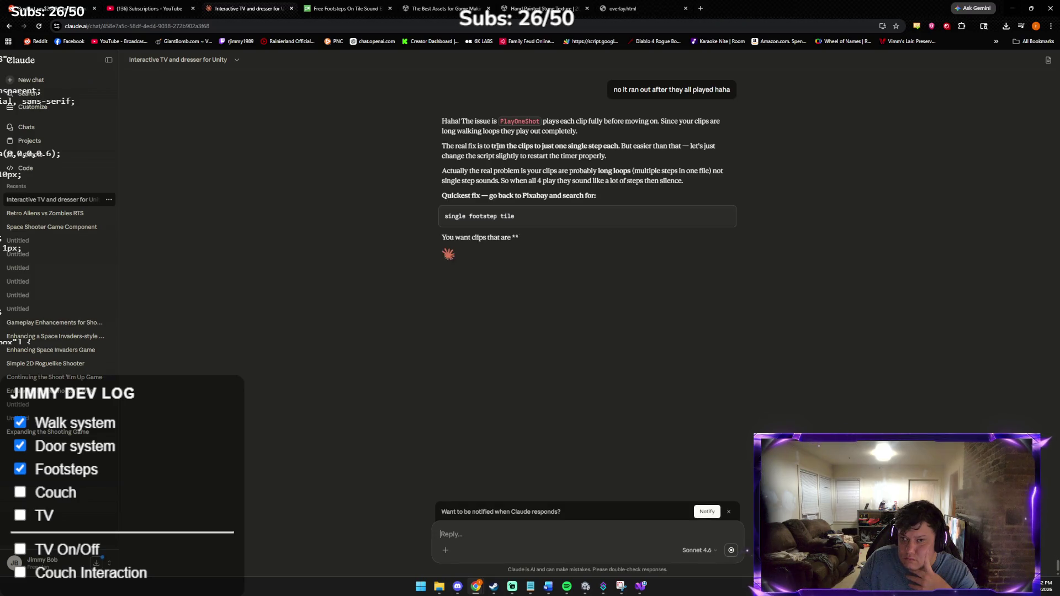
pyautogui.tripleClick(495, 215)
pyautogui.rightClick(493, 222)
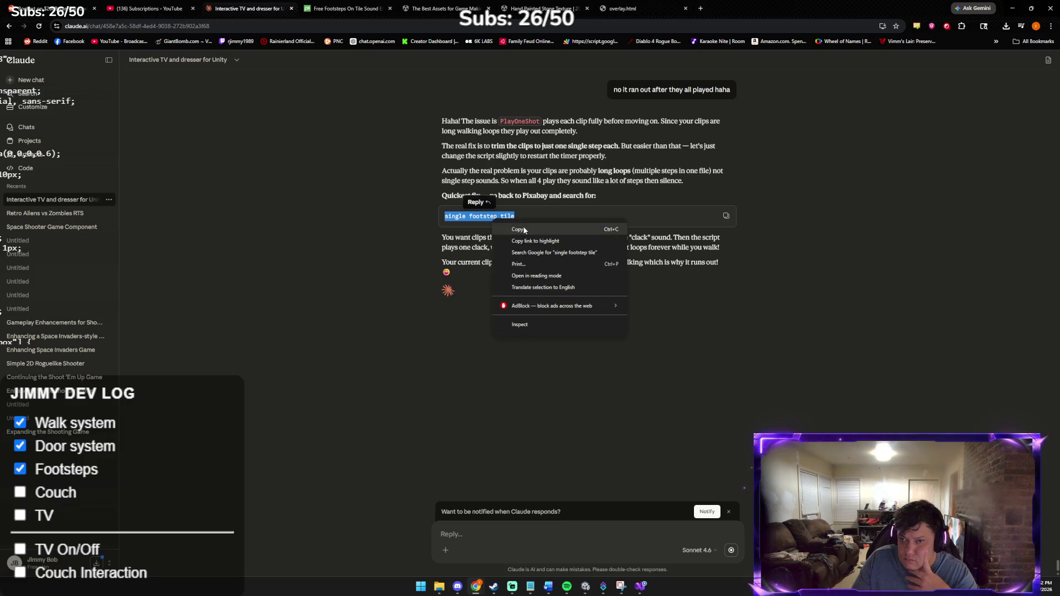
pyautogui.click(524, 230)
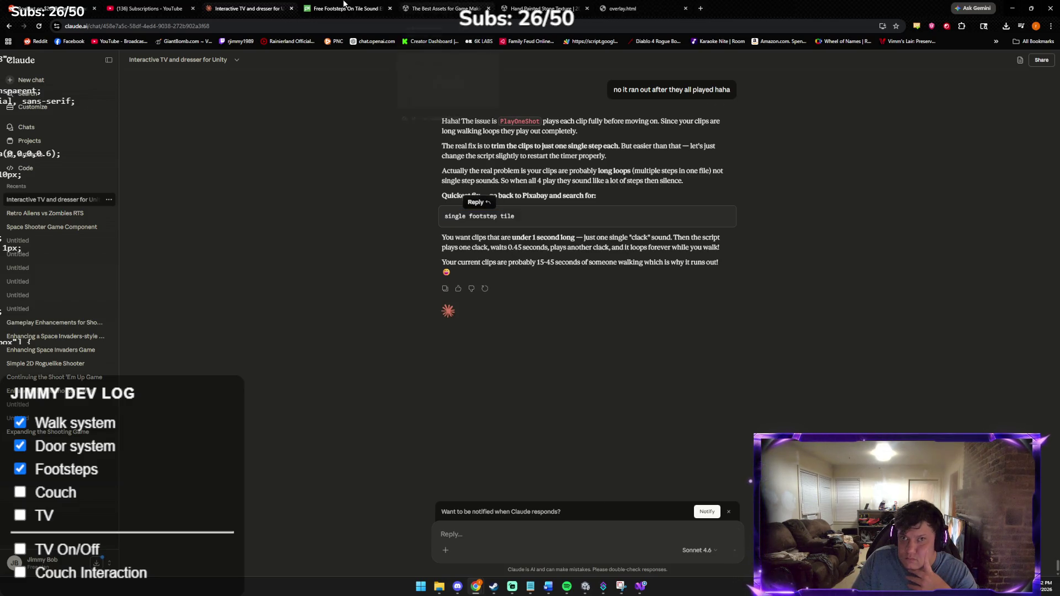
# Step: Search Pixabay sound effects for 'single footstep tile'
pyautogui.click(343, 6)
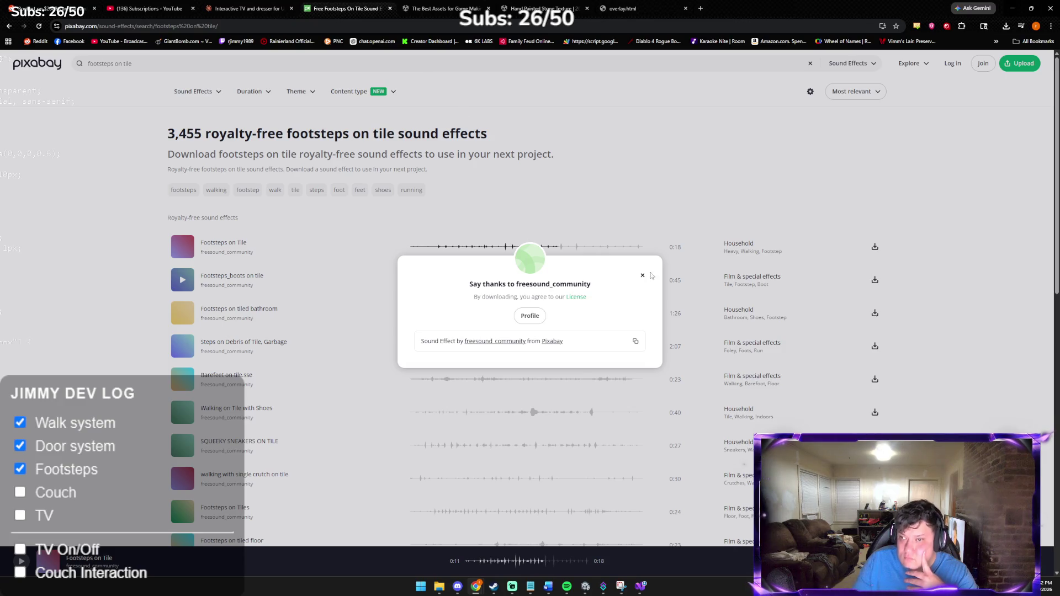
pyautogui.click(643, 275)
pyautogui.click(236, 58)
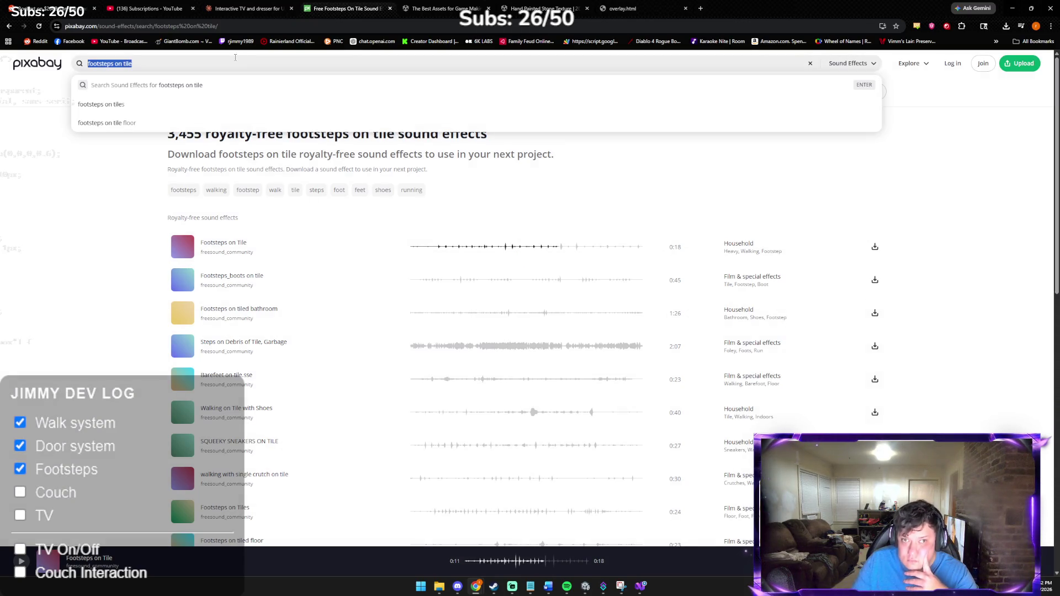
pyautogui.rightClick(236, 59)
pyautogui.click(251, 133)
pyautogui.press('Return')
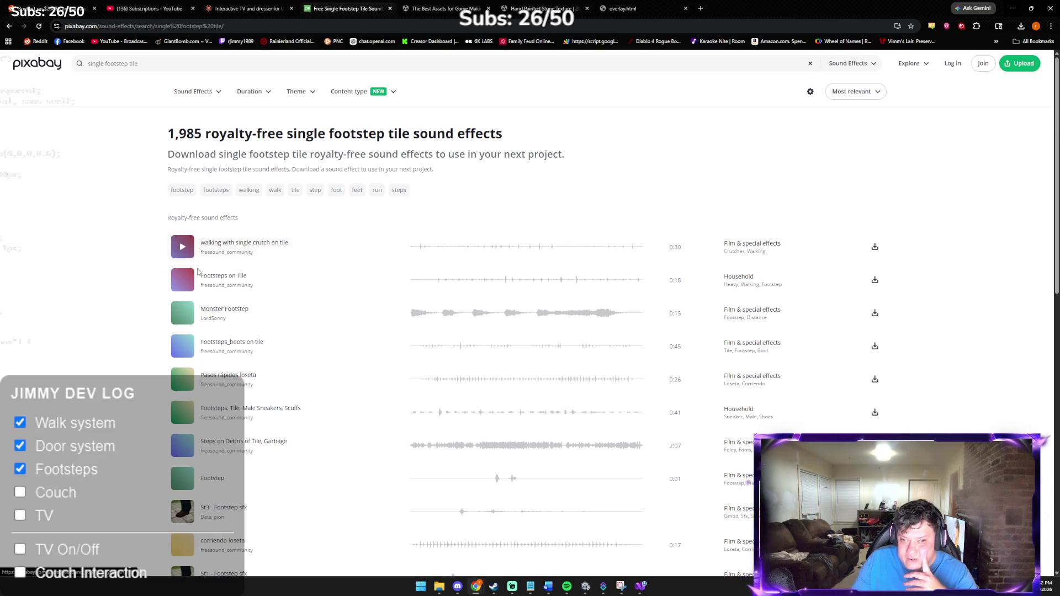
# Step: Preview the Footsteps on Tile, St1, St2 and St3 footstep clips
pyautogui.click(183, 284)
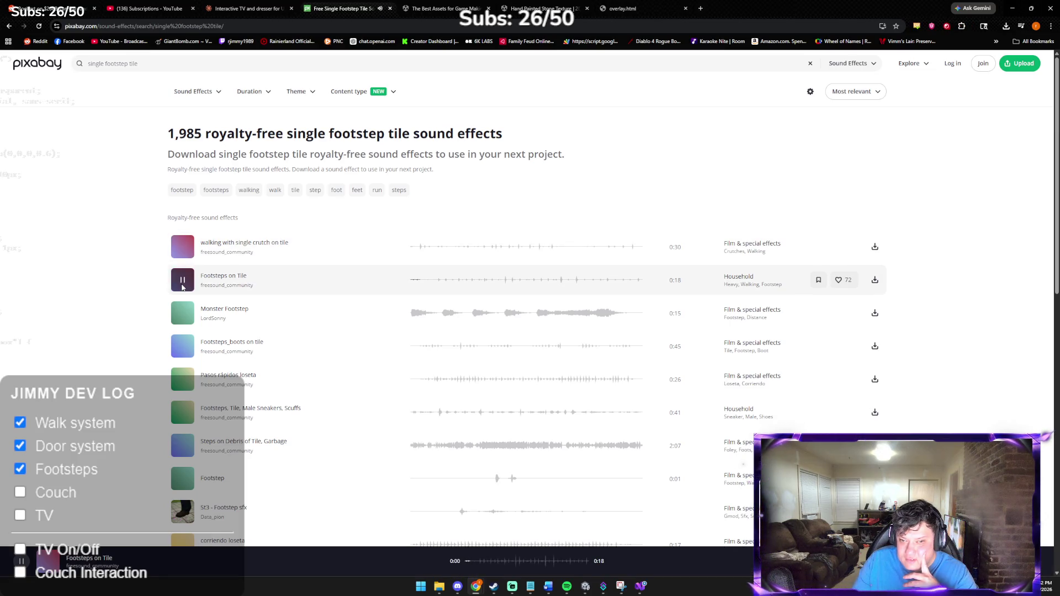
pyautogui.click(183, 284)
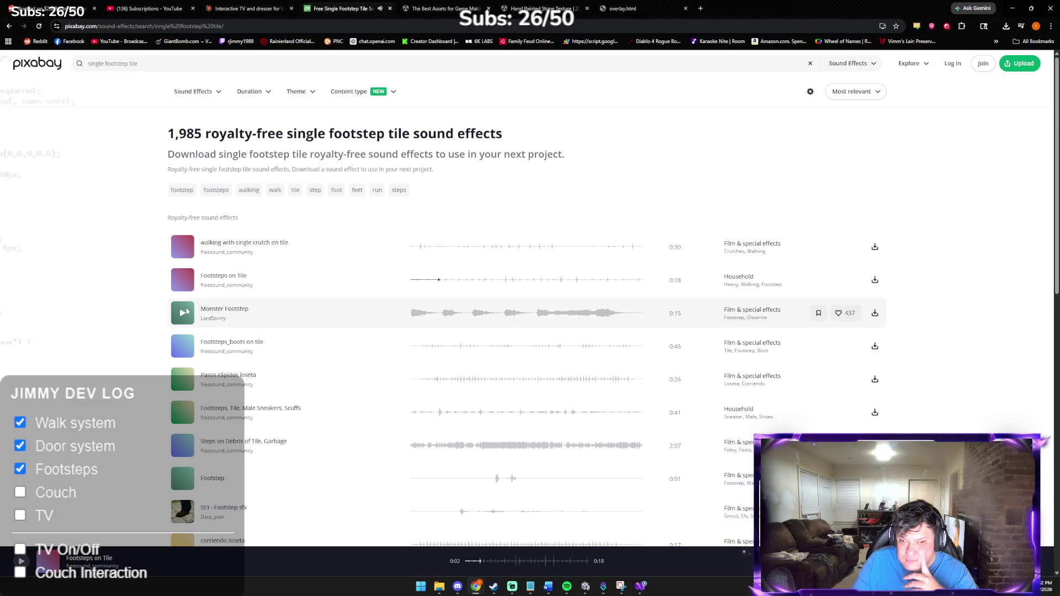
pyautogui.scroll(-1, 198, 348)
pyautogui.scroll(-1, 198, 348)
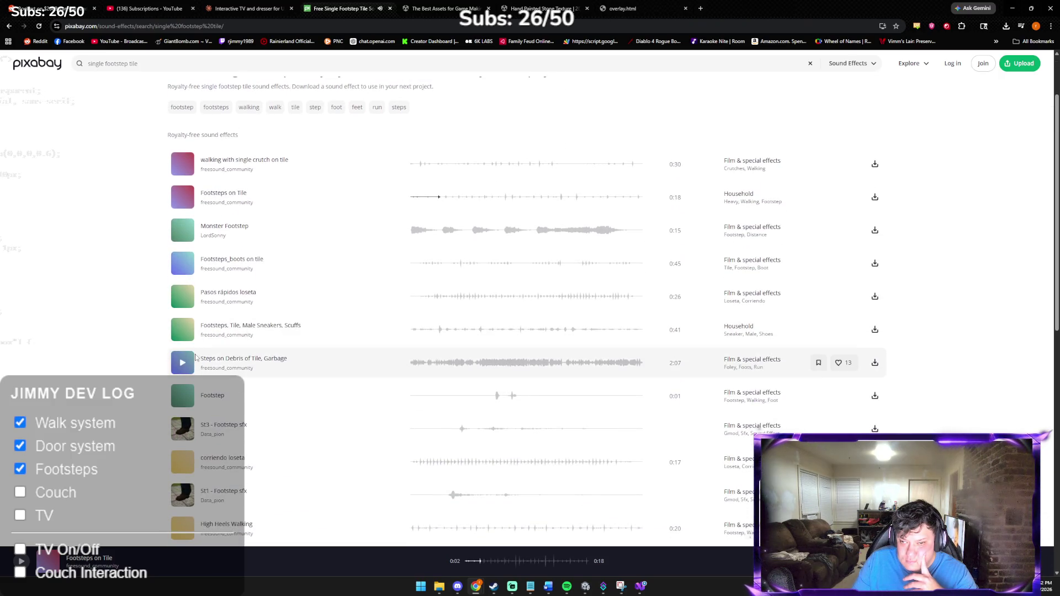
pyautogui.scroll(-2, 197, 365)
pyautogui.click(182, 371)
pyautogui.click(183, 371)
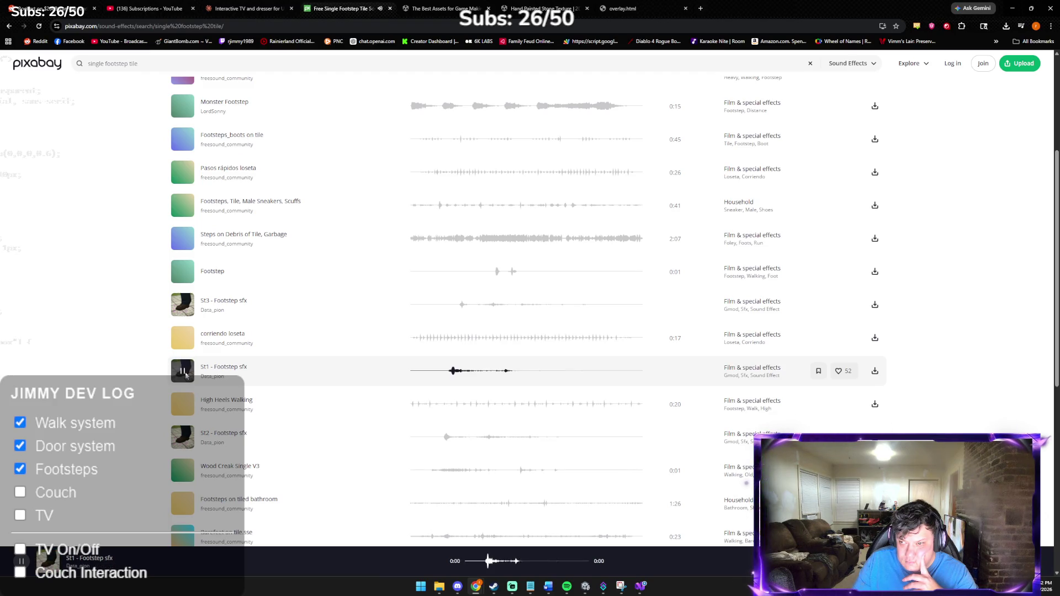
pyautogui.click(183, 371)
pyautogui.click(183, 371)
pyautogui.click(183, 371)
pyautogui.click(182, 438)
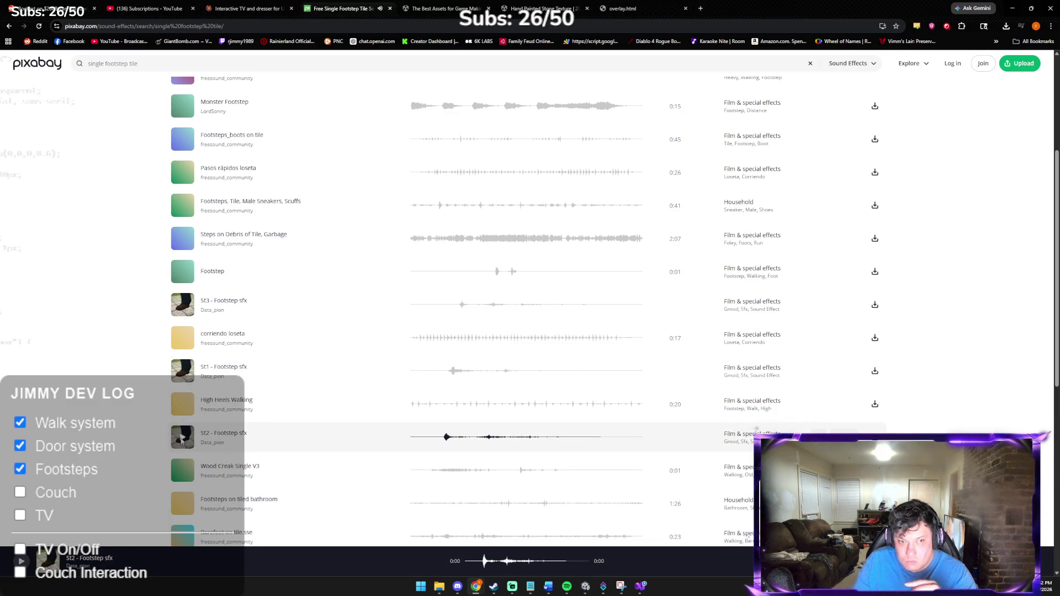
pyautogui.click(182, 305)
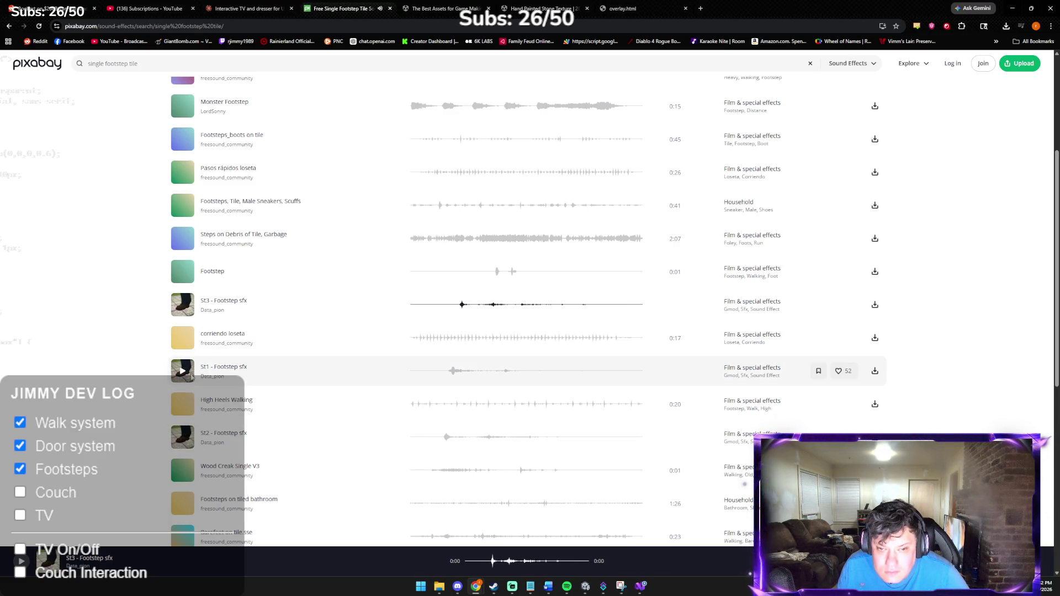
pyautogui.click(184, 438)
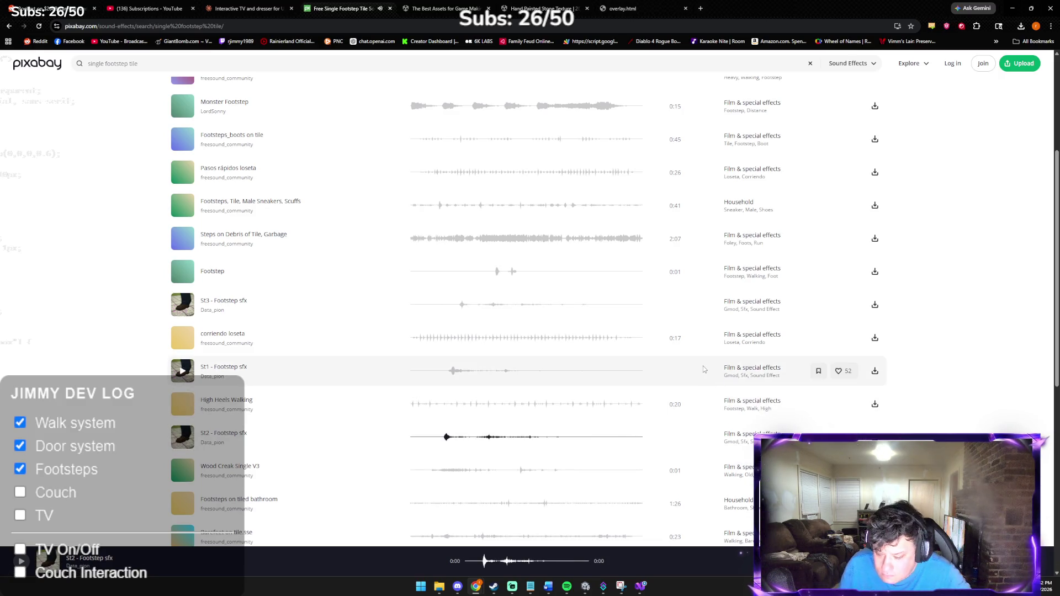
pyautogui.hotkey('alt', 'Tab')
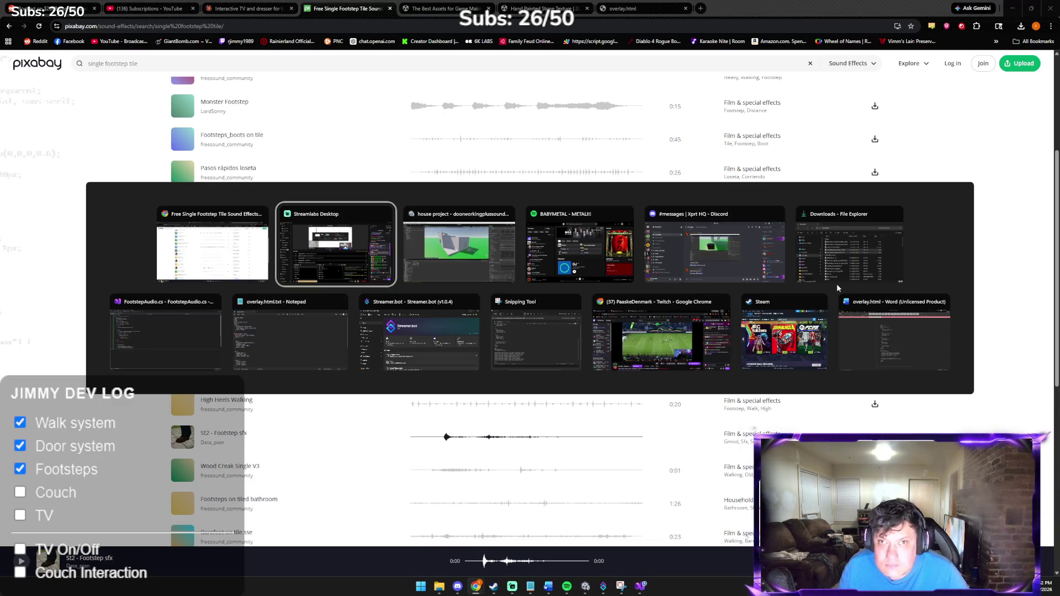
# Step: Tell Claude 'st1 st2 st3 sound perfect!!!!', then go back to the Pixabay results
pyautogui.press('Escape')
pyautogui.click(225, 7)
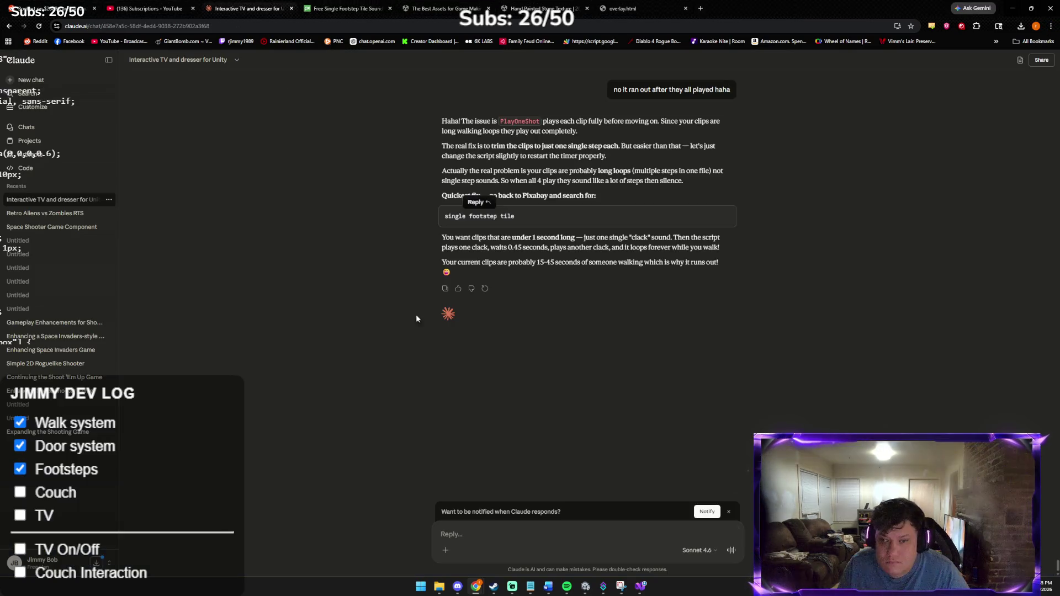
pyautogui.click(489, 529)
pyautogui.write('st1 st2 st3 sound perfec')
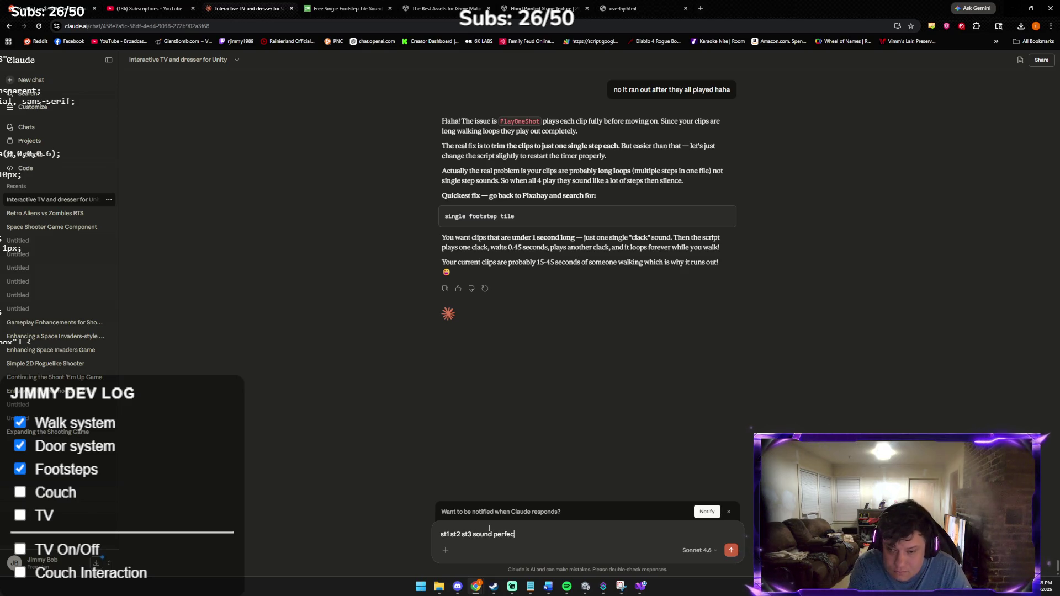
pyautogui.write('t!!!!')
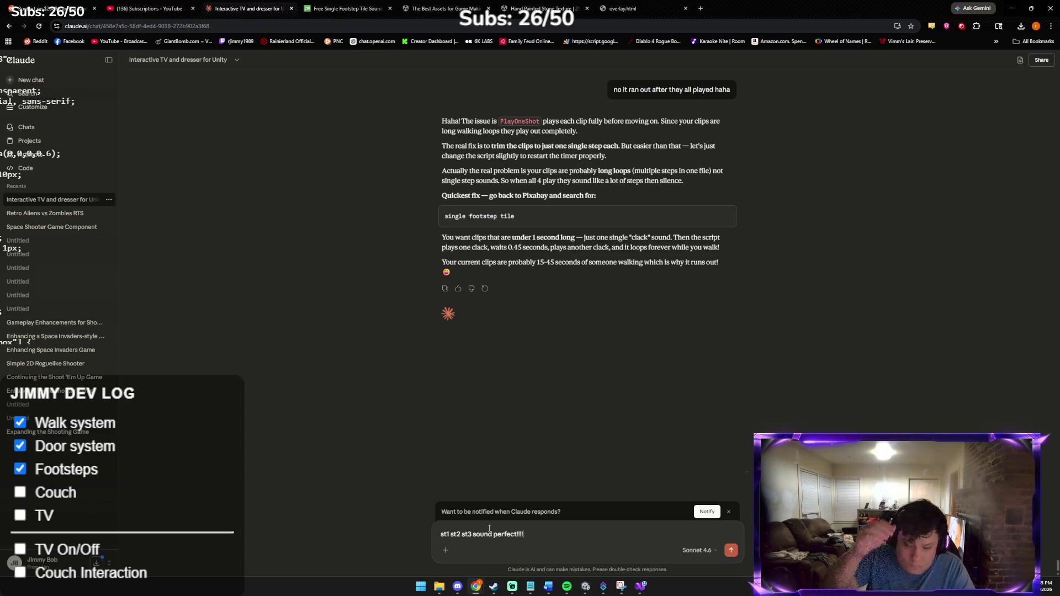
pyautogui.press('Return')
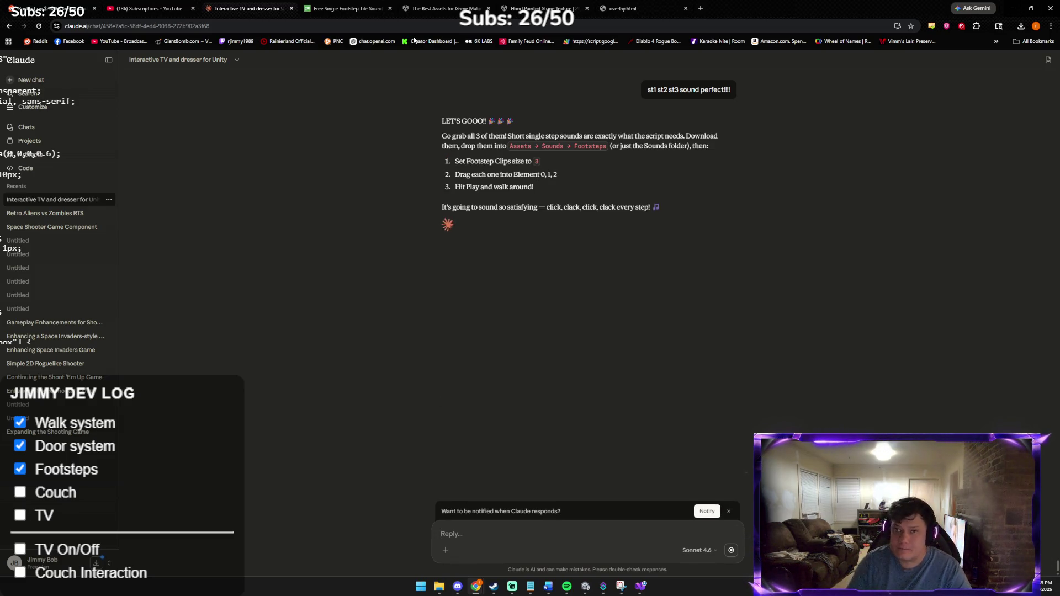
pyautogui.click(347, 8)
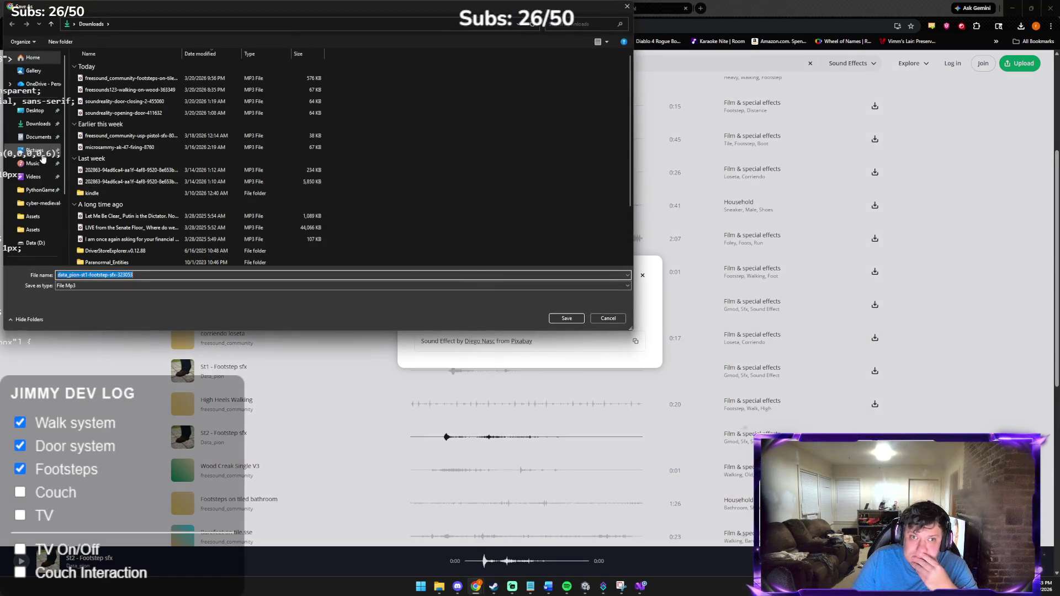
# Step: Save the St1 and St3 Footstep sfx clips as MP3s into the Downloads folder
pyautogui.click(40, 123)
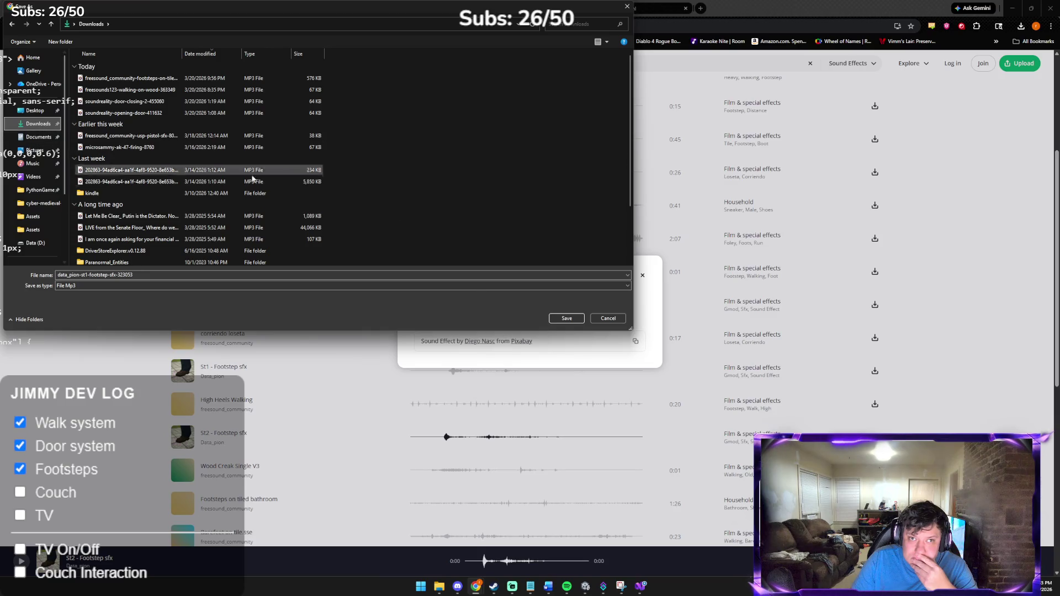
pyautogui.click(566, 318)
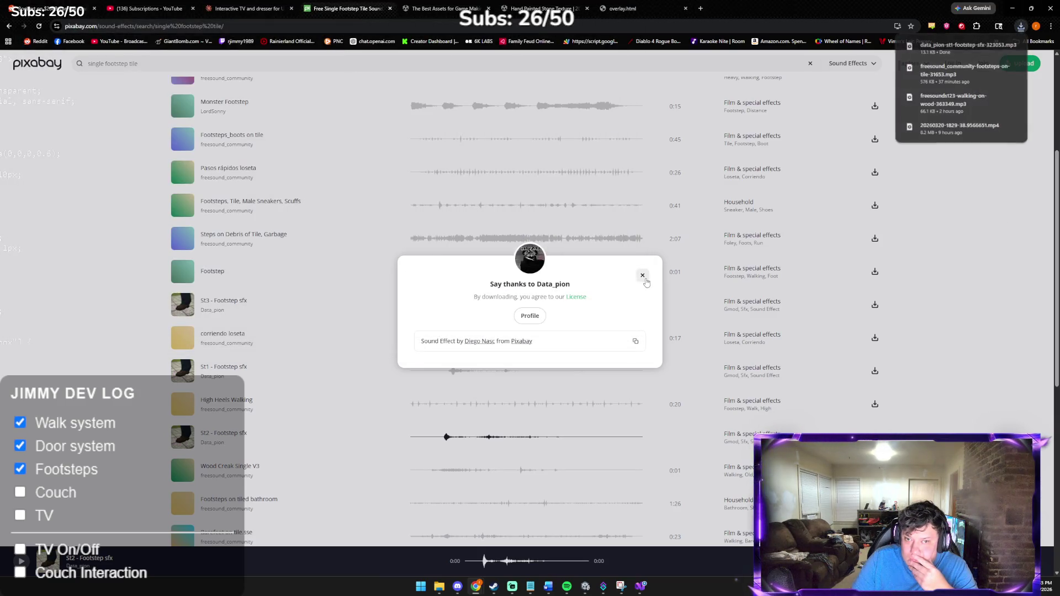
pyautogui.click(643, 275)
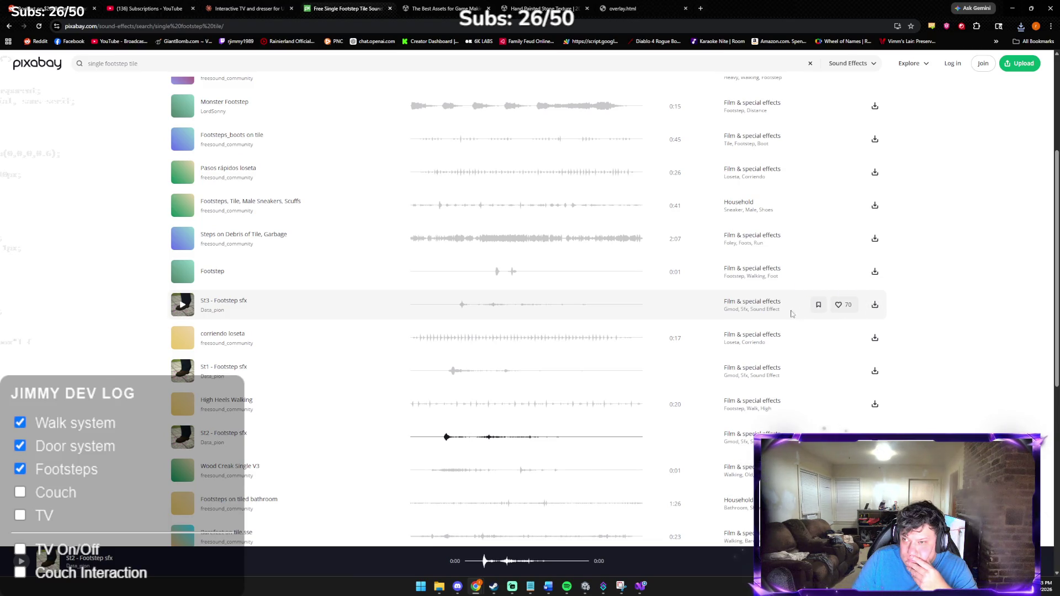
pyautogui.click(874, 304)
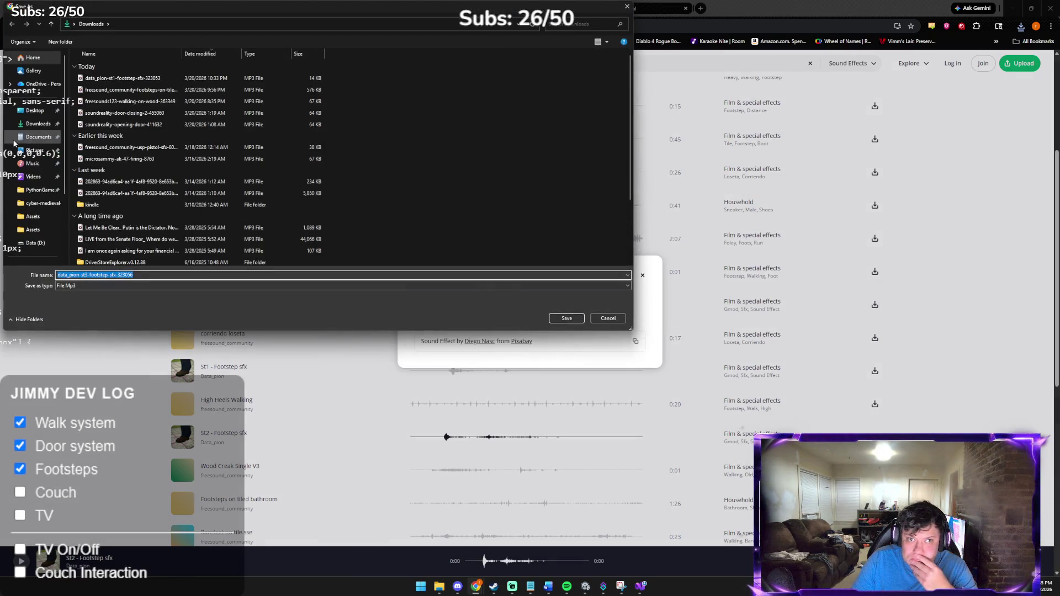
pyautogui.click(34, 123)
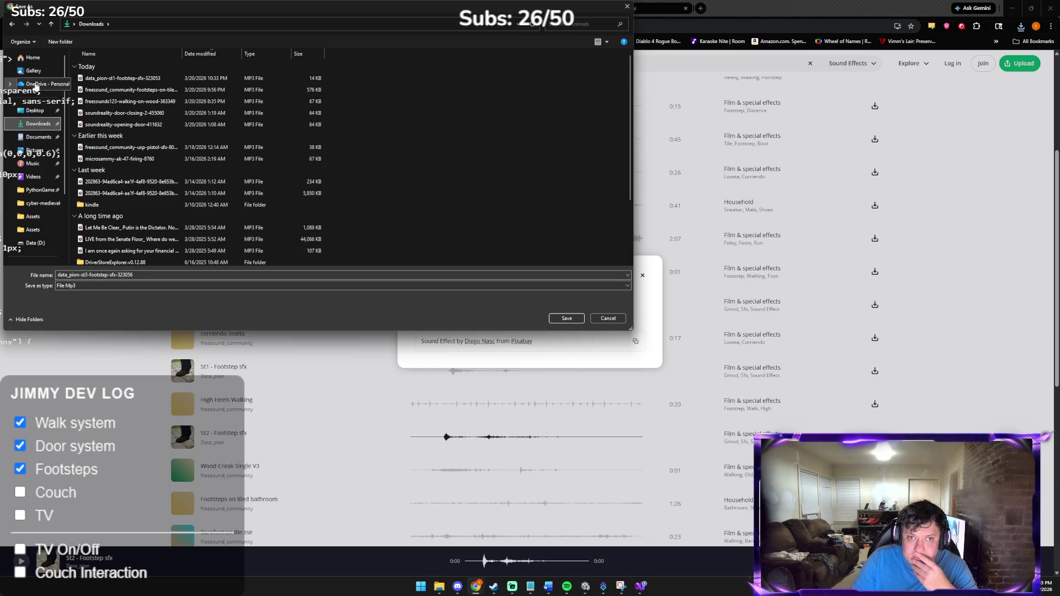
pyautogui.click(559, 320)
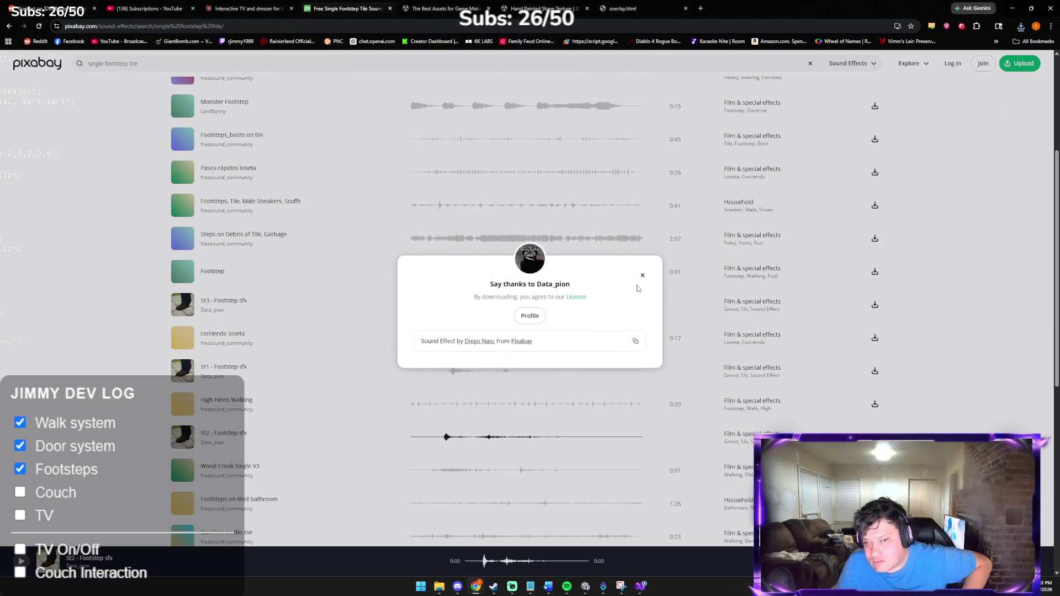
pyautogui.click(646, 275)
pyautogui.scroll(-2, 531, 408)
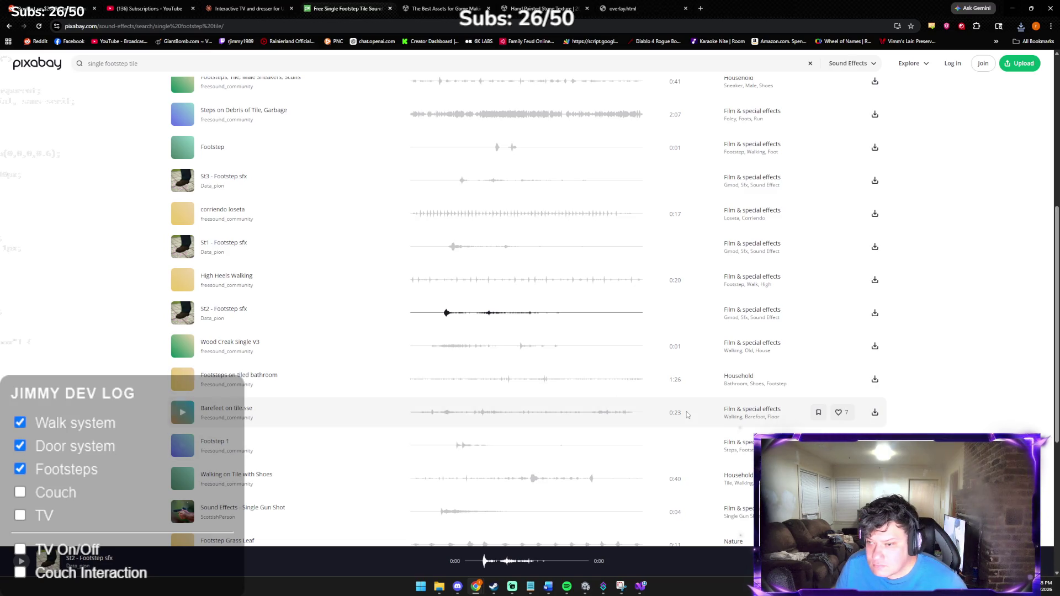
pyautogui.scroll(1, 439, 318)
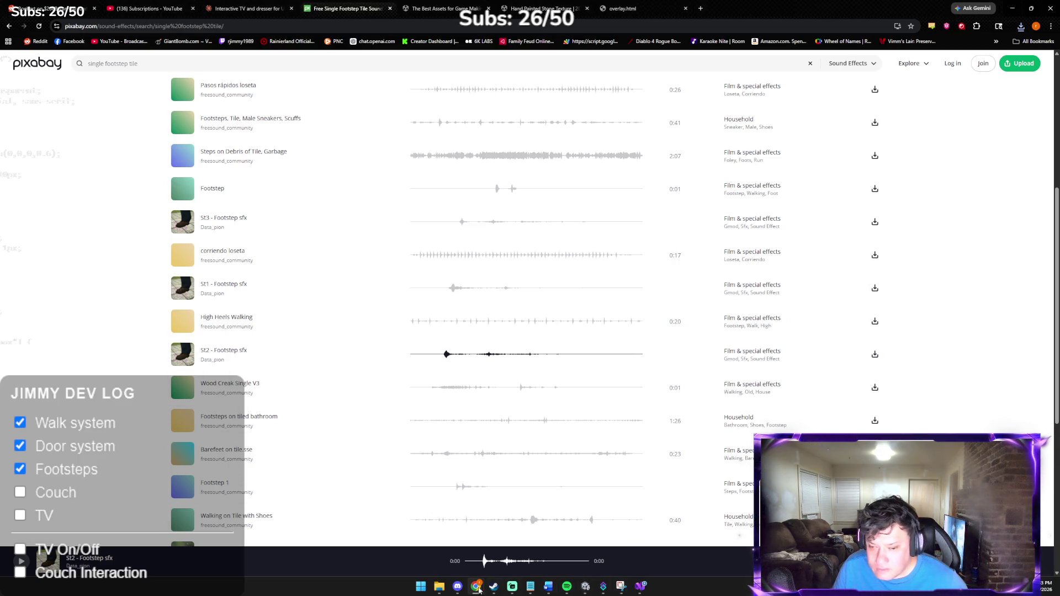
# Step: Look through Downloads, OneDrive and its Desktop for the St1 and St3 footstep MP3s
pyautogui.click(439, 586)
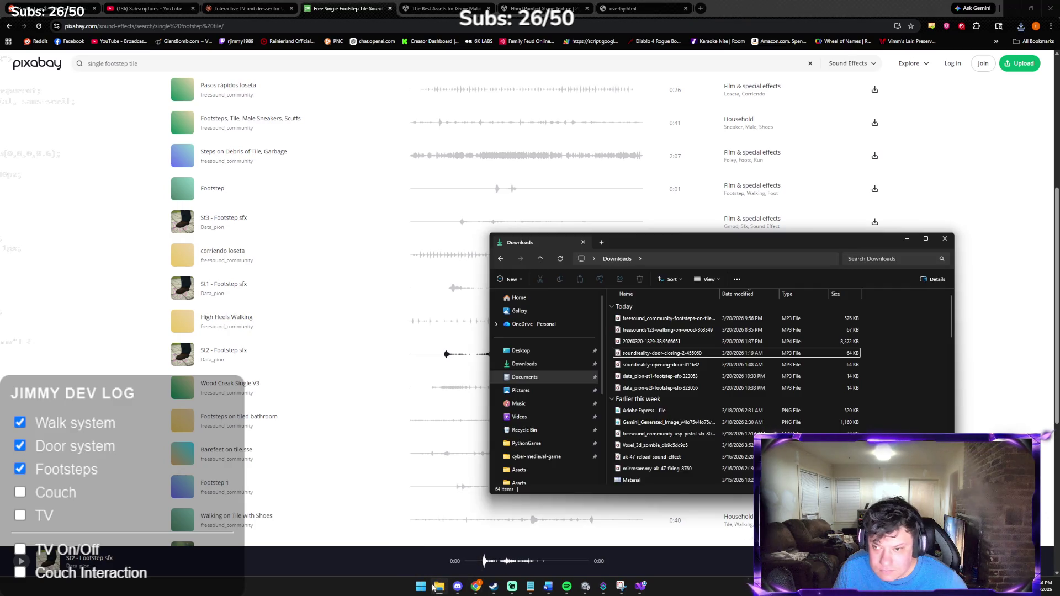
pyautogui.click(697, 319)
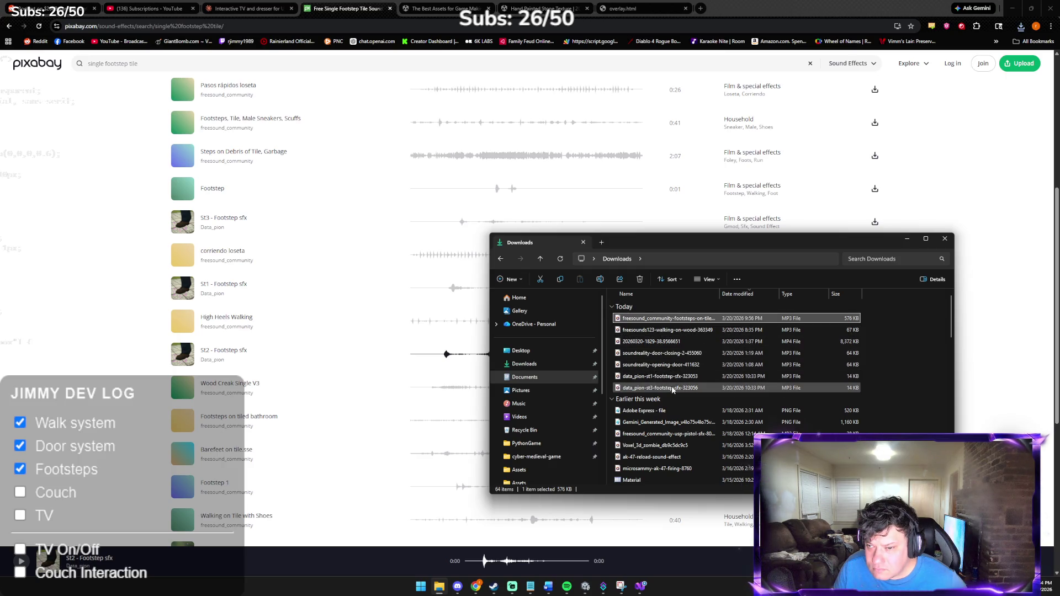
pyautogui.click(483, 480)
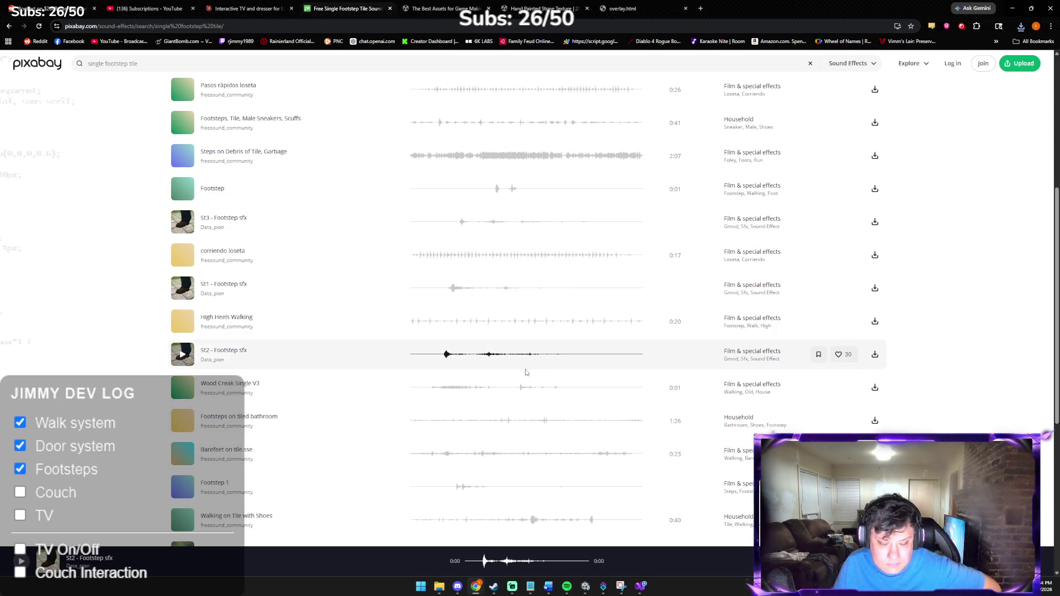
pyautogui.click(439, 586)
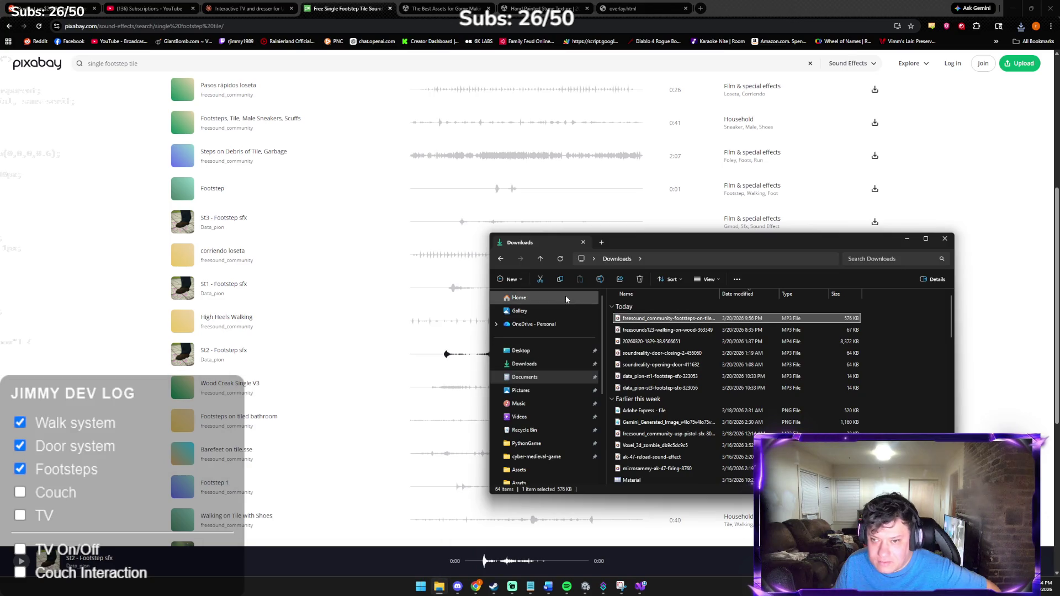
pyautogui.click(538, 324)
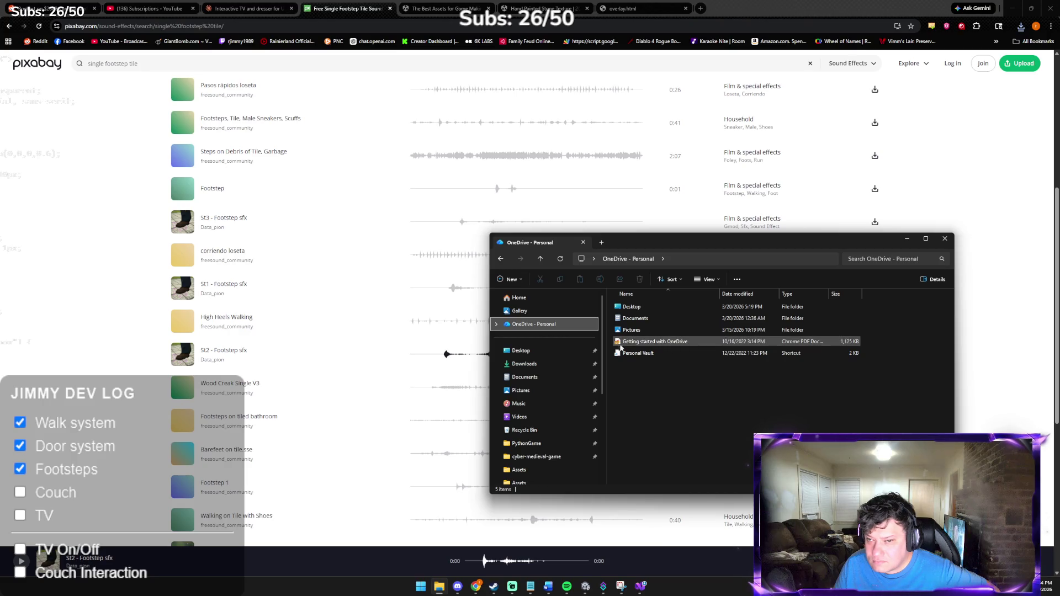
pyautogui.click(497, 324)
pyautogui.click(532, 338)
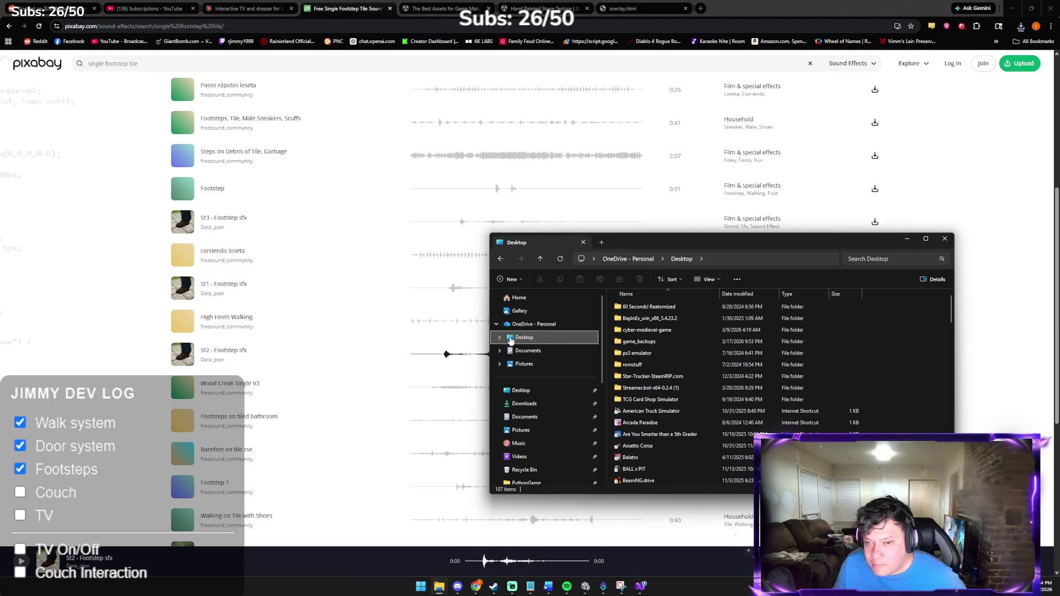
pyautogui.click(496, 324)
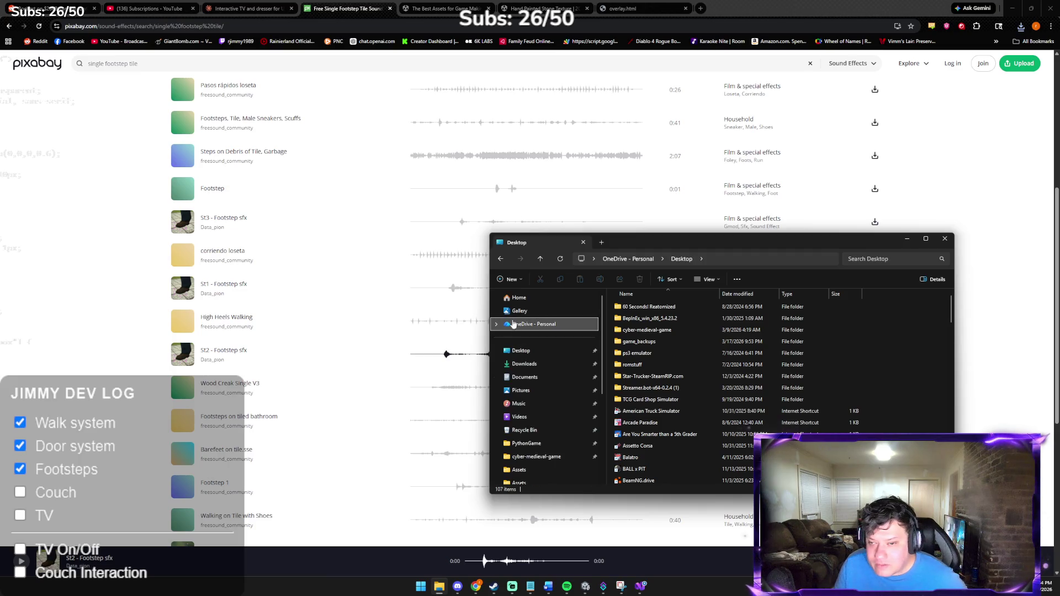
pyautogui.click(524, 364)
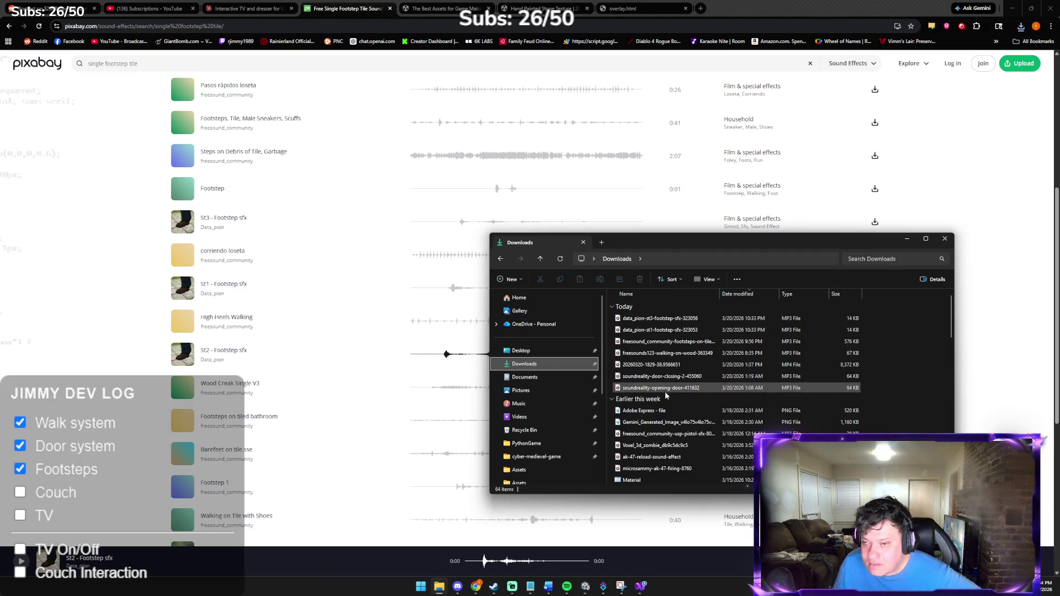
pyautogui.click(964, 410)
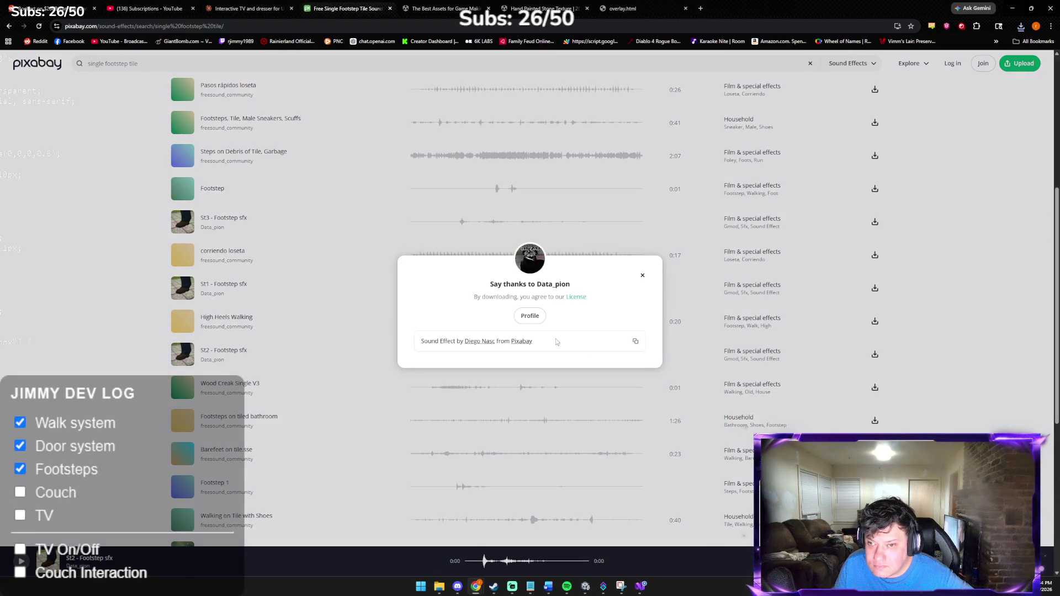
# Step: Save the St2 footstep clip to Downloads as data_pion-st2-footstep-sfx-323055.mp3
pyautogui.click(530, 318)
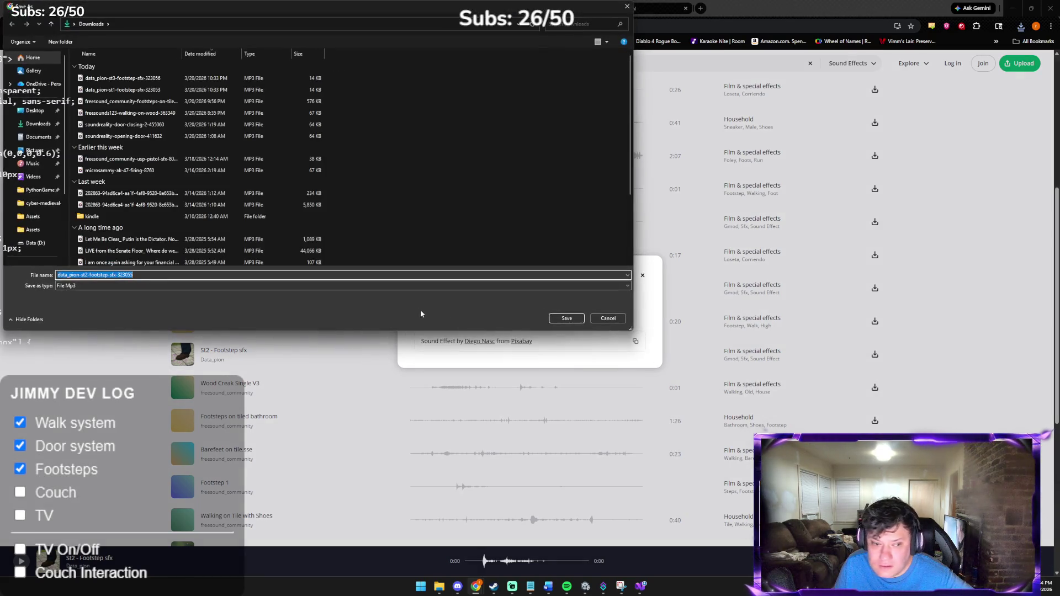
pyautogui.click(48, 136)
pyautogui.click(567, 318)
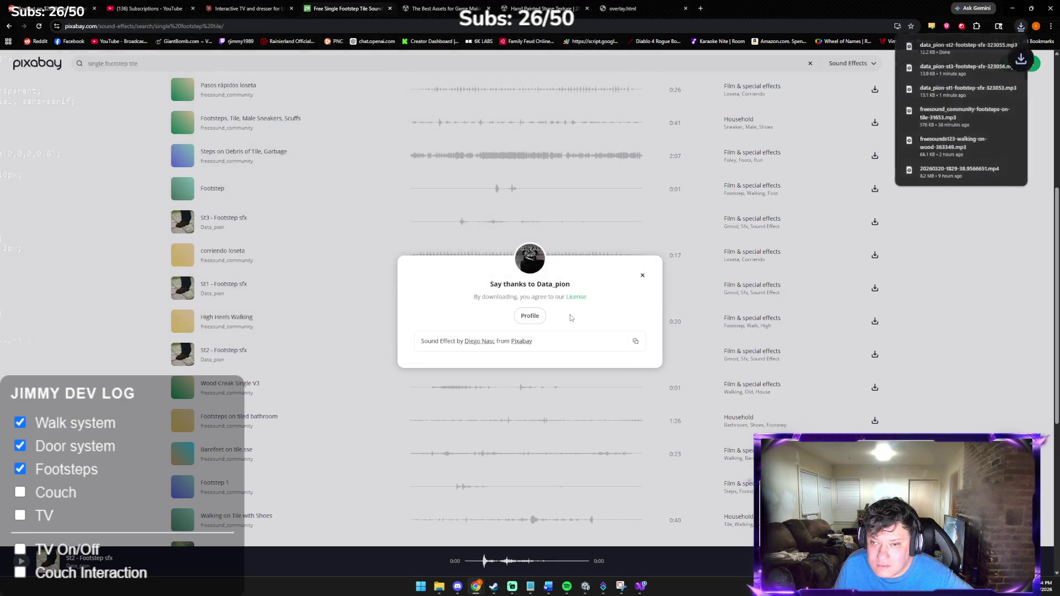
pyautogui.click(585, 587)
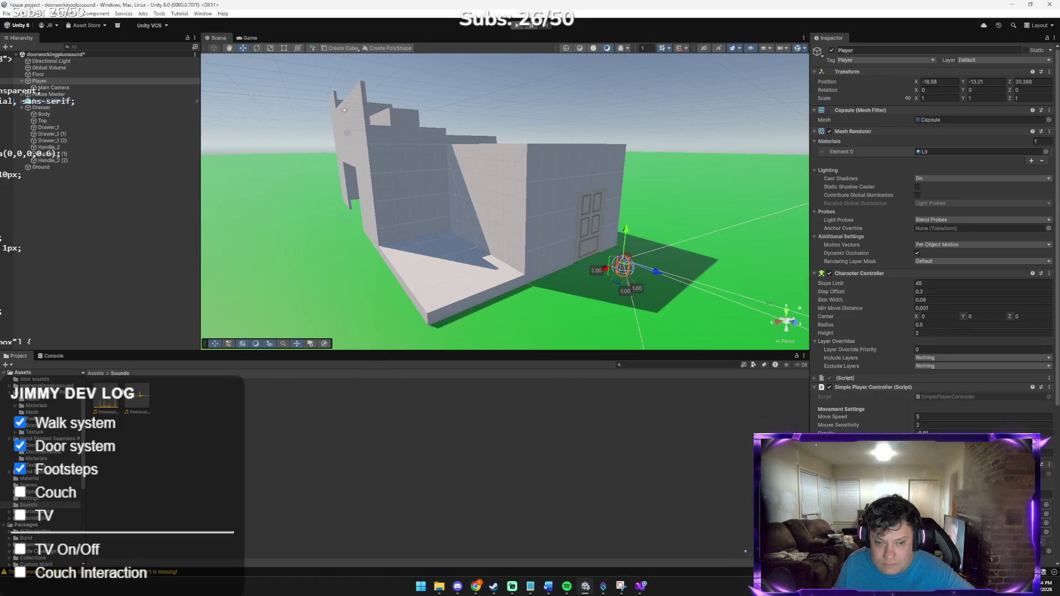
# Step: Drag the data_pion st1, st2 and st3 footstep MP3s from Downloads into Assets/Sounds, then select Player
pyautogui.click(137, 398)
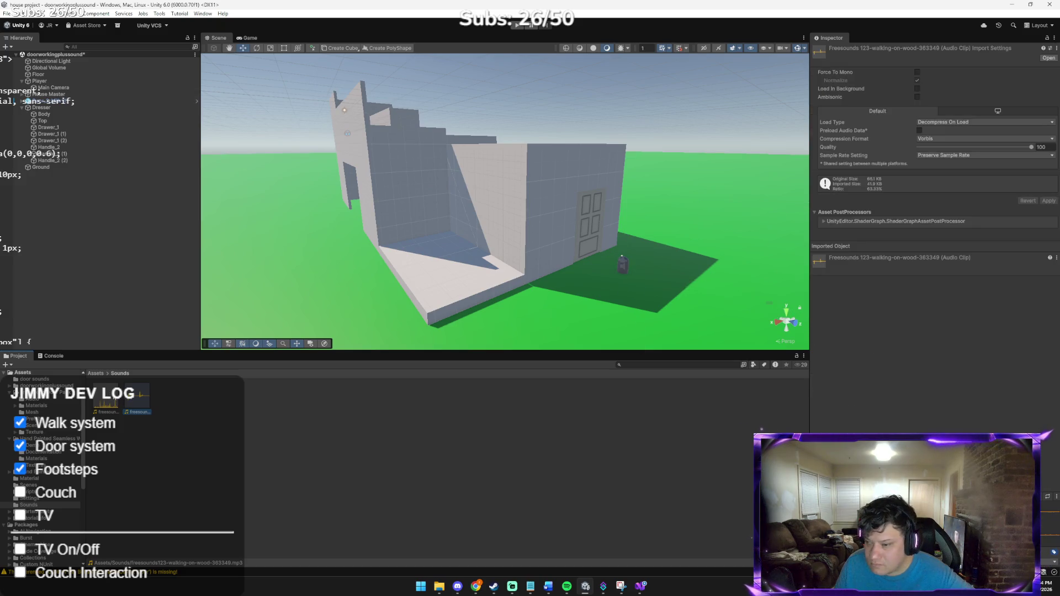
pyautogui.click(439, 585)
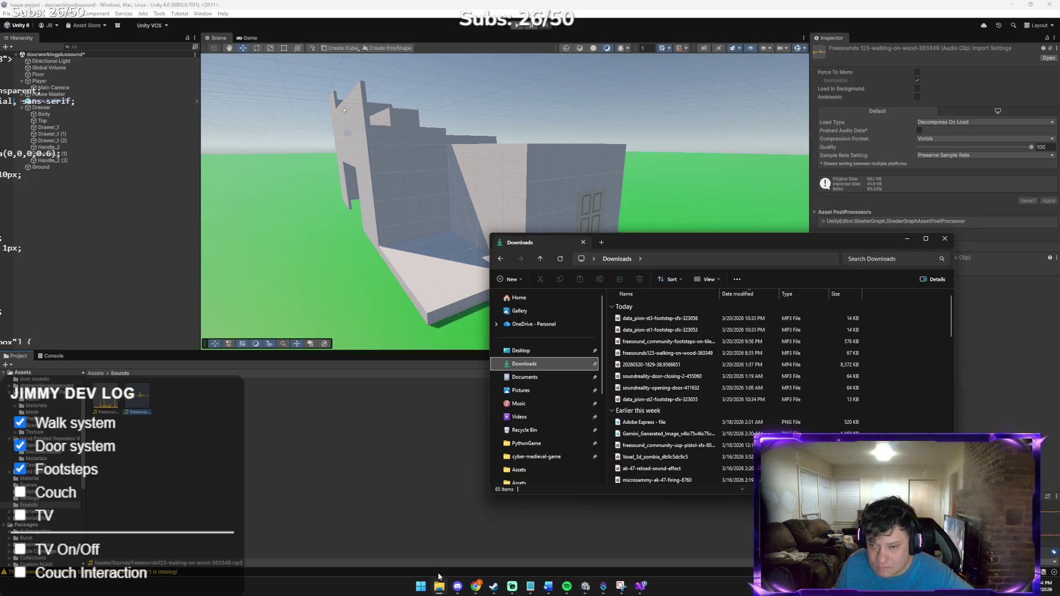
pyautogui.click(661, 331)
pyautogui.keyDown('shift'); pyautogui.click(660, 318); pyautogui.keyUp('shift')
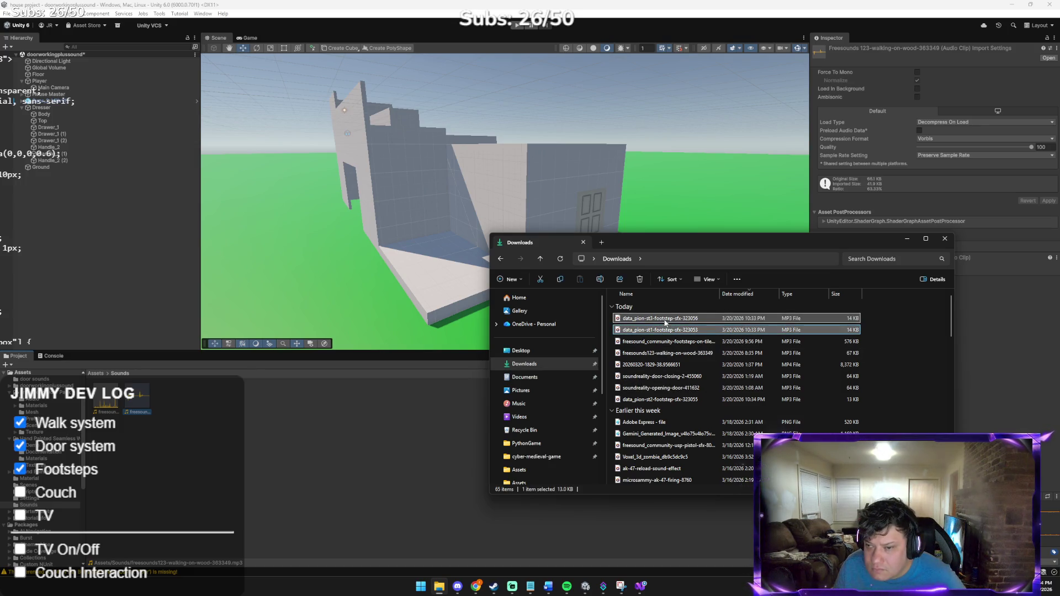
pyautogui.keyDown('ctrl'); pyautogui.click(672, 399); pyautogui.keyUp('ctrl')
pyautogui.moveTo(682, 326)
pyautogui.mouseDown()
pyautogui.moveTo(613, 395)
pyautogui.moveTo(640, 316)
pyautogui.moveTo(334, 429)
pyautogui.mouseUp()
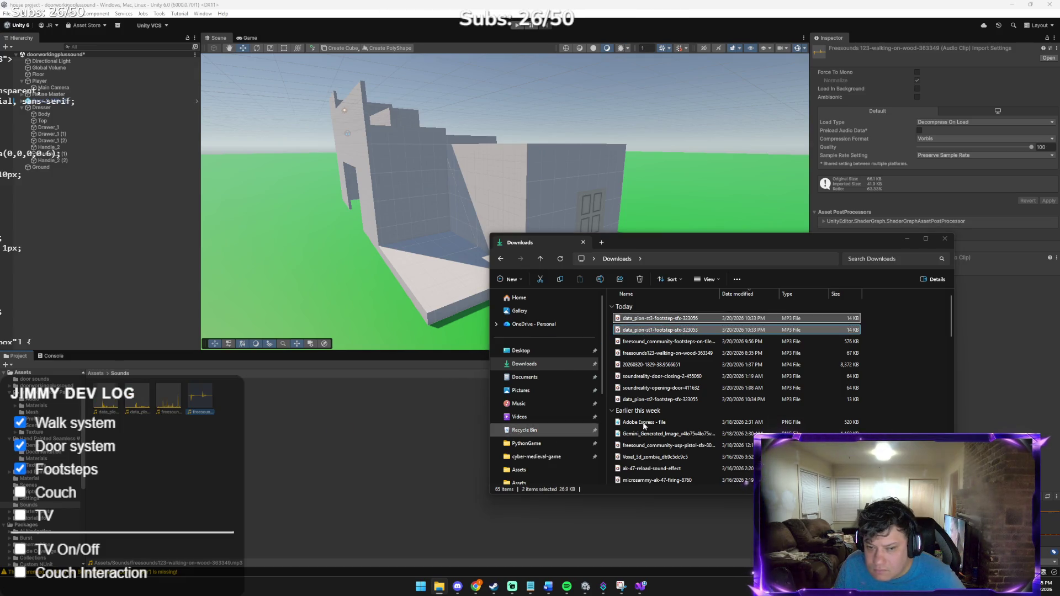
pyautogui.moveTo(686, 403); pyautogui.dragTo(380, 432)
pyautogui.click(420, 421)
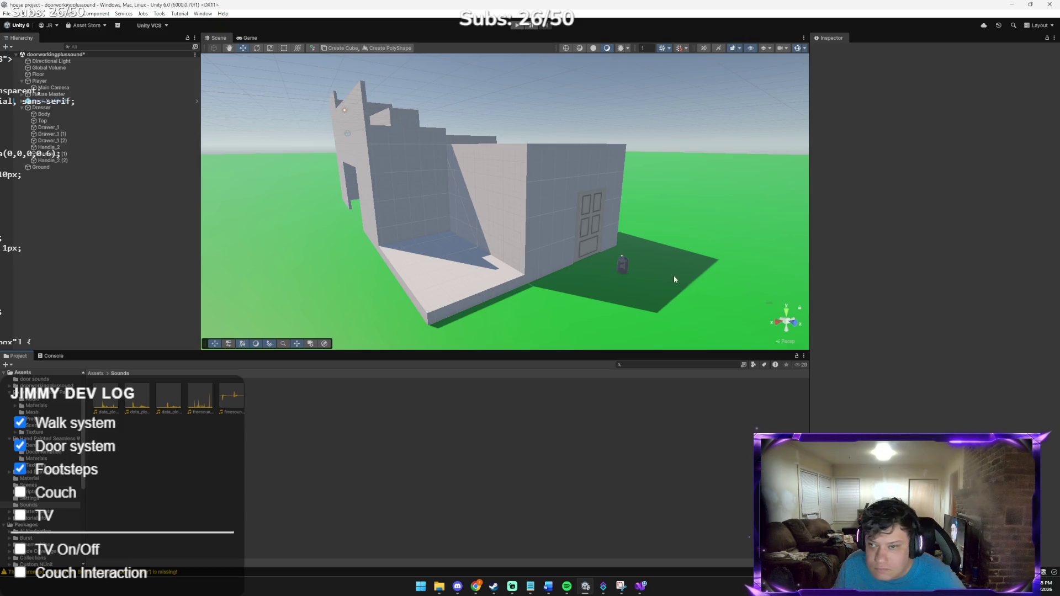
pyautogui.click(622, 266)
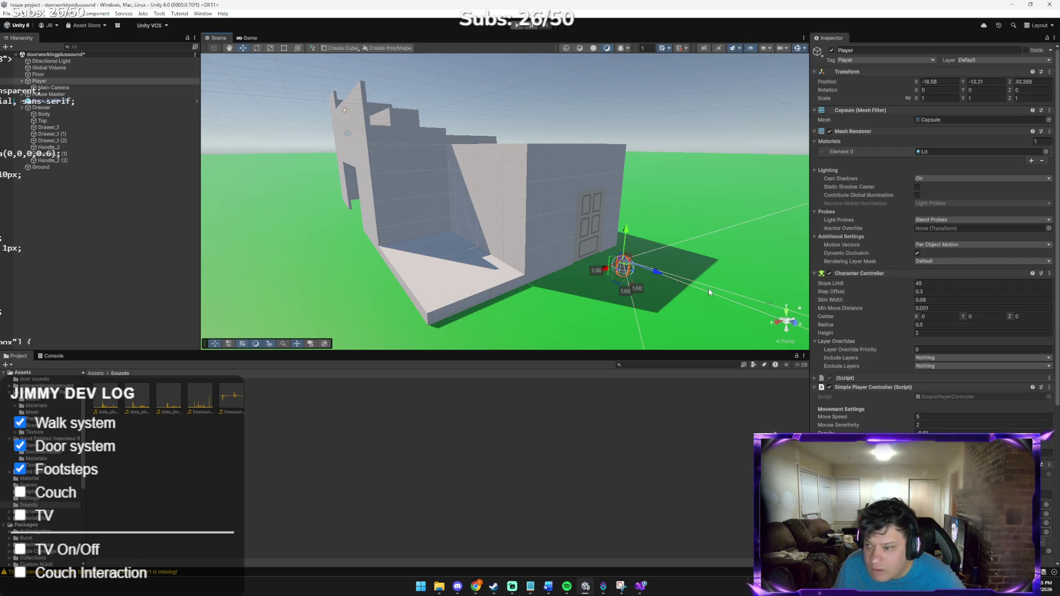
pyautogui.click(1046, 514)
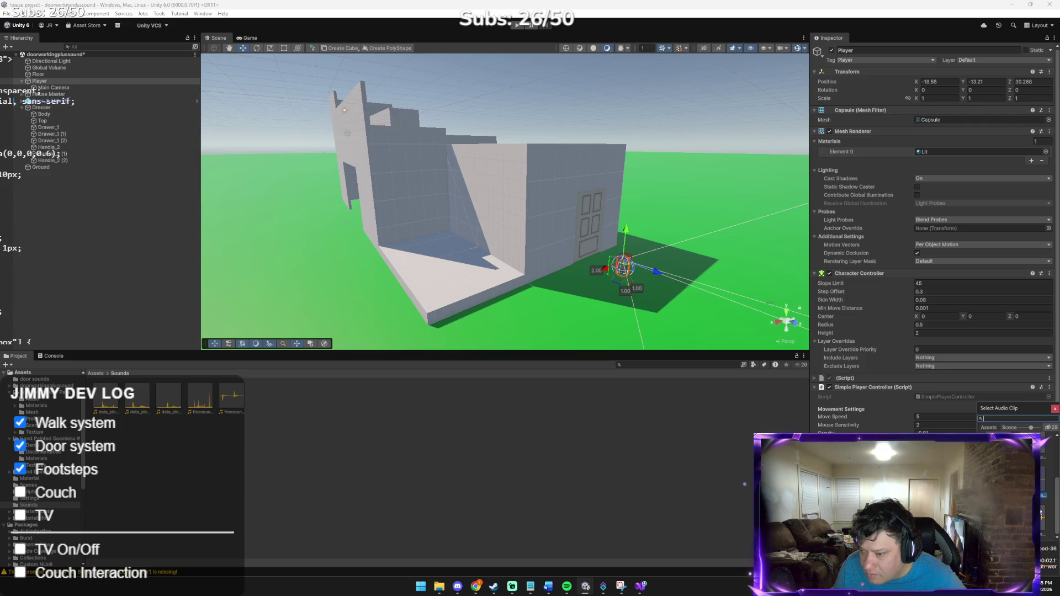
pyautogui.click(1055, 409)
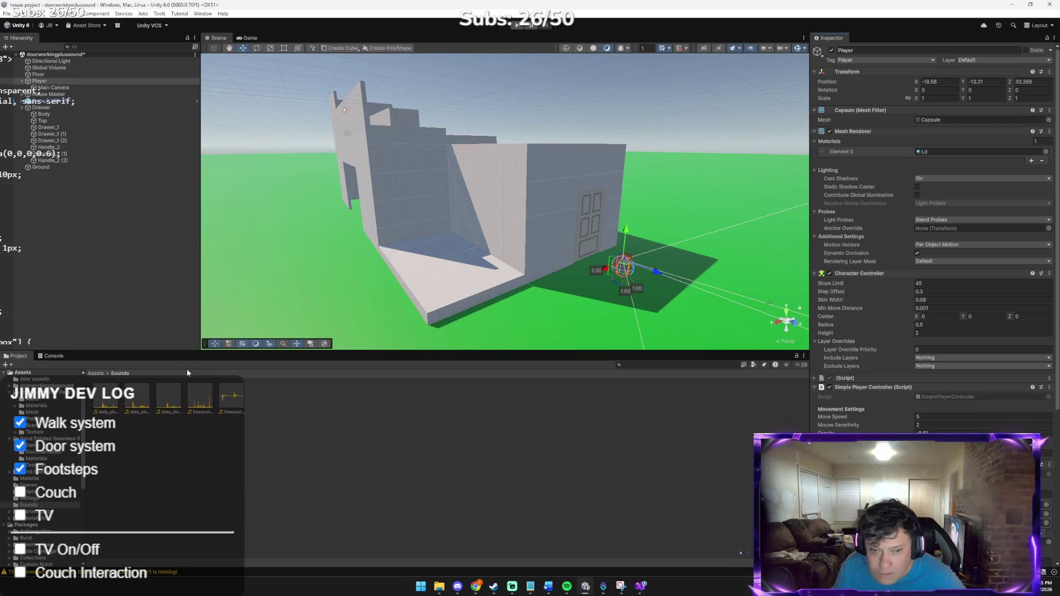
pyautogui.click(168, 397)
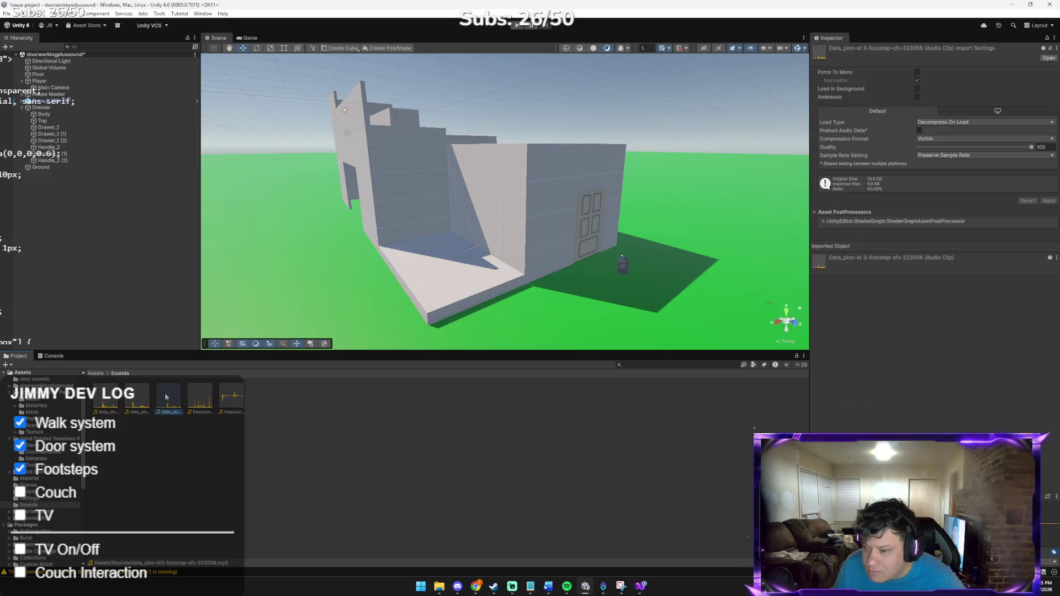
pyautogui.click(137, 396)
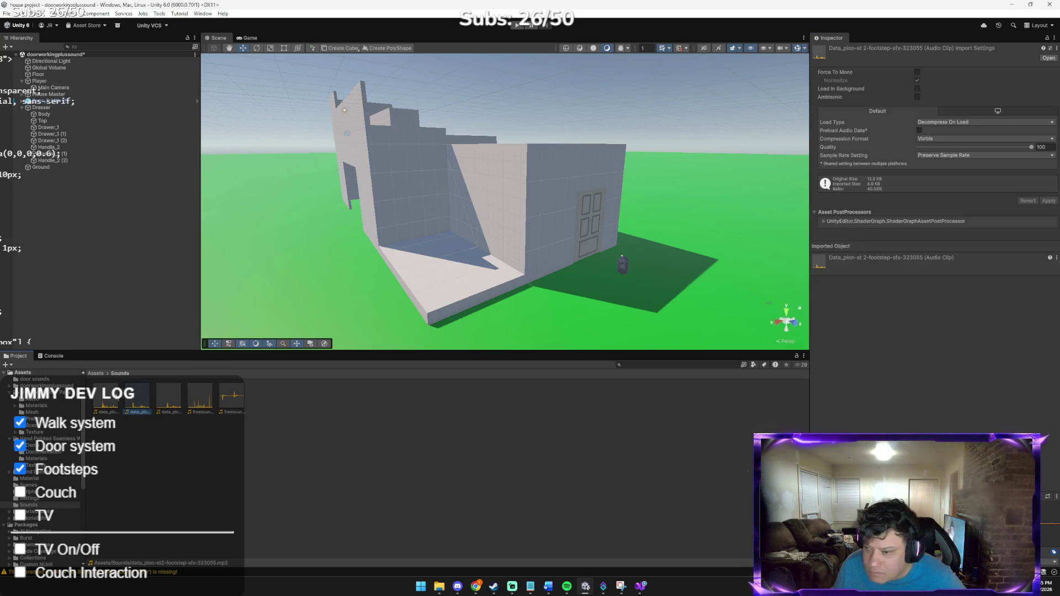
pyautogui.click(106, 397)
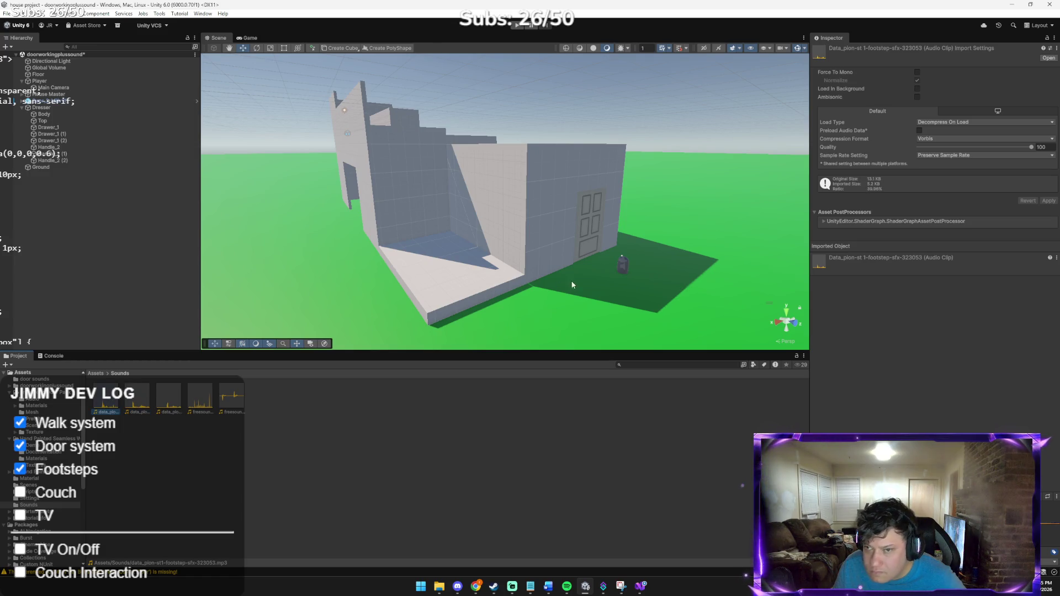
pyautogui.click(623, 267)
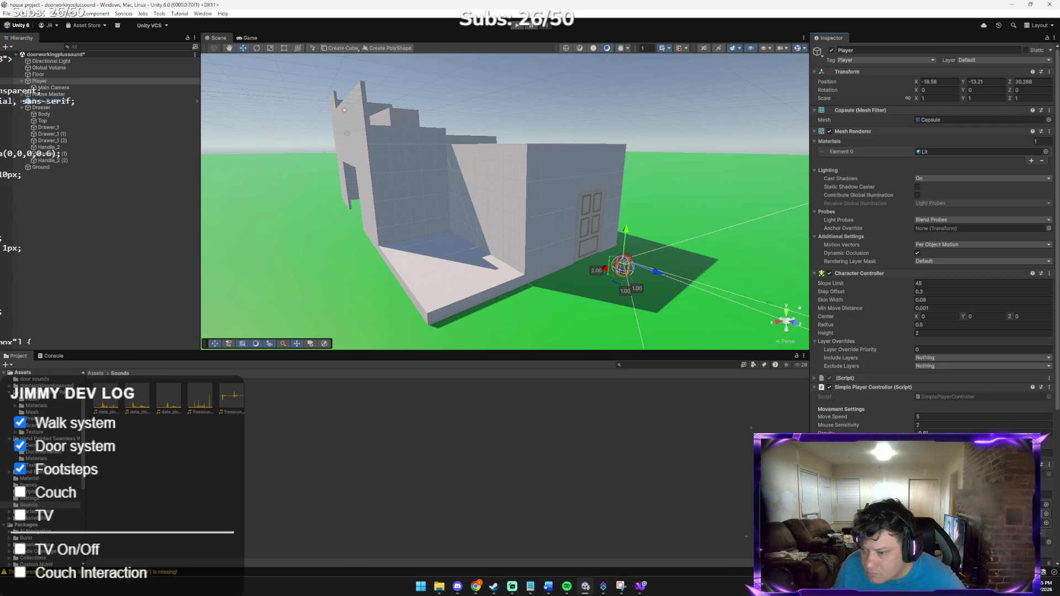
pyautogui.moveTo(169, 401)
pyautogui.mouseDown()
pyautogui.moveTo(592, 490)
pyautogui.moveTo(695, 473)
pyautogui.mouseUp()
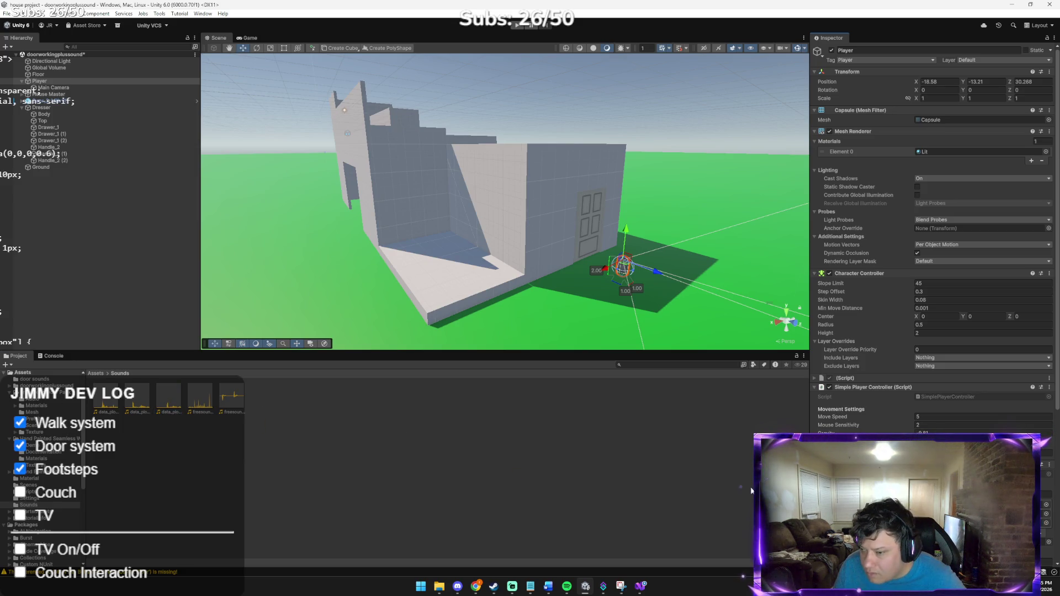
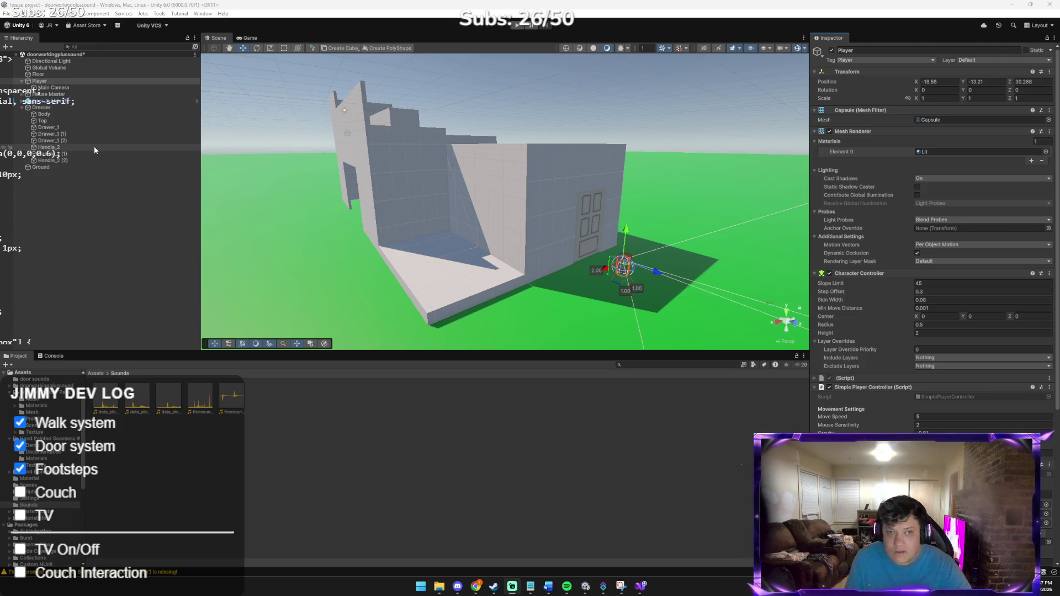
# Step: Playtest the house scene: open the door and walk through the rooms to check footsteps
pyautogui.click(516, 26)
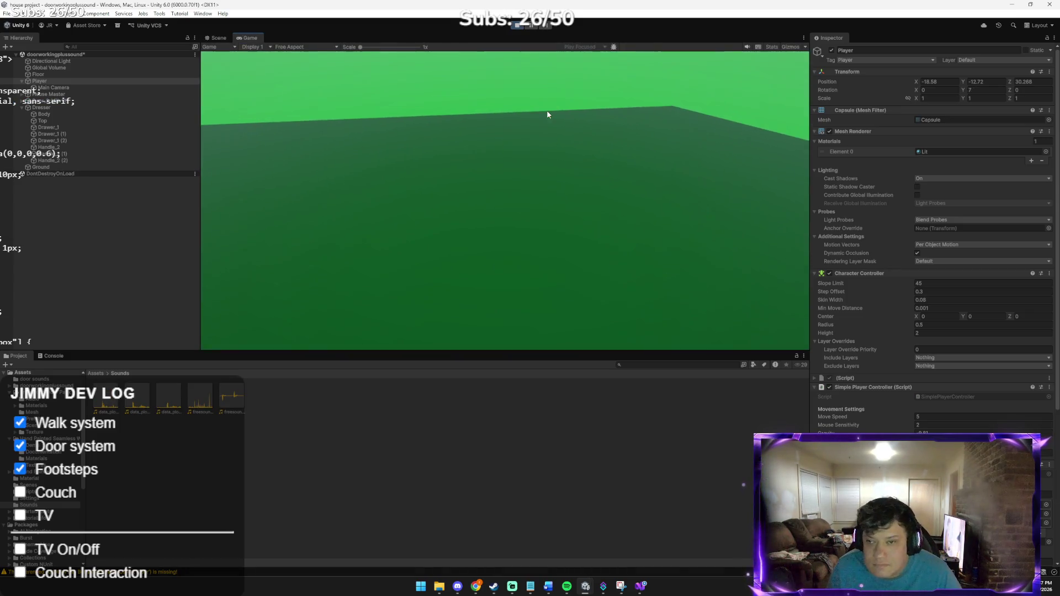
pyautogui.press('w')
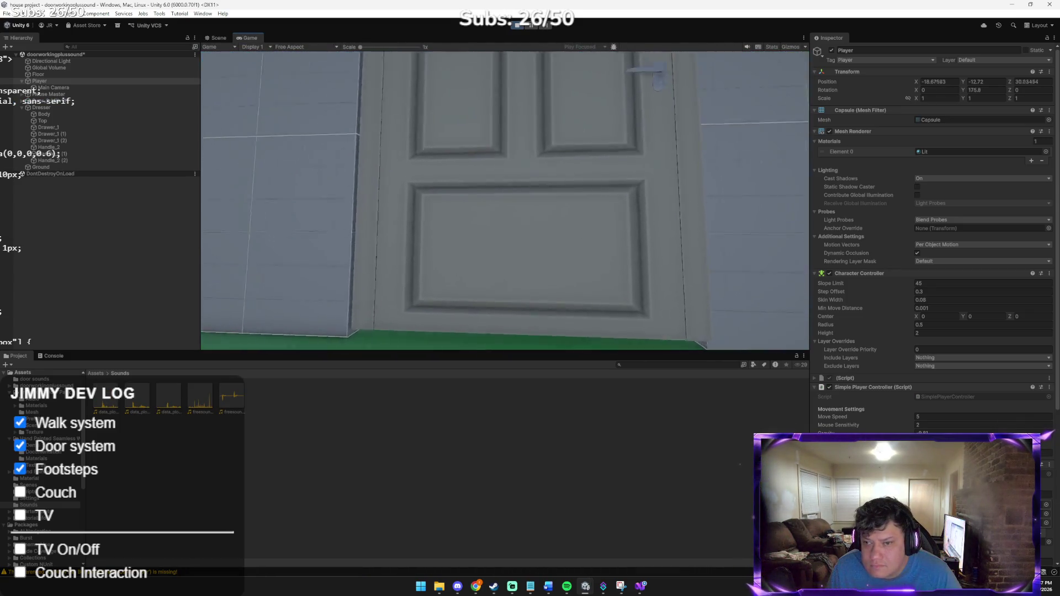
pyautogui.press('e')
pyautogui.press('w')
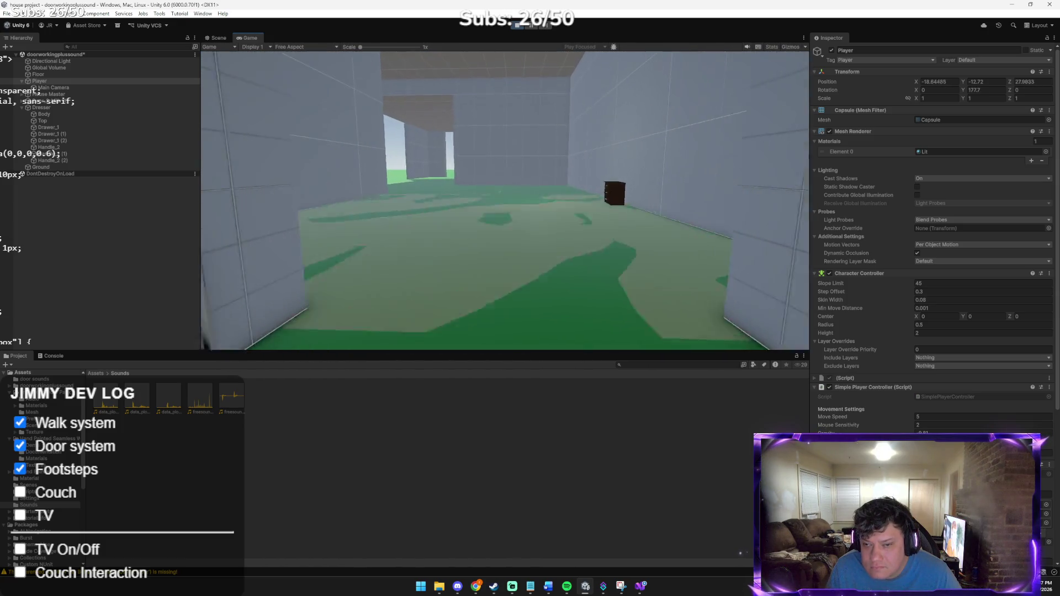
pyautogui.press('w')
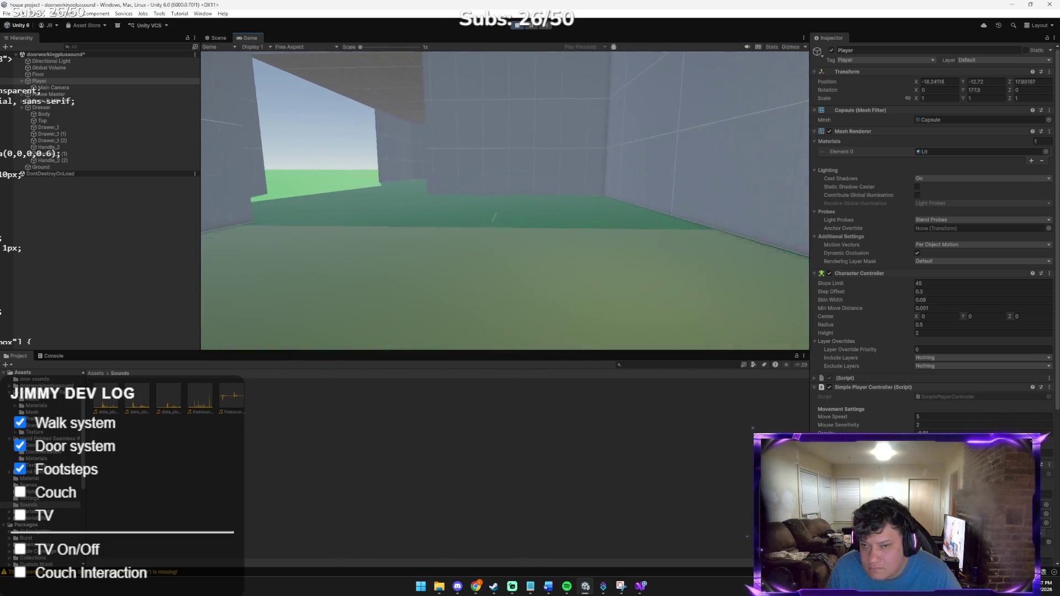
pyautogui.press('w')
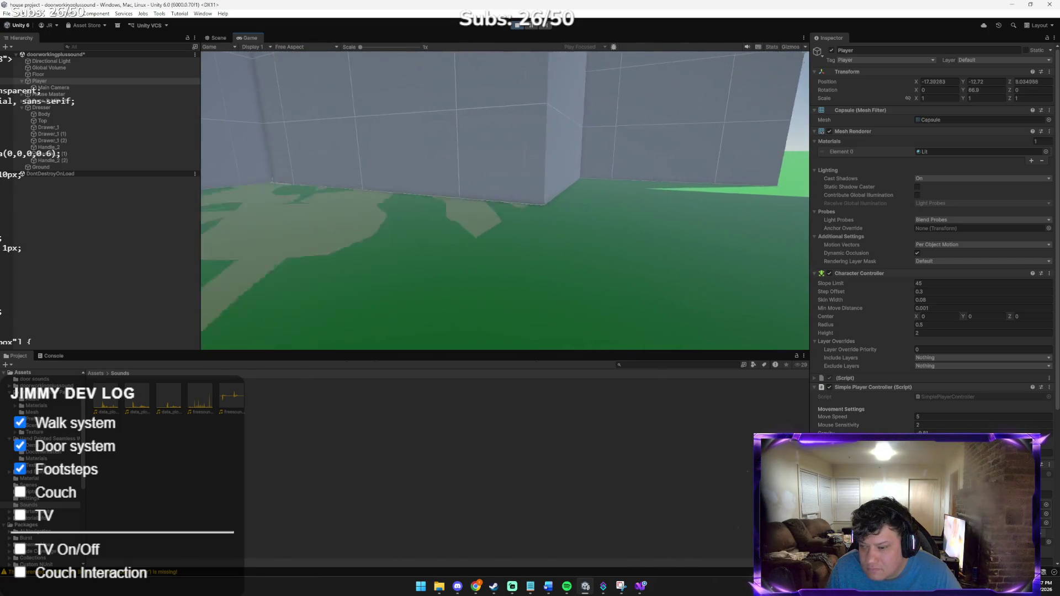
pyautogui.press('w')
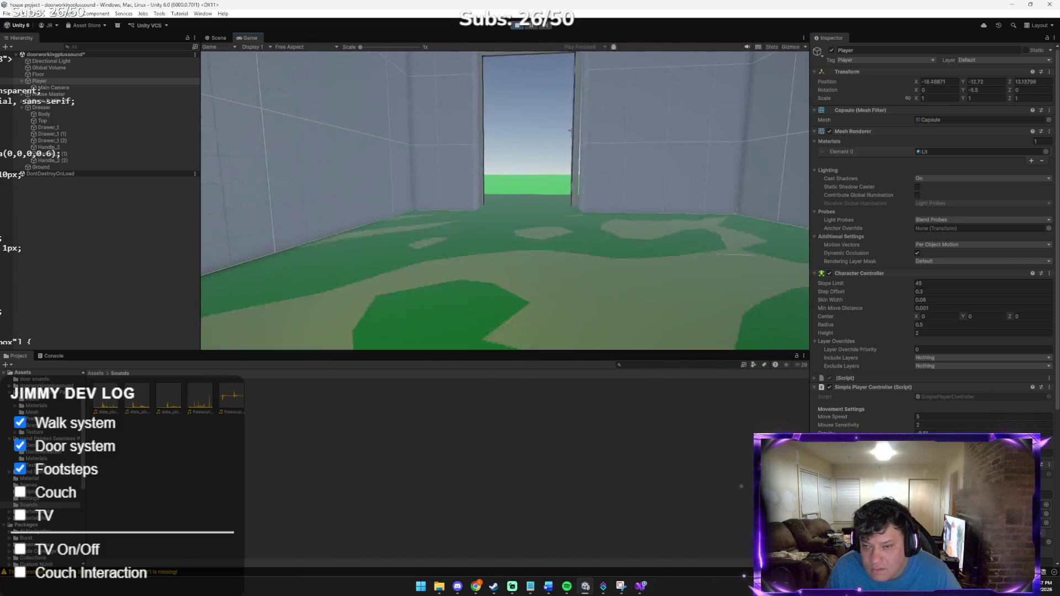
pyautogui.press('w')
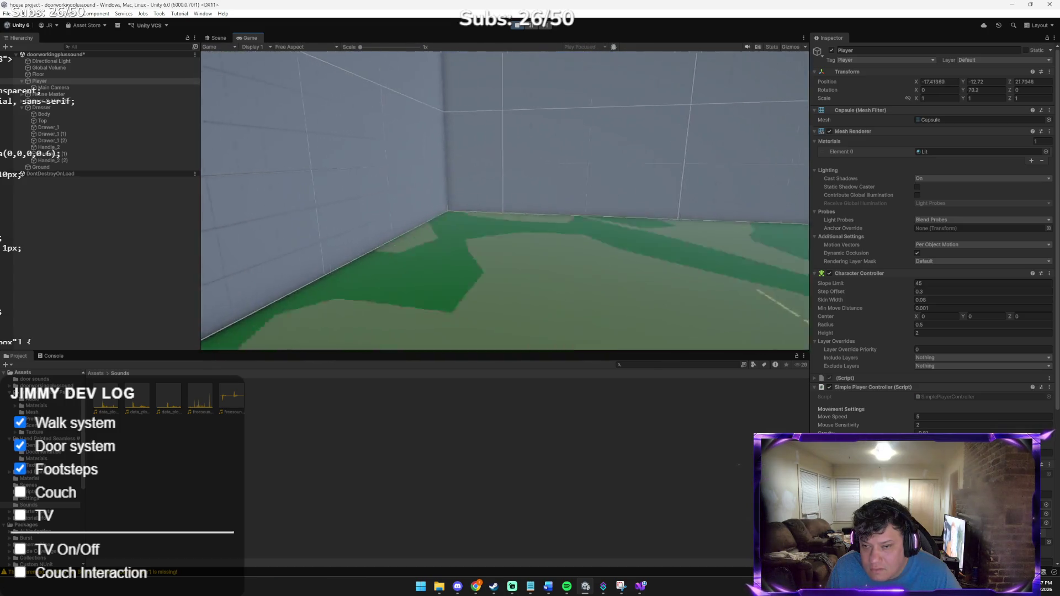
pyautogui.press('w')
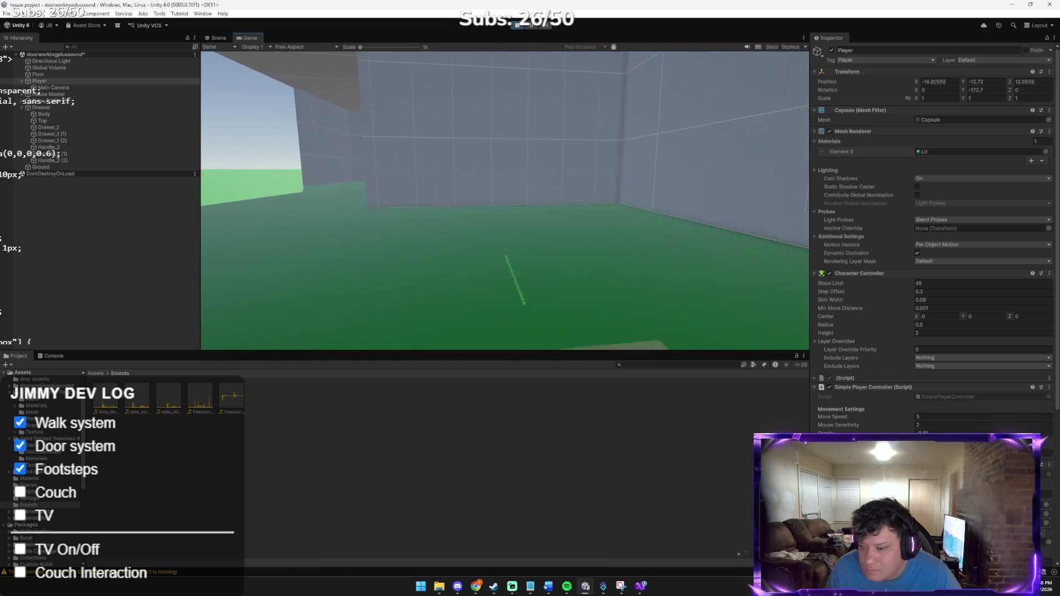
pyautogui.press('w')
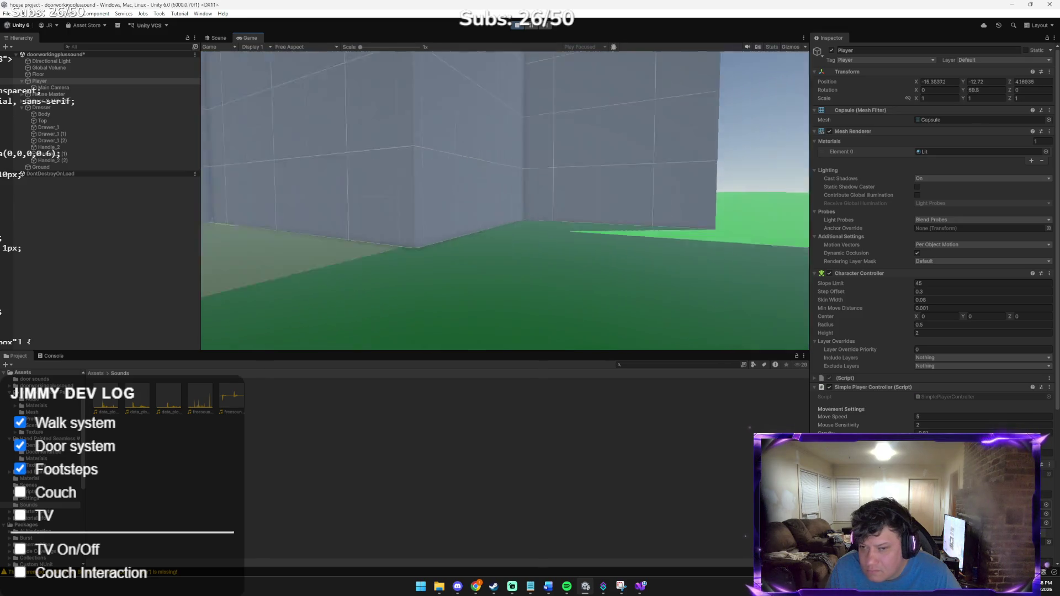
pyautogui.press('w')
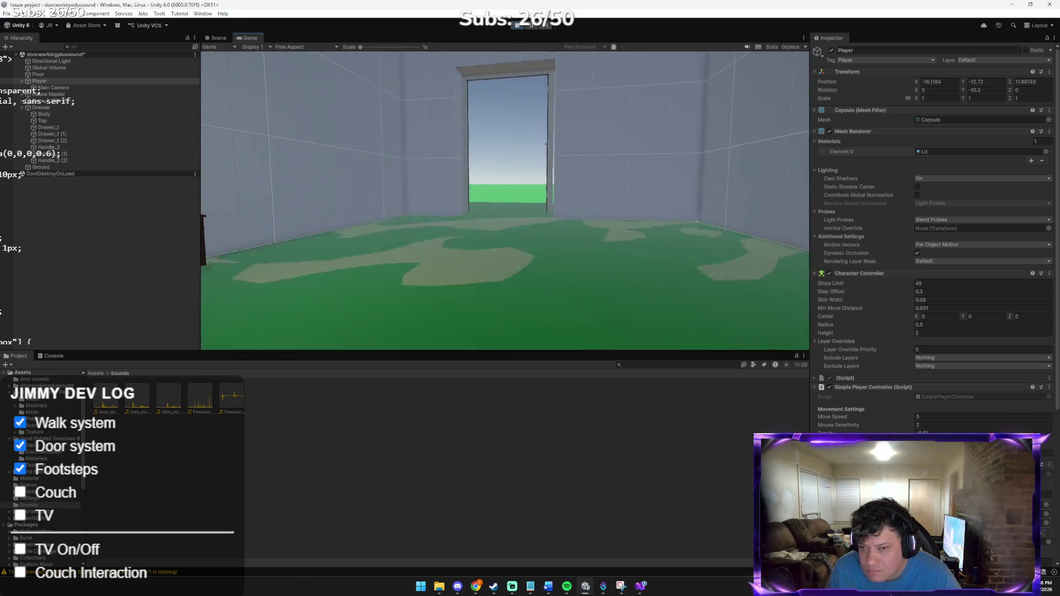
pyautogui.press('w')
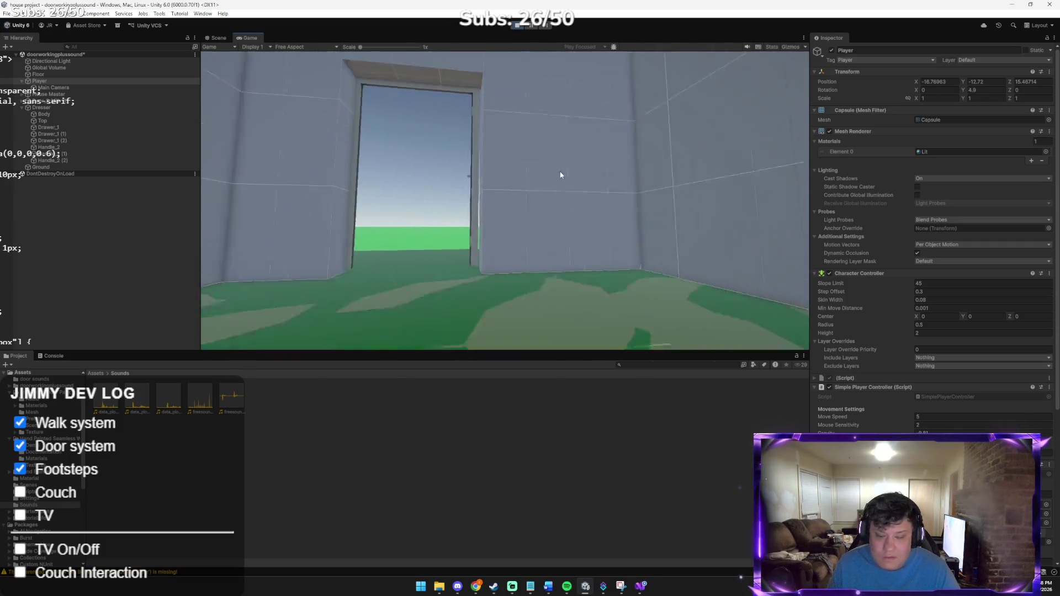
pyautogui.hotkey('ctrl', 'p')
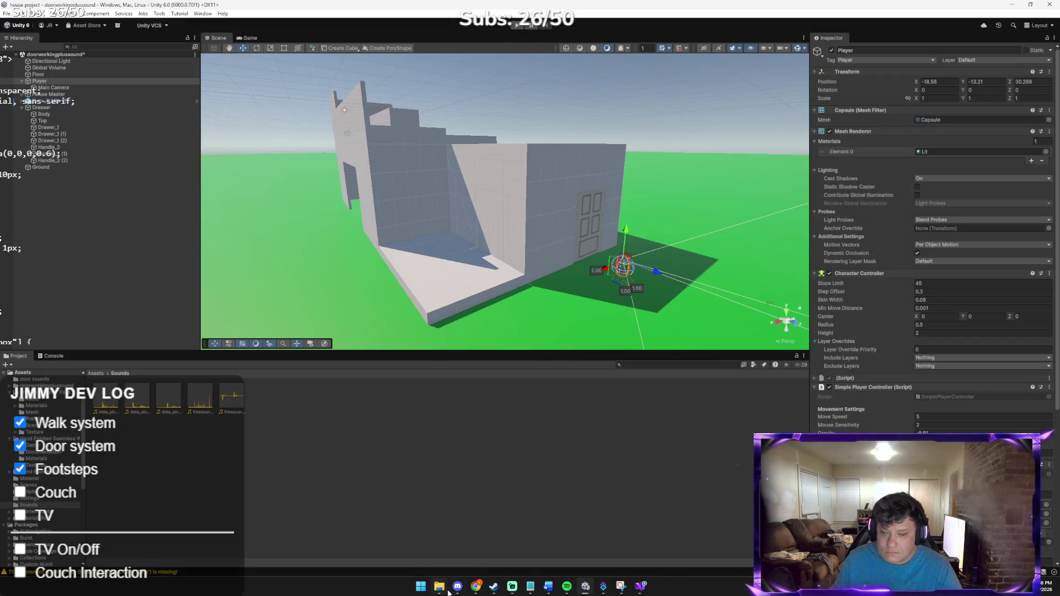
# Step: Tell Claude 'it sounded so good for' a few seconds before footsteps stopped
pyautogui.moveTo(475, 587)
pyautogui.click(453, 559)
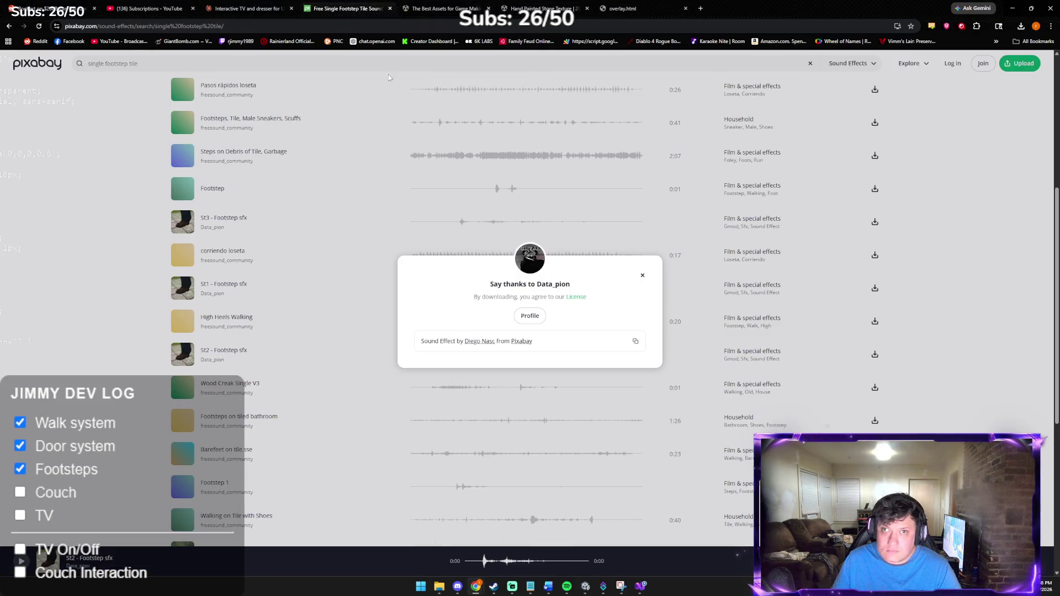
pyautogui.click(249, 8)
pyautogui.write('it sounded')
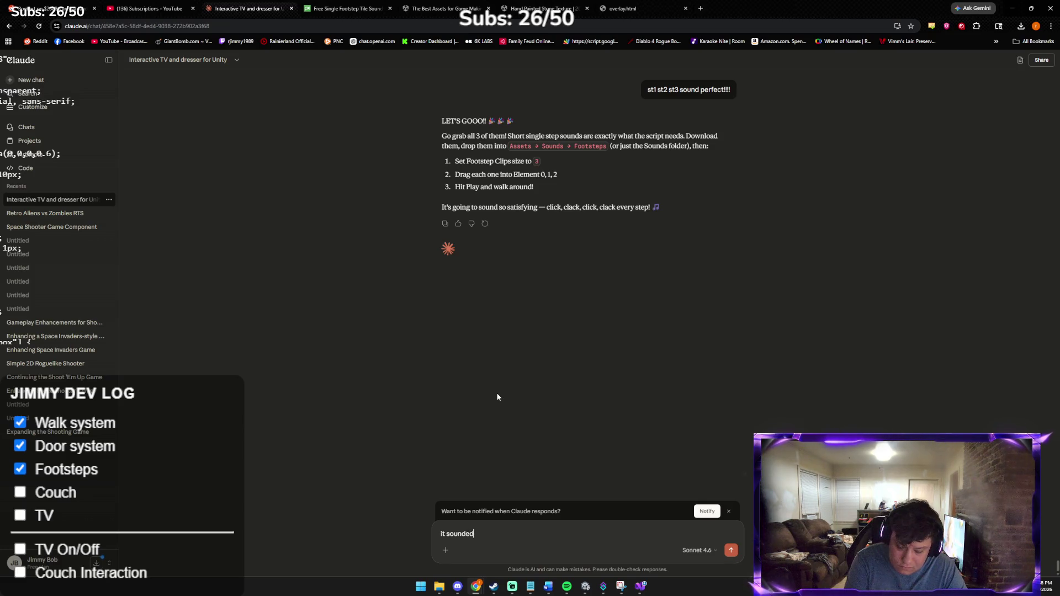
pyautogui.write(' so good for like 3 seconds')
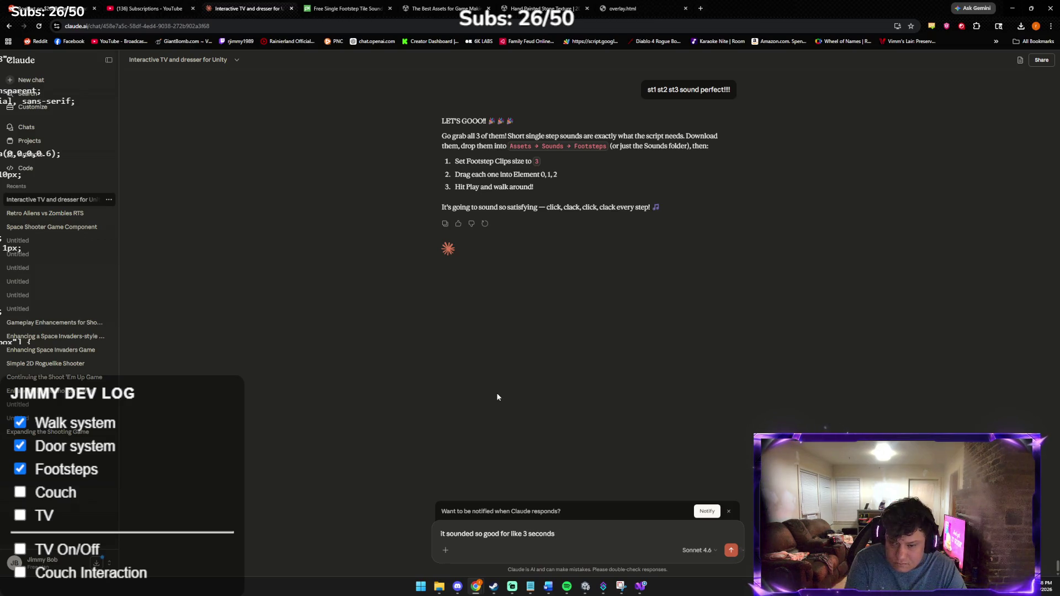
pyautogui.press('Return')
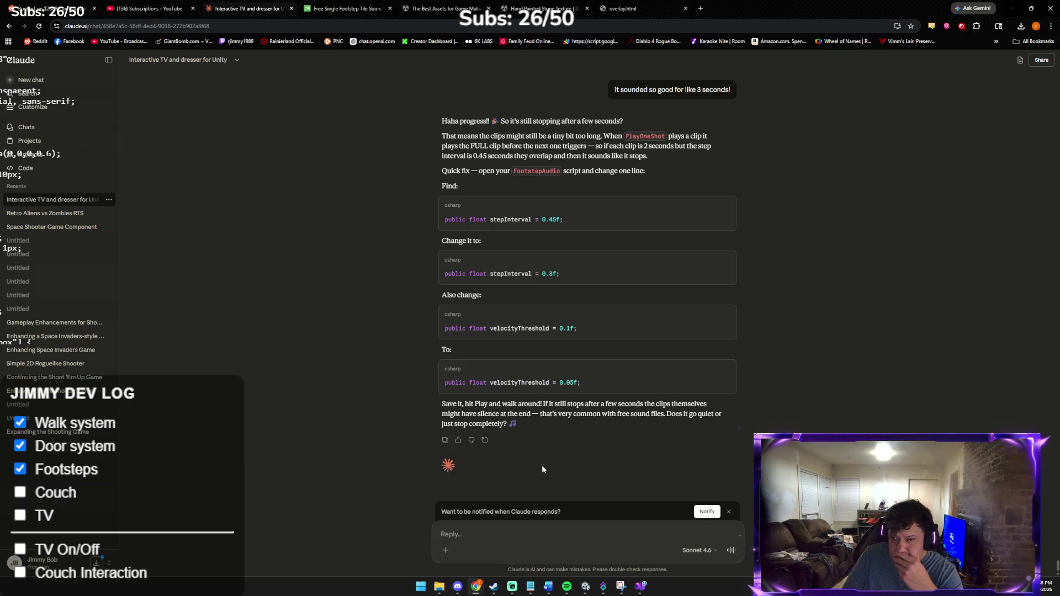
pyautogui.click(649, 590)
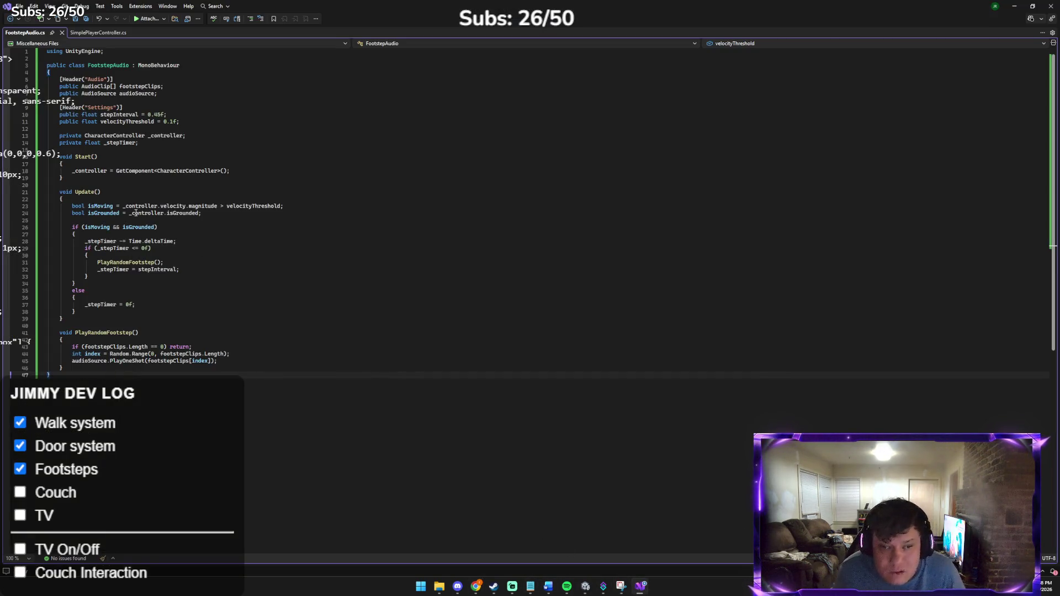
# Step: Replace the stepInterval 0.45f line in FootstepAudio.cs with Claude's 0.3f version
pyautogui.hotkey('alt', 'Tab')
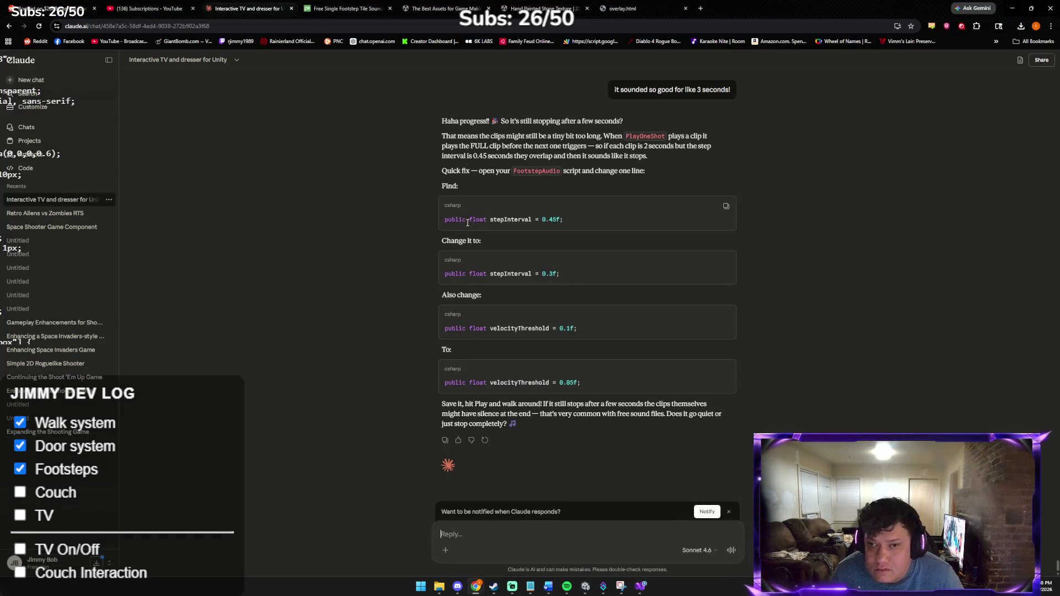
pyautogui.tripleClick(482, 273)
pyautogui.rightClick(483, 274)
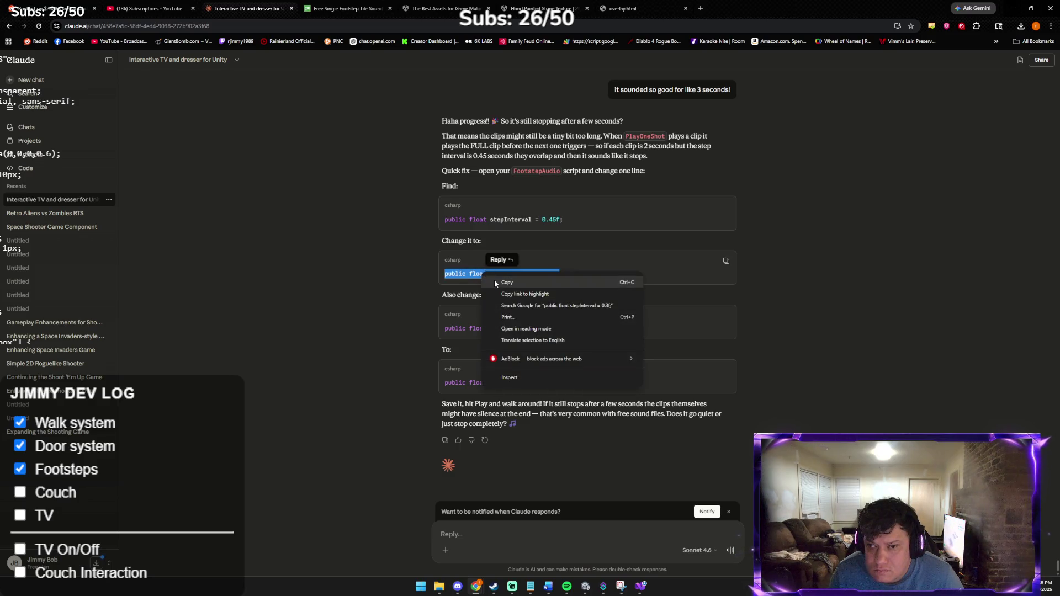
pyautogui.click(495, 283)
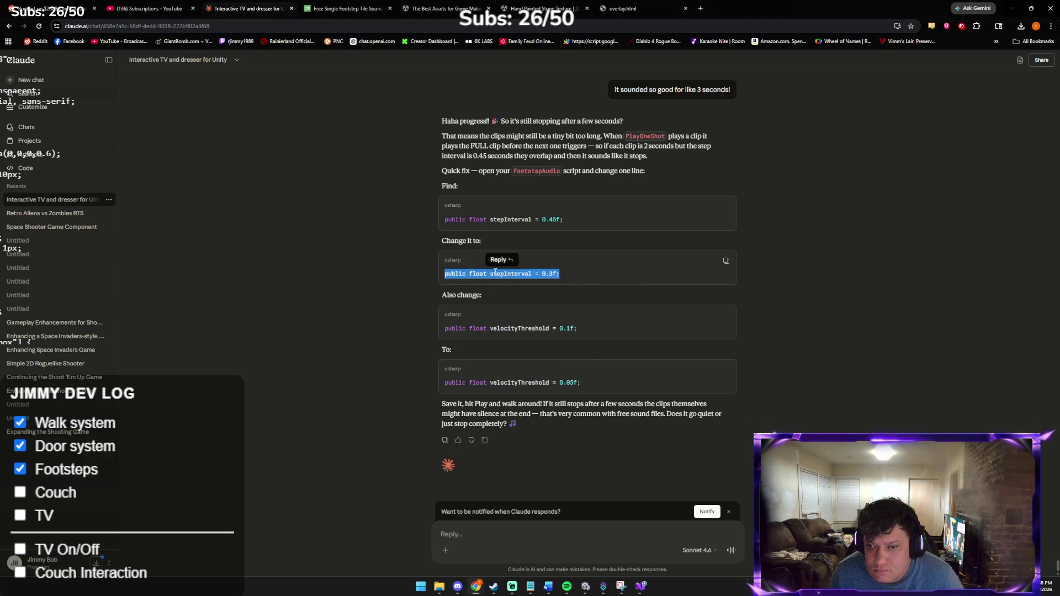
pyautogui.hotkey('alt', 'Tab')
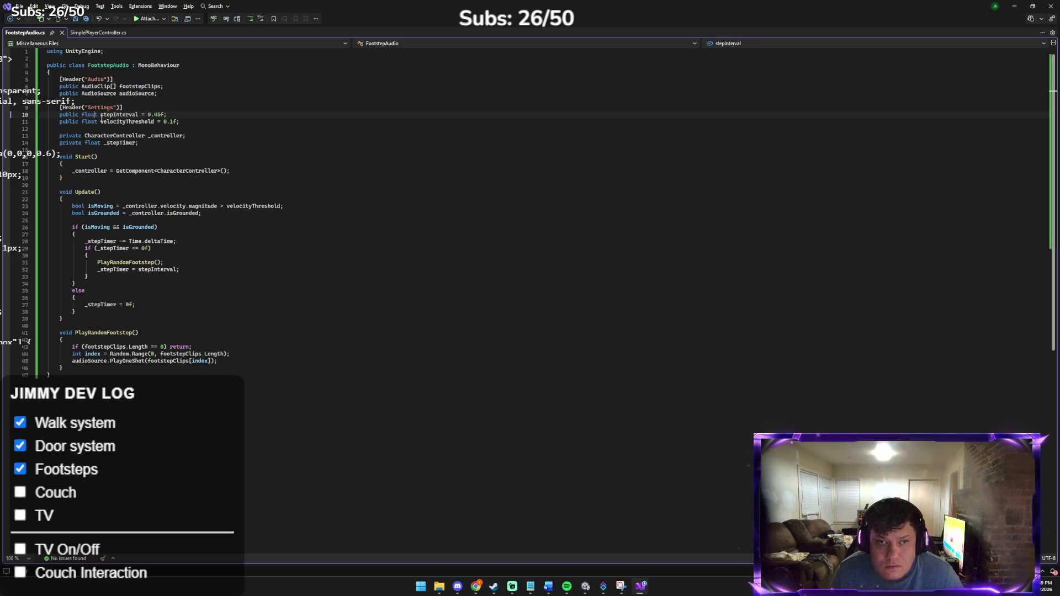
pyautogui.tripleClick(109, 116)
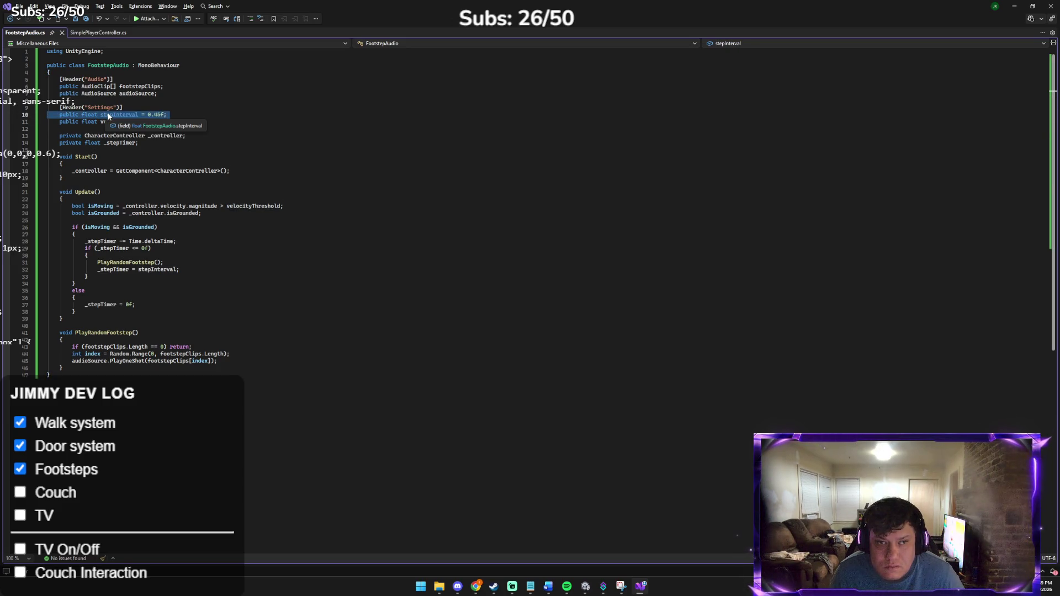
pyautogui.hotkey('ctrl', 'v')
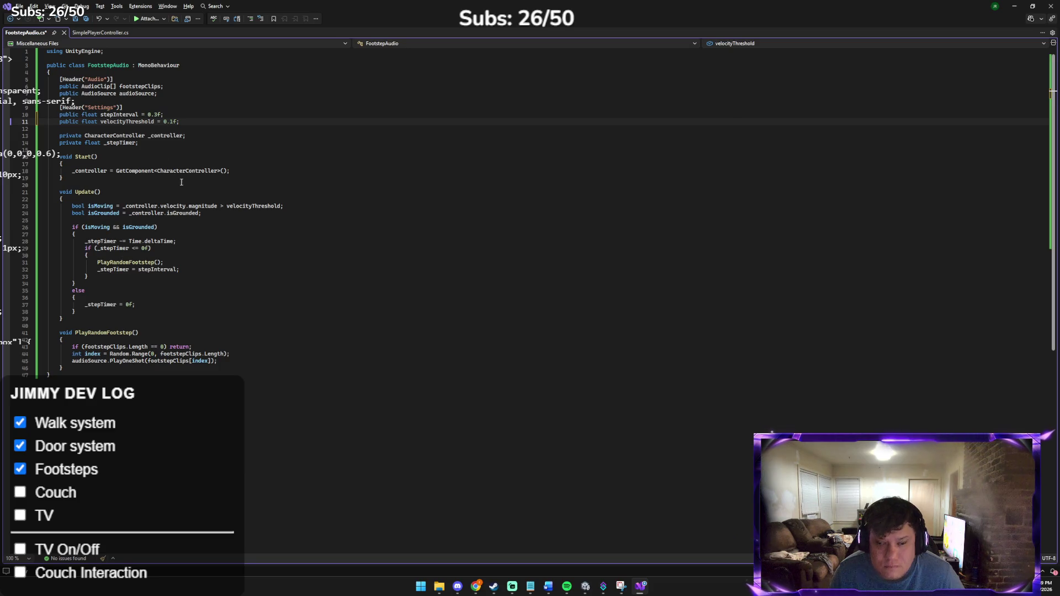
# Step: Replace the velocityThreshold line with Claude's 0.05f version
pyautogui.hotkey('alt', 'Tab')
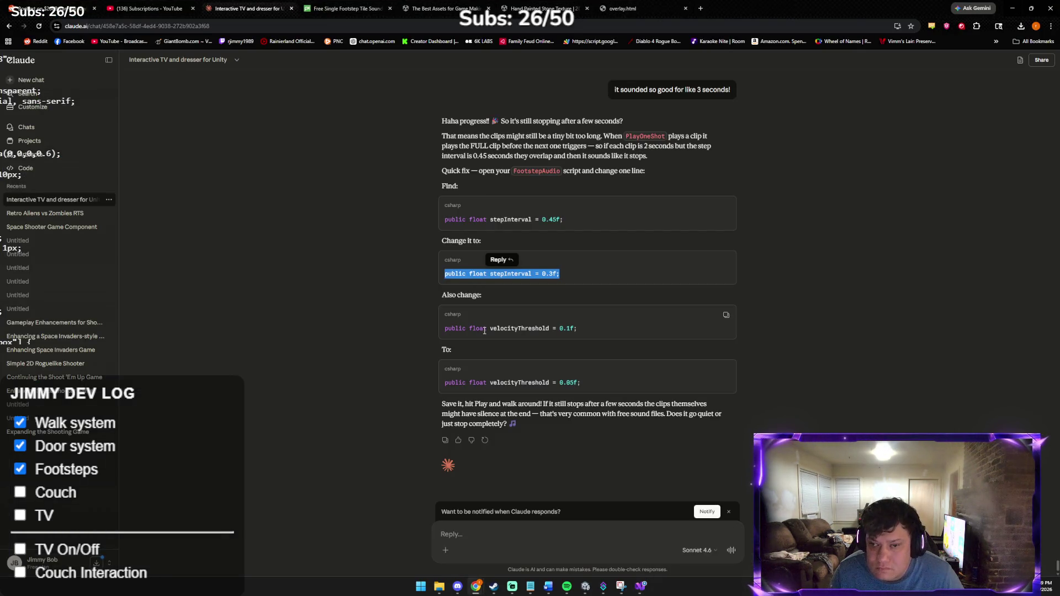
pyautogui.tripleClick(478, 328)
pyautogui.rightClick(493, 335)
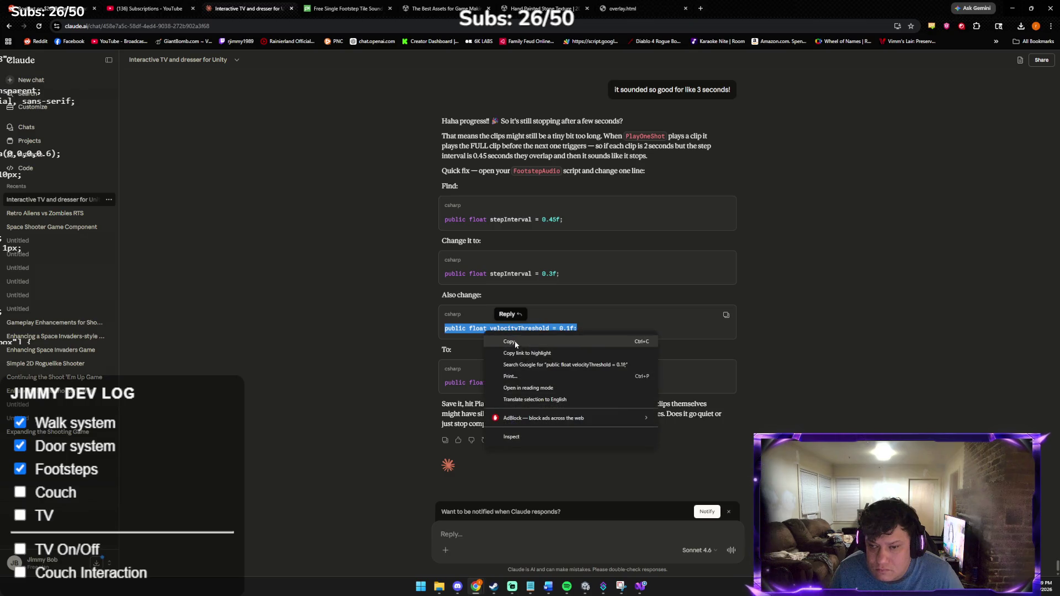
pyautogui.click(509, 341)
pyautogui.tripleClick(495, 382)
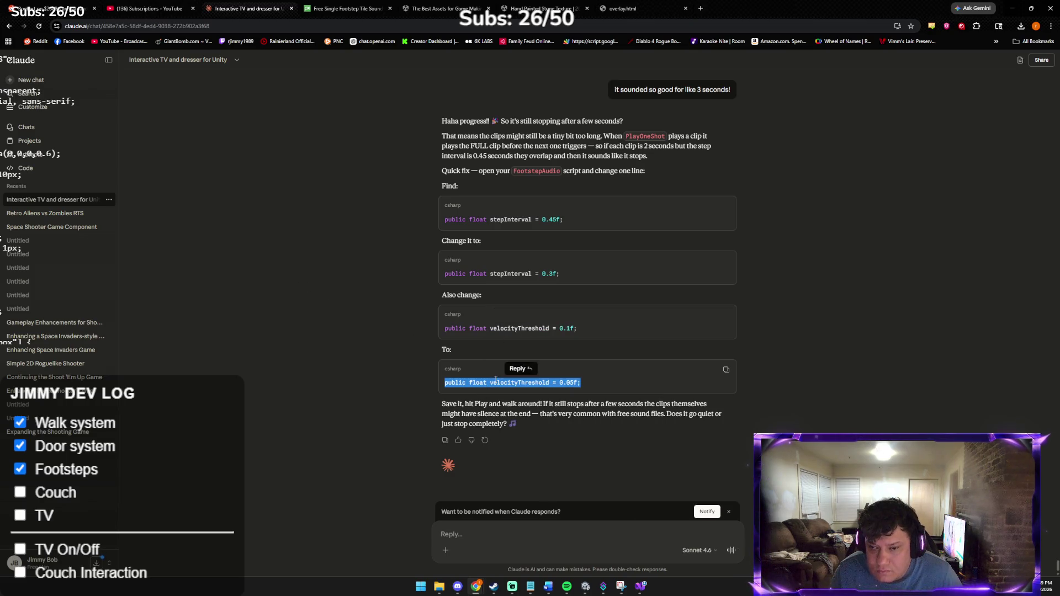
pyautogui.rightClick(496, 381)
pyautogui.click(511, 384)
pyautogui.rightClick(510, 384)
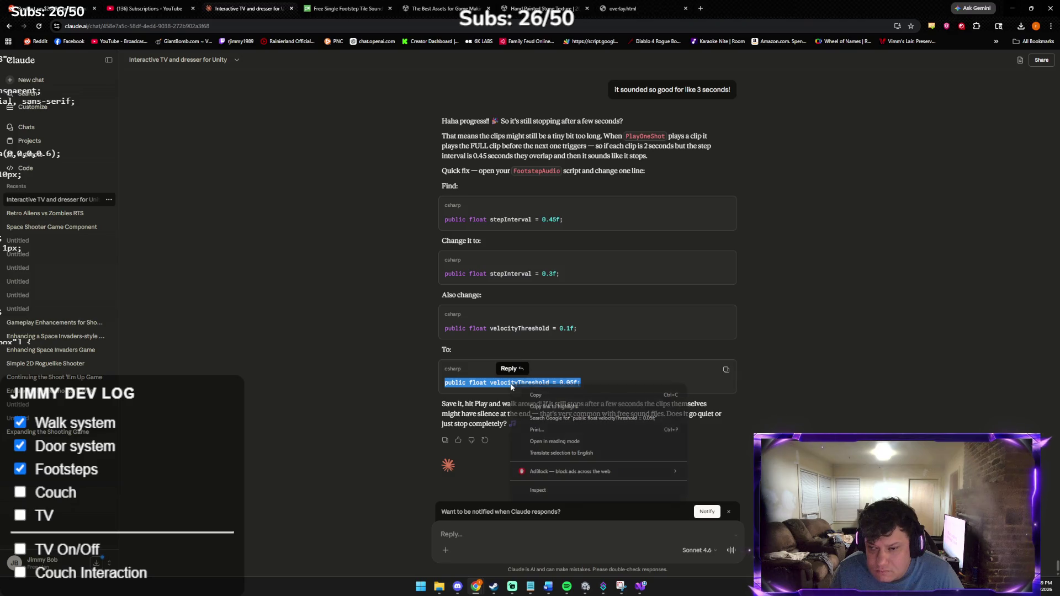
pyautogui.click(542, 391)
pyautogui.hotkey('alt', 'Tab')
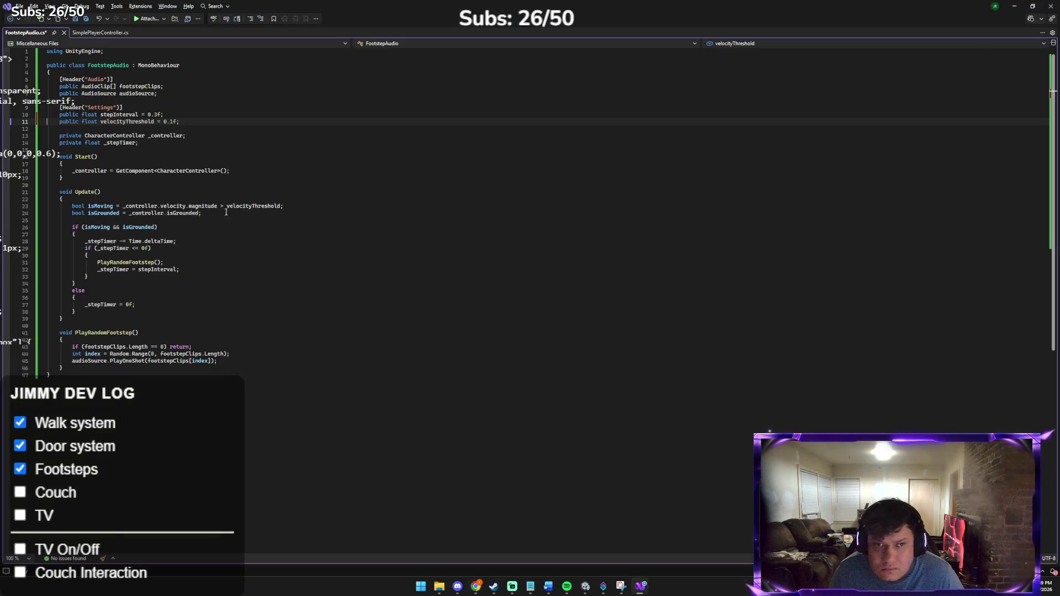
pyautogui.doubleClick(139, 123)
pyautogui.tripleClick(138, 121)
pyautogui.hotkey('ctrl', 'v')
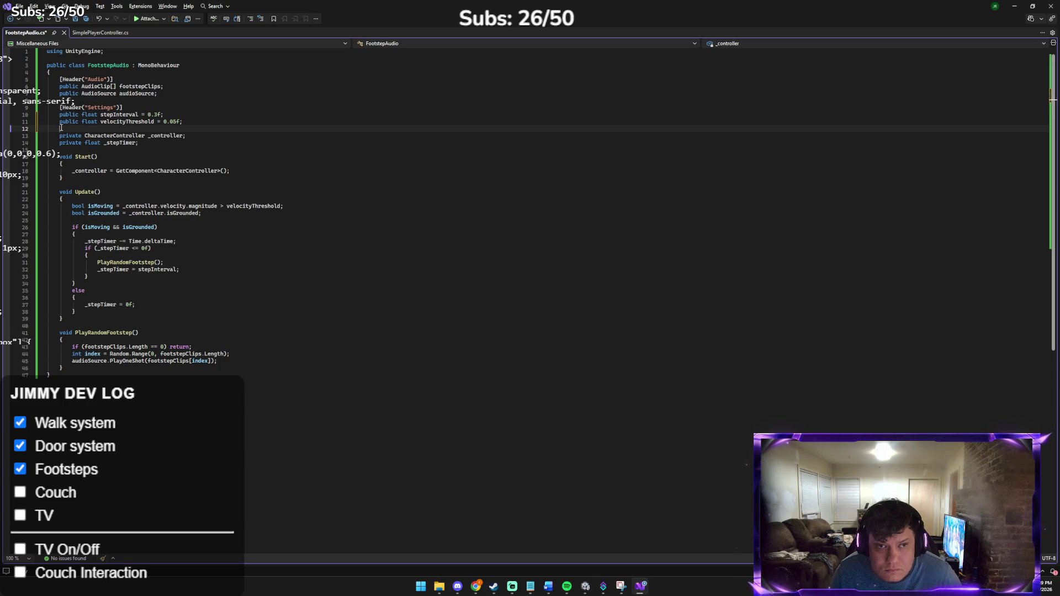
# Step: Remove the blank line and extra indent before the _controller field, and save the script
pyautogui.press('Delete')
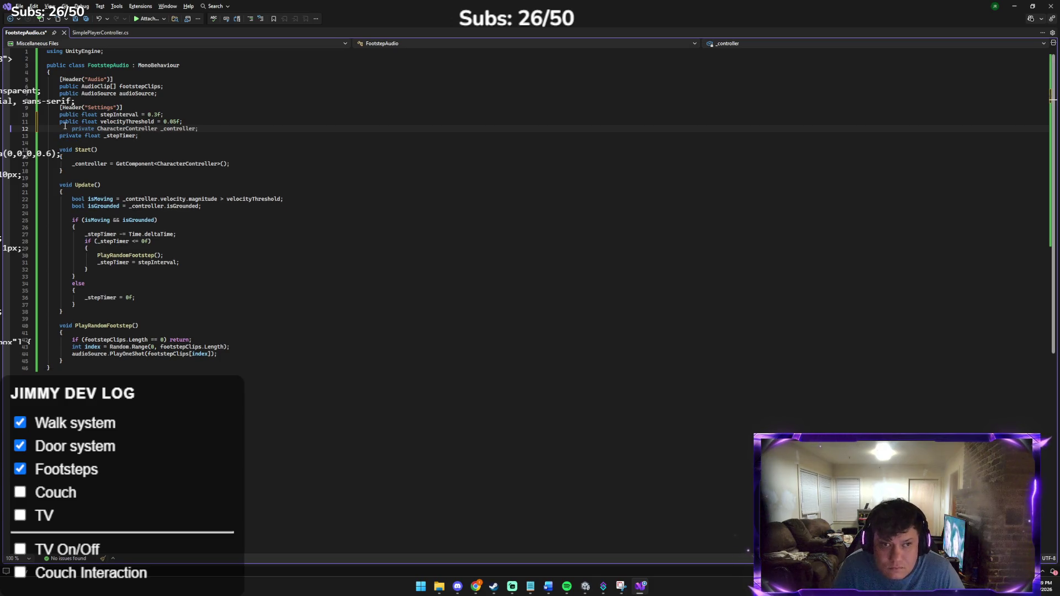
pyautogui.press('Delete')
pyautogui.press('Delete')
pyautogui.press('Delete')
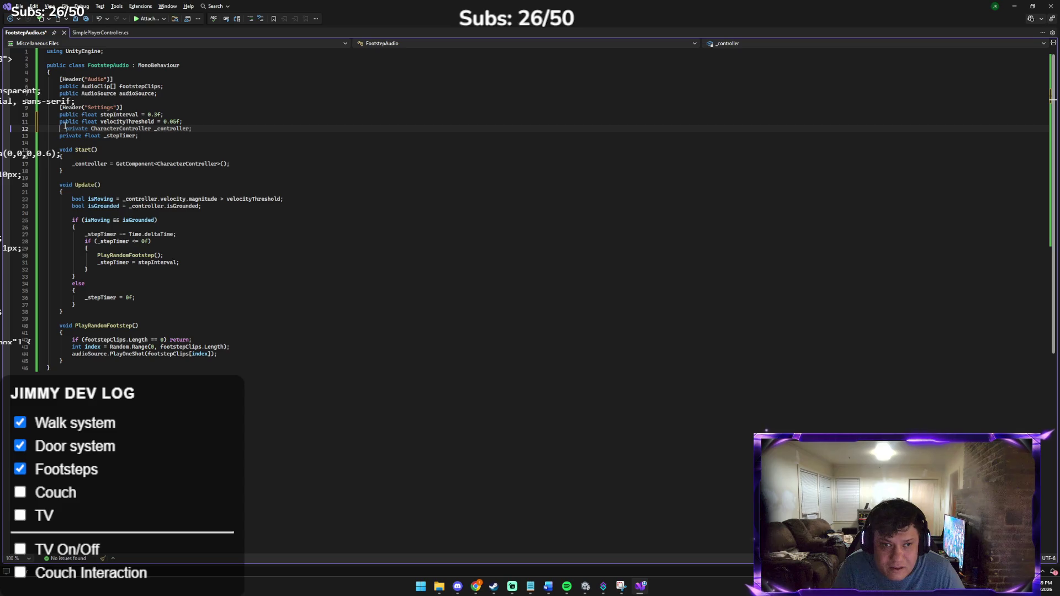
pyautogui.hotkey('ctrl', 's')
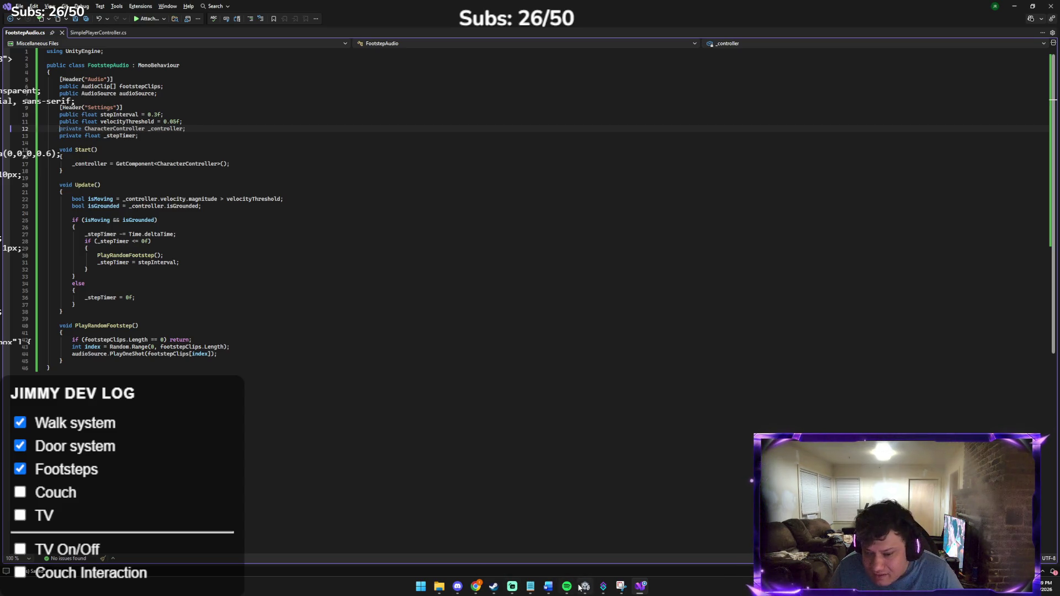
pyautogui.click(581, 588)
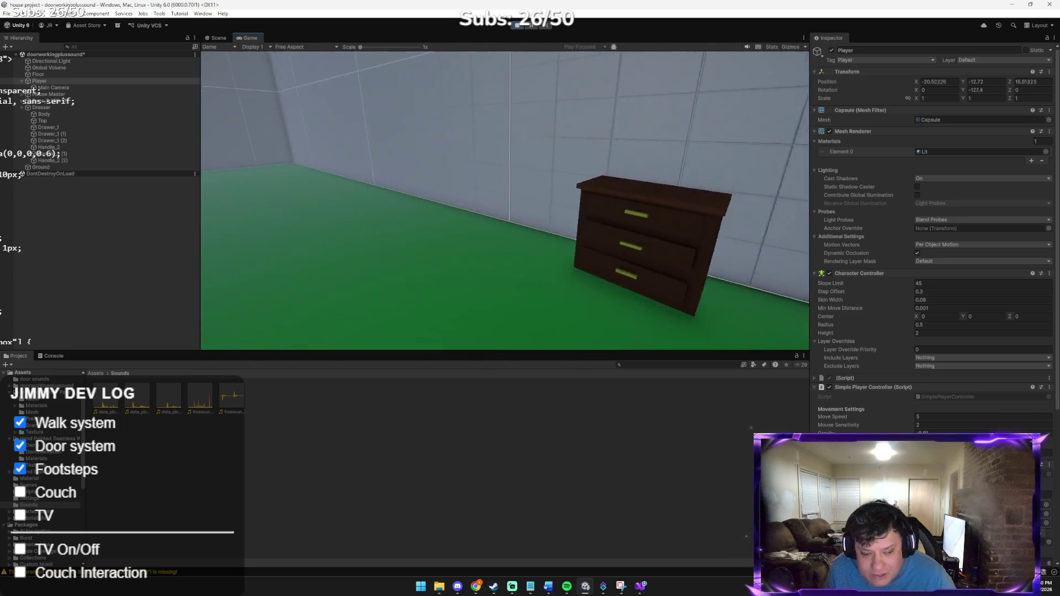
# Step: Walk up to the dresser and step back and forth to test footstep sounds
pyautogui.press('w')
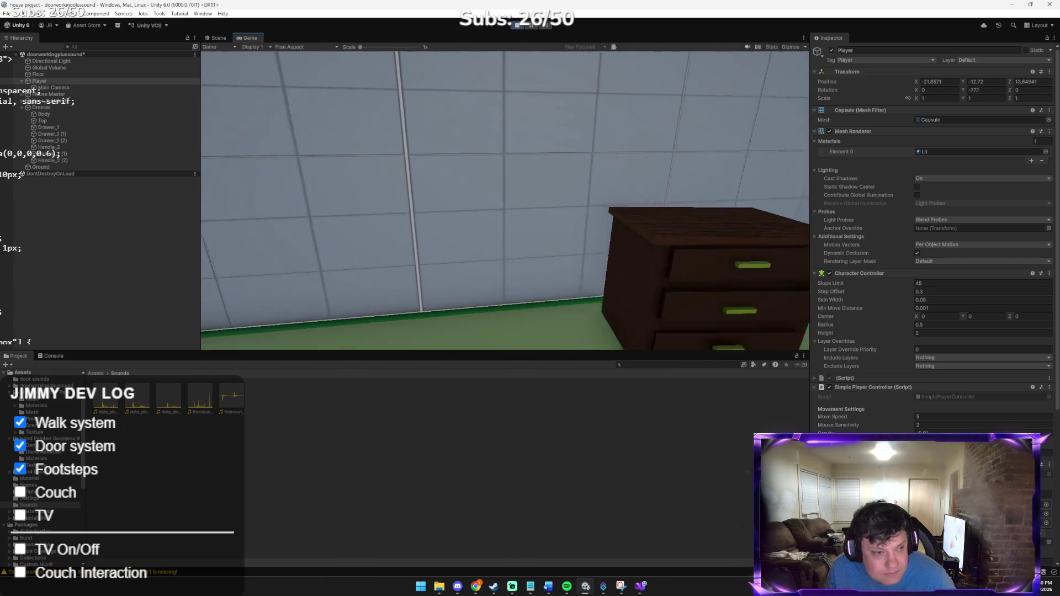
pyautogui.press('w')
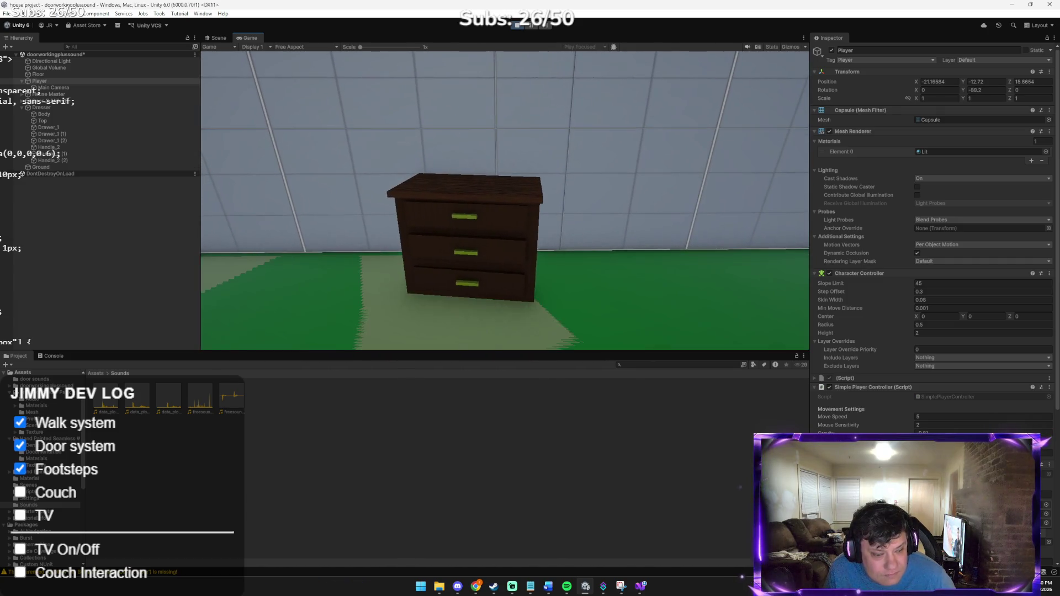
pyautogui.press('w')
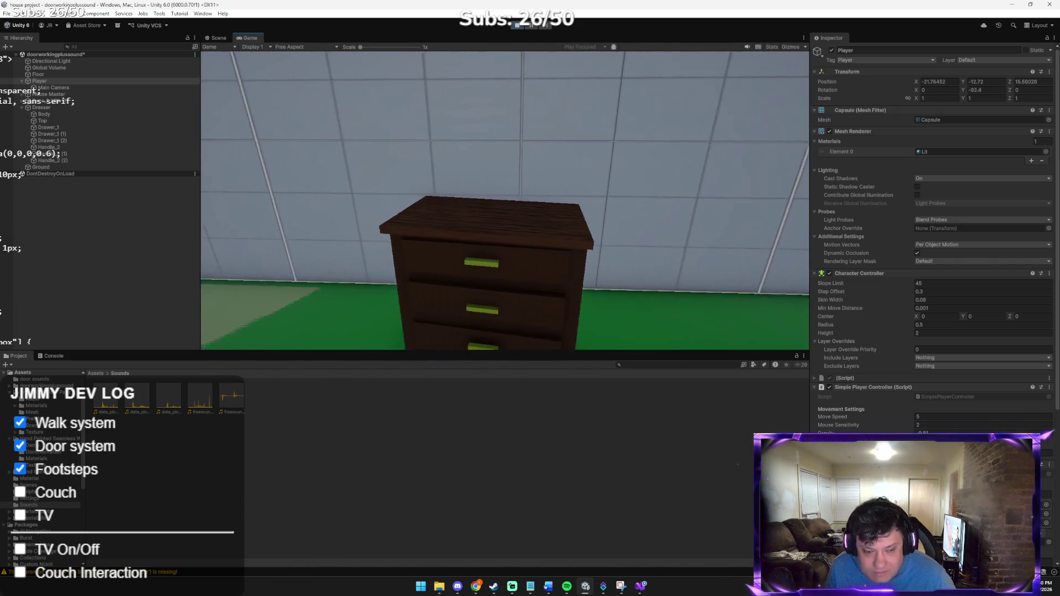
pyautogui.press('s')
pyautogui.press('w')
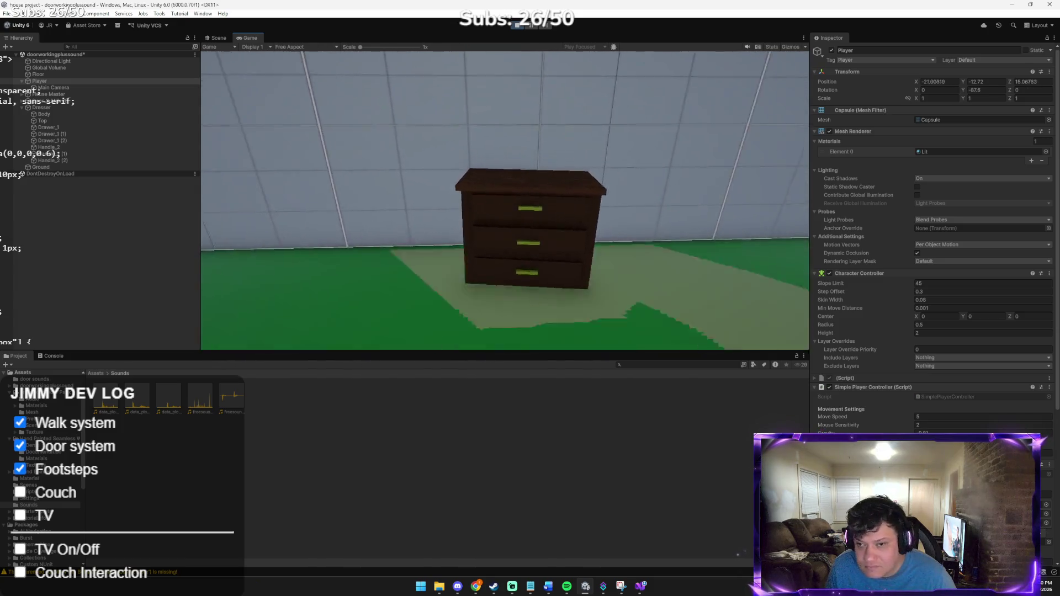
pyautogui.press('s')
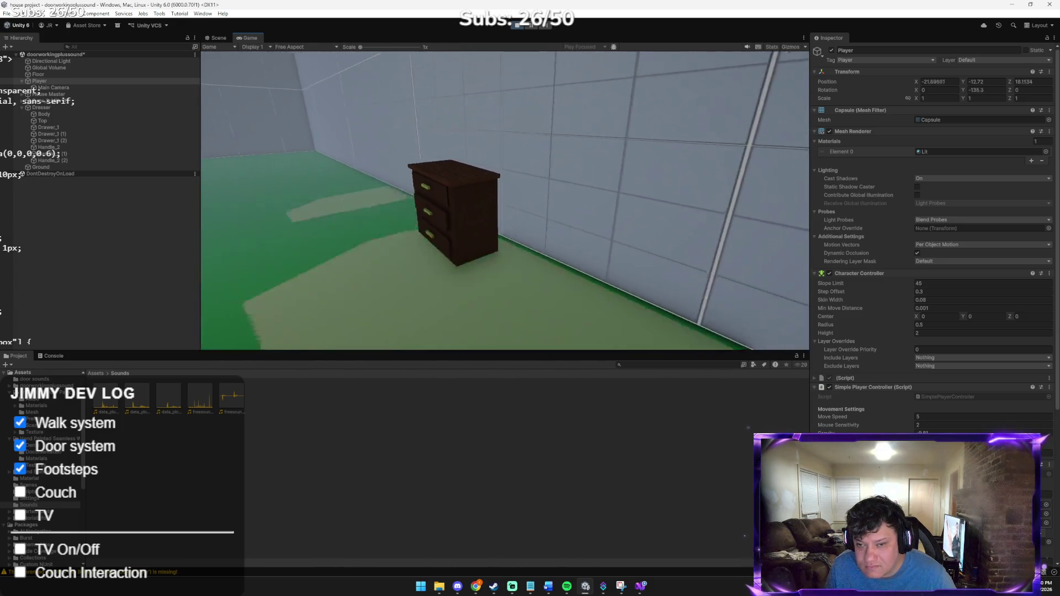
pyautogui.press('w')
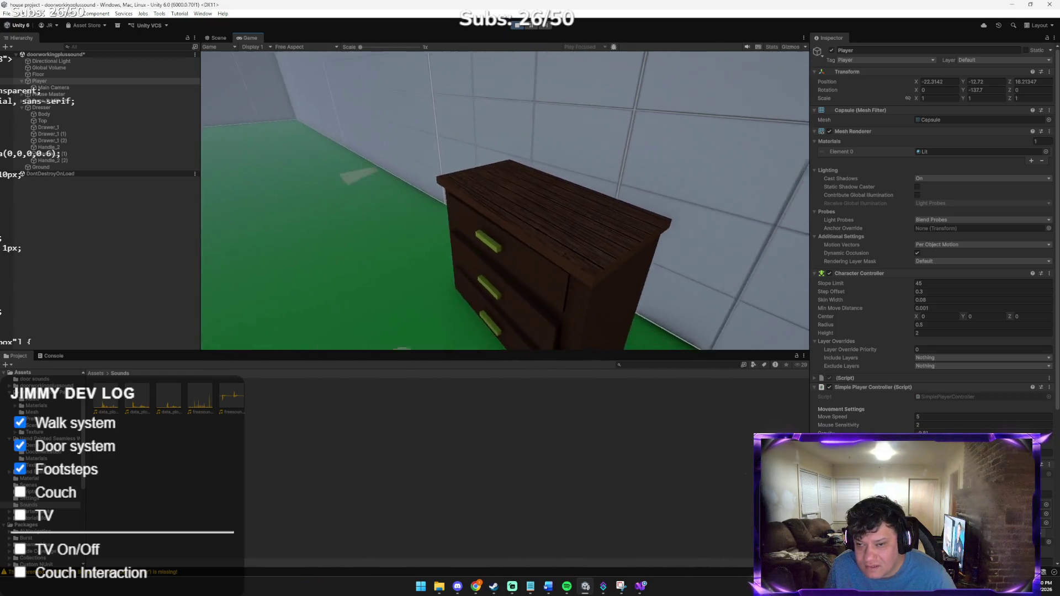
pyautogui.press('s')
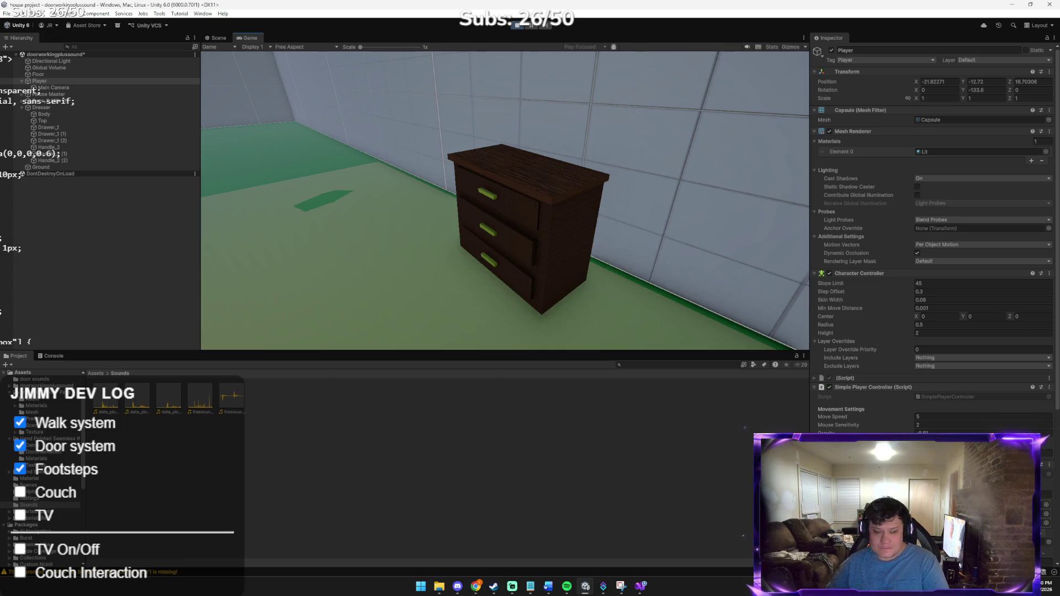
# Step: Circle around the dresser, walk closer again, then exit play mode
pyautogui.press('a')
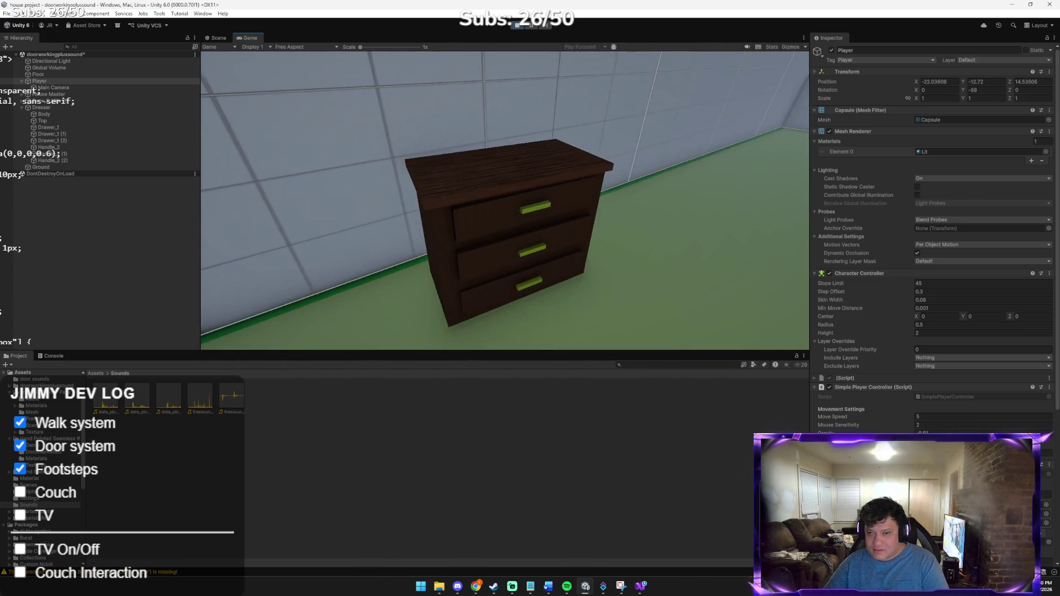
pyautogui.press('d')
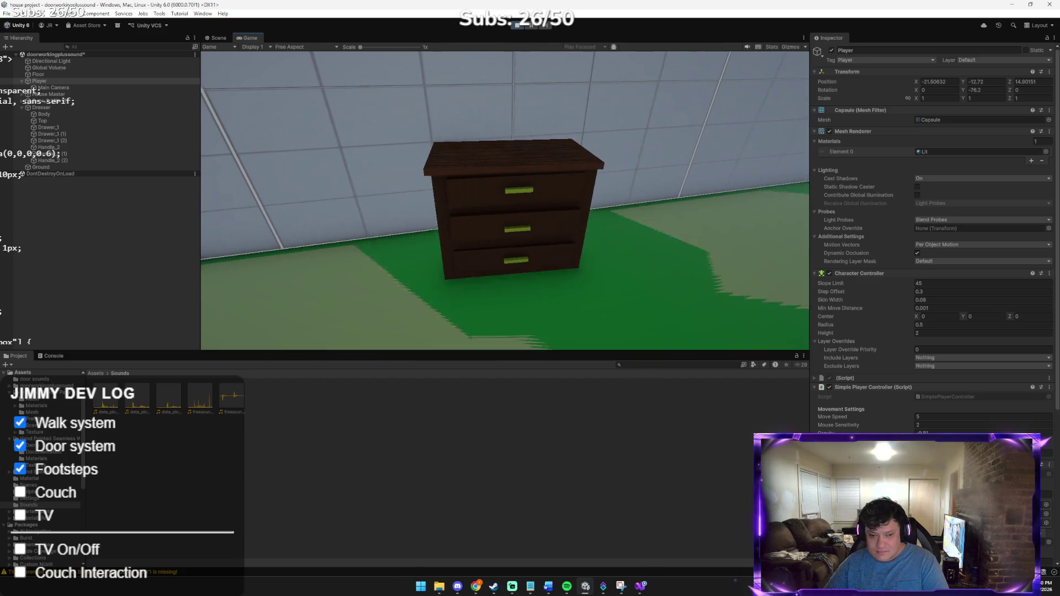
pyautogui.press('d')
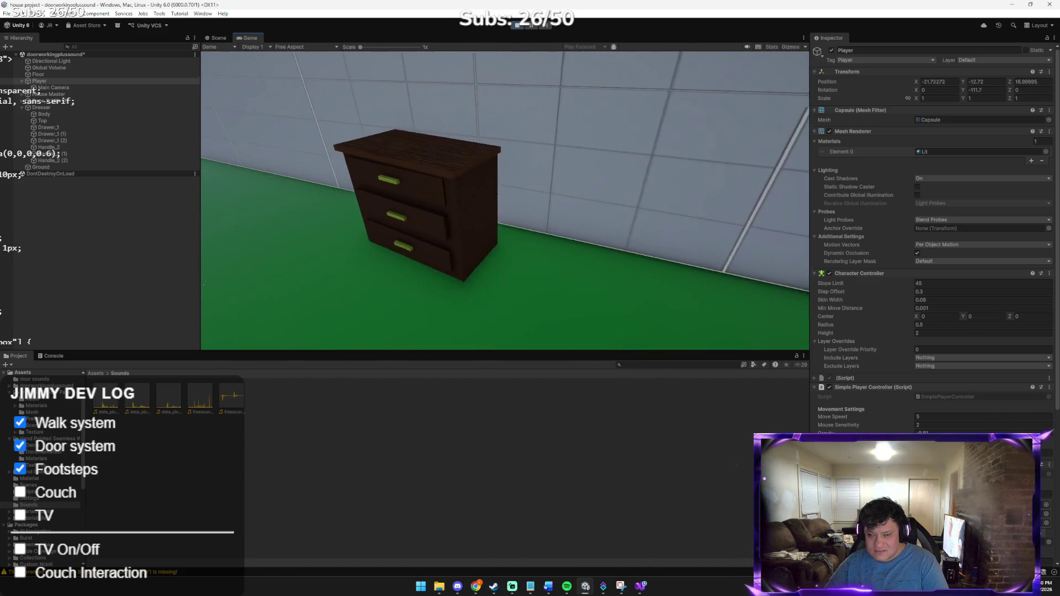
pyautogui.press('a')
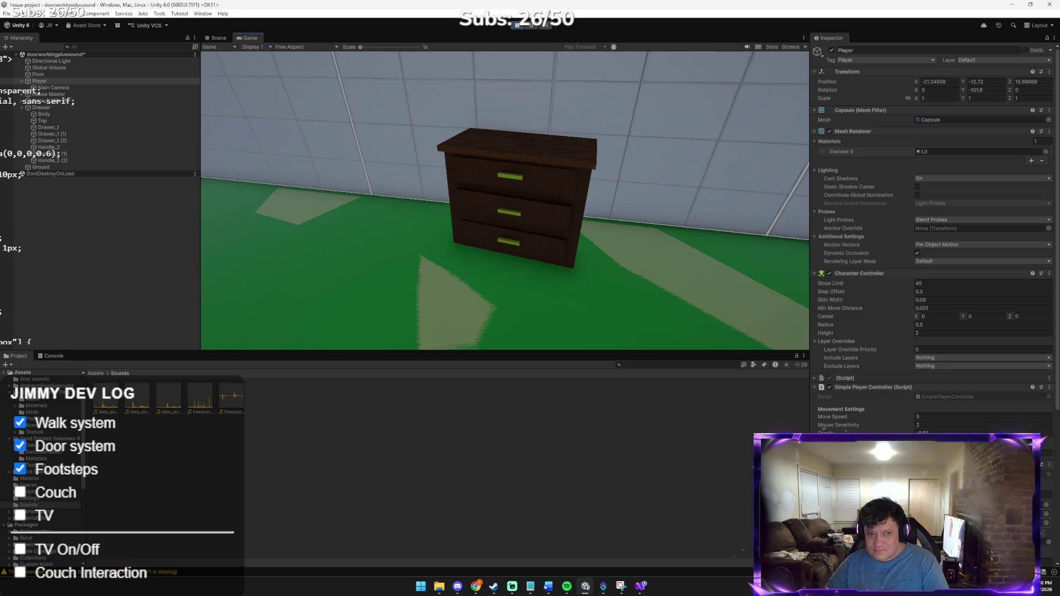
pyautogui.press('w')
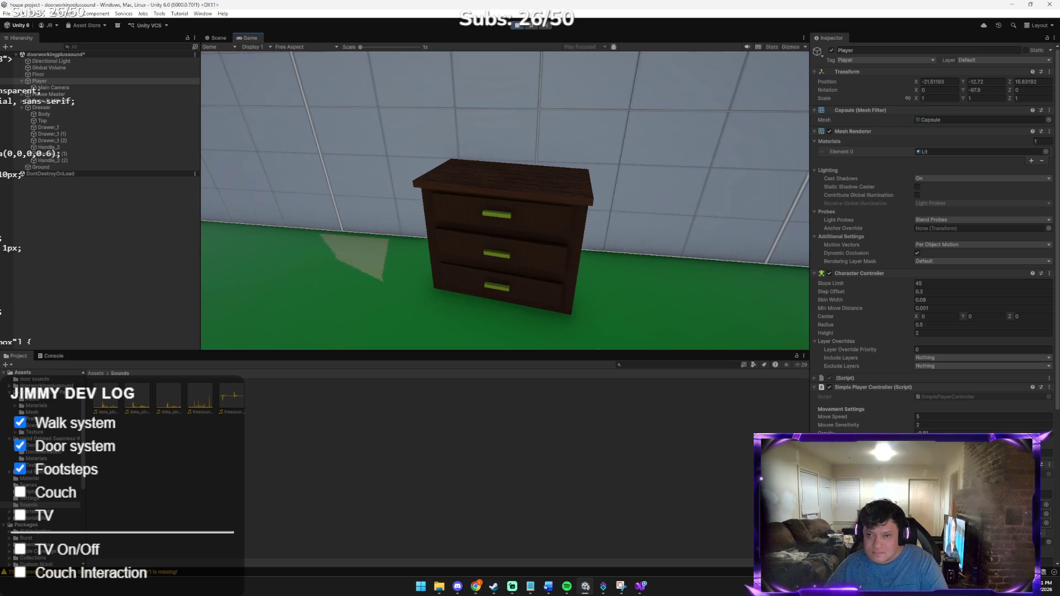
pyautogui.hotkey('ctrl', 'p')
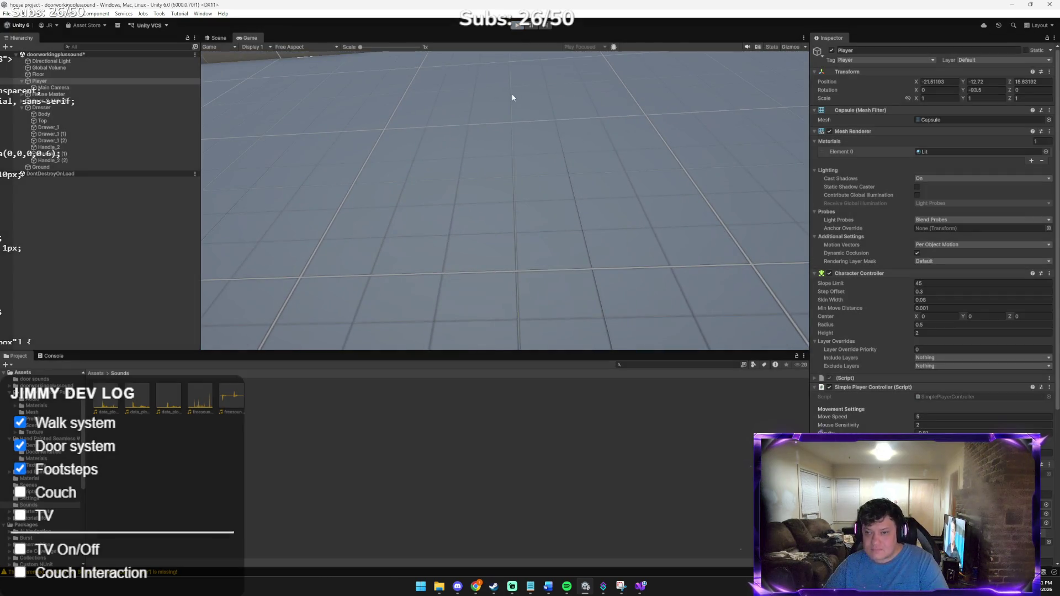
# Step: Rotate the Dresser to about 89.7° on Y so it faces square to the wall
pyautogui.doubleClick(81, 105)
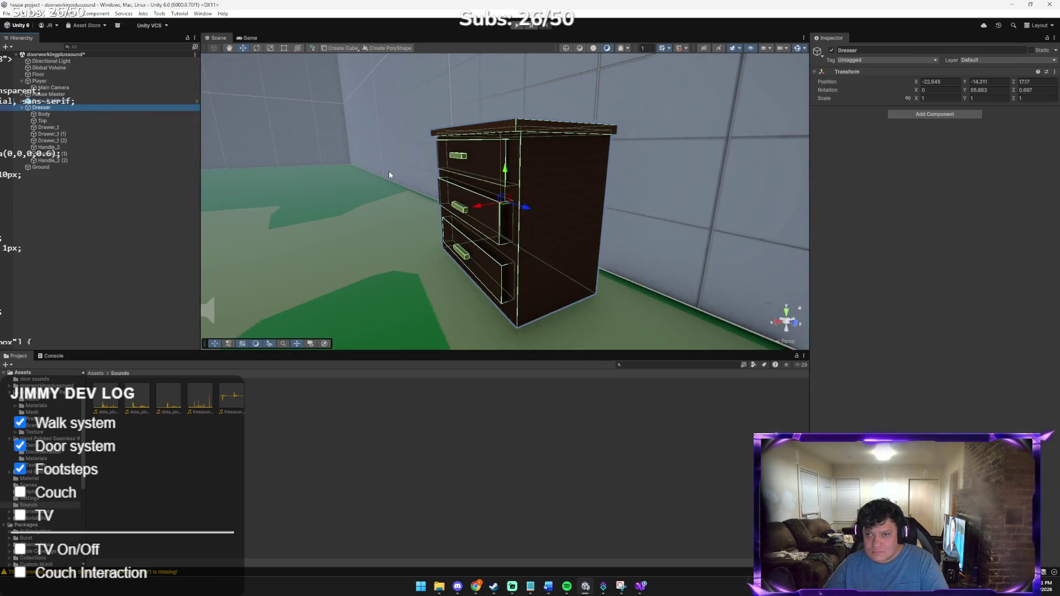
pyautogui.press('e')
pyautogui.moveTo(507, 210)
pyautogui.mouseDown()
pyautogui.moveTo(379, 184)
pyautogui.moveTo(499, 177)
pyautogui.moveTo(544, 197)
pyautogui.moveTo(505, 203)
pyautogui.mouseUp()
pyautogui.press('r')
pyautogui.press('e')
# Step: Check the dresser against the wall from front and angled views, then start play mode
pyautogui.moveTo(456, 257)
pyautogui.mouseDown()
pyautogui.moveTo(562, 224)
pyautogui.moveTo(497, 215)
pyautogui.moveTo(402, 234)
pyautogui.mouseUp()
pyautogui.scroll(5, 401, 237)
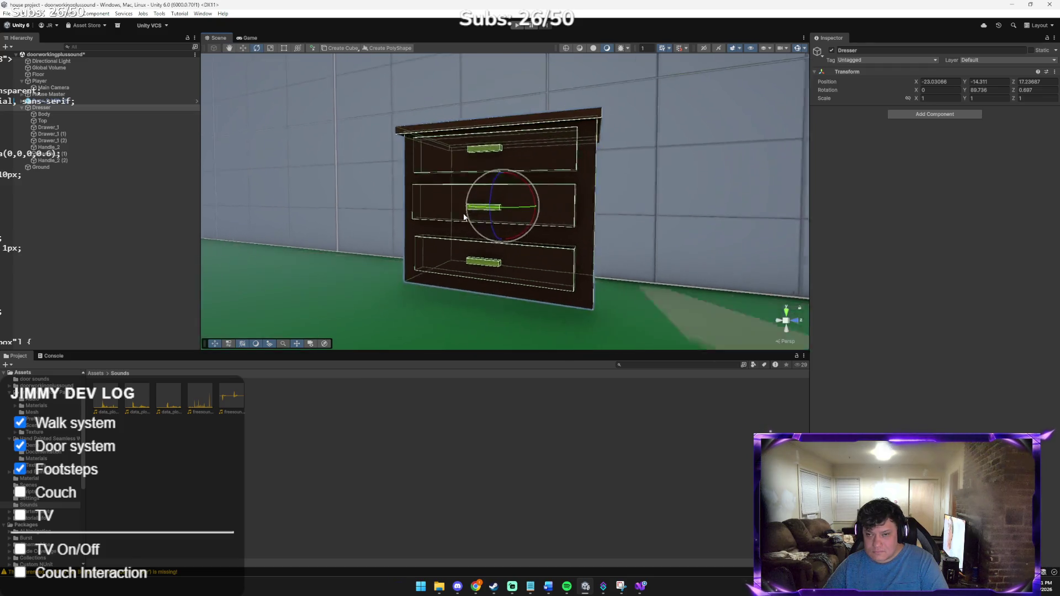
pyautogui.moveTo(468, 215); pyautogui.dragTo(519, 205)
pyautogui.scroll(3, 519, 206)
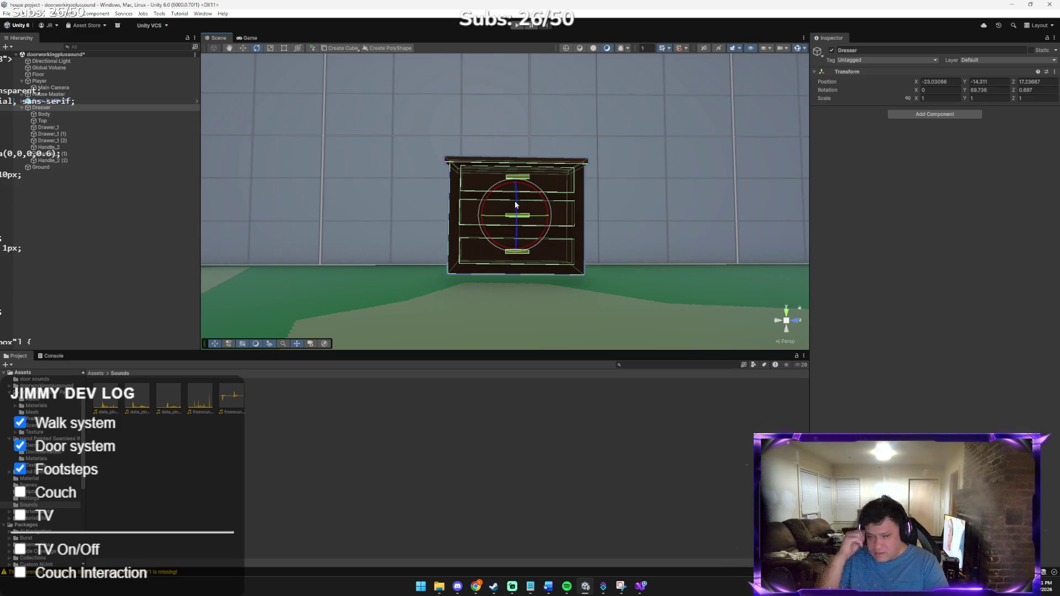
pyautogui.click(631, 187)
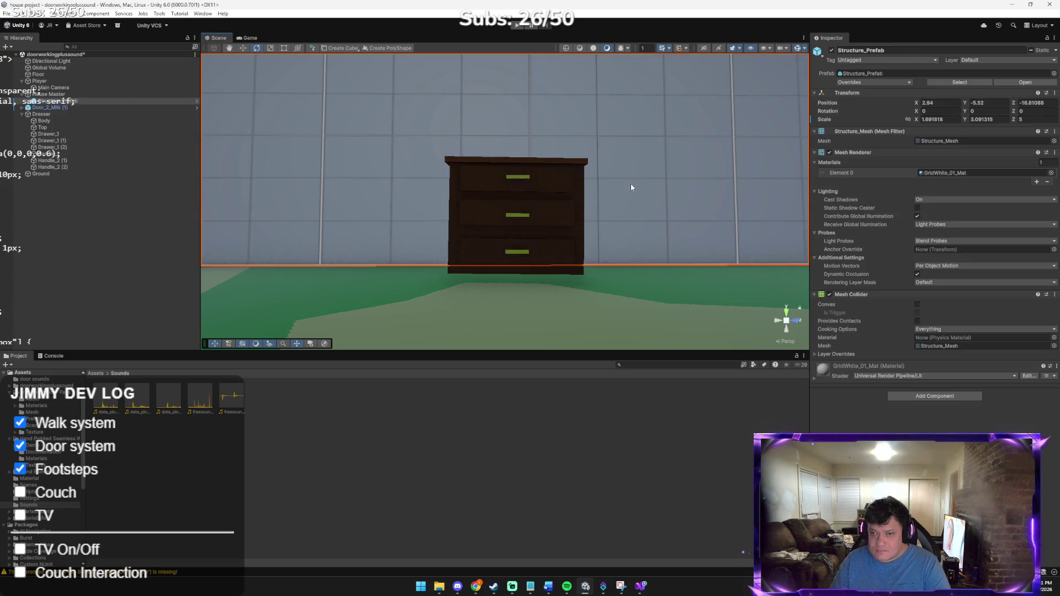
pyautogui.click(615, 272)
pyautogui.moveTo(620, 262)
pyautogui.mouseDown()
pyautogui.moveTo(667, 149)
pyautogui.moveTo(613, 220)
pyautogui.moveTo(600, 275)
pyautogui.mouseUp()
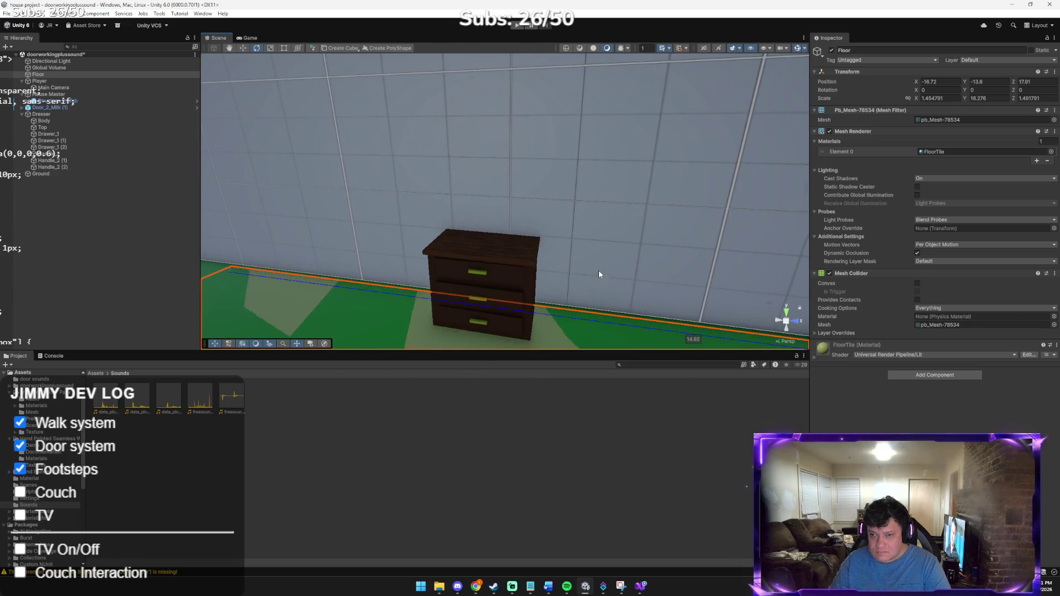
pyautogui.click(519, 25)
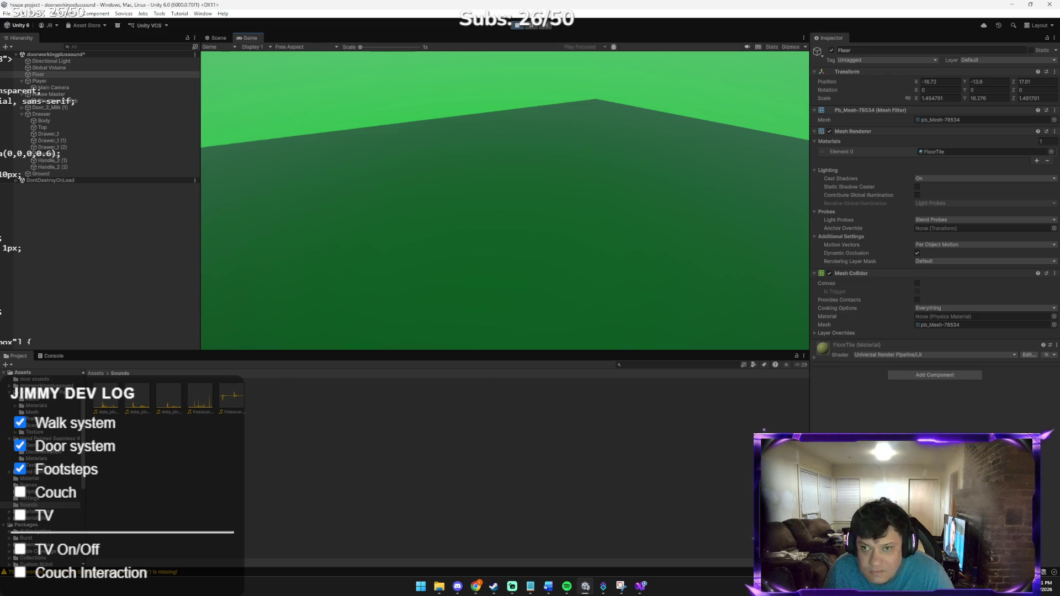
# Step: Open the door, walk to the dresser and back to test footsteps, then stop play
pyautogui.press('e')
pyautogui.press('w')
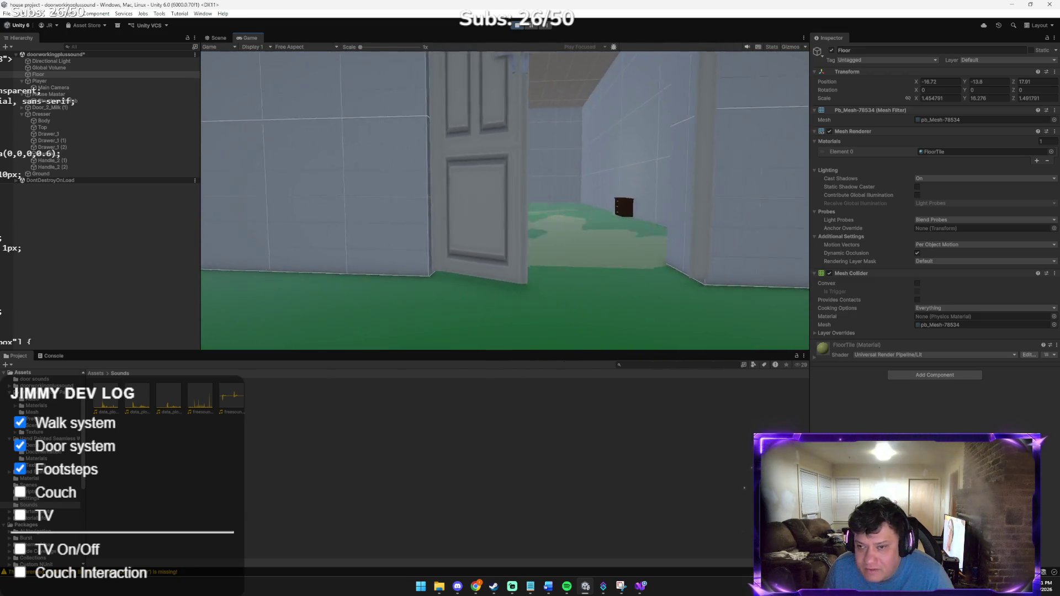
pyautogui.press('w')
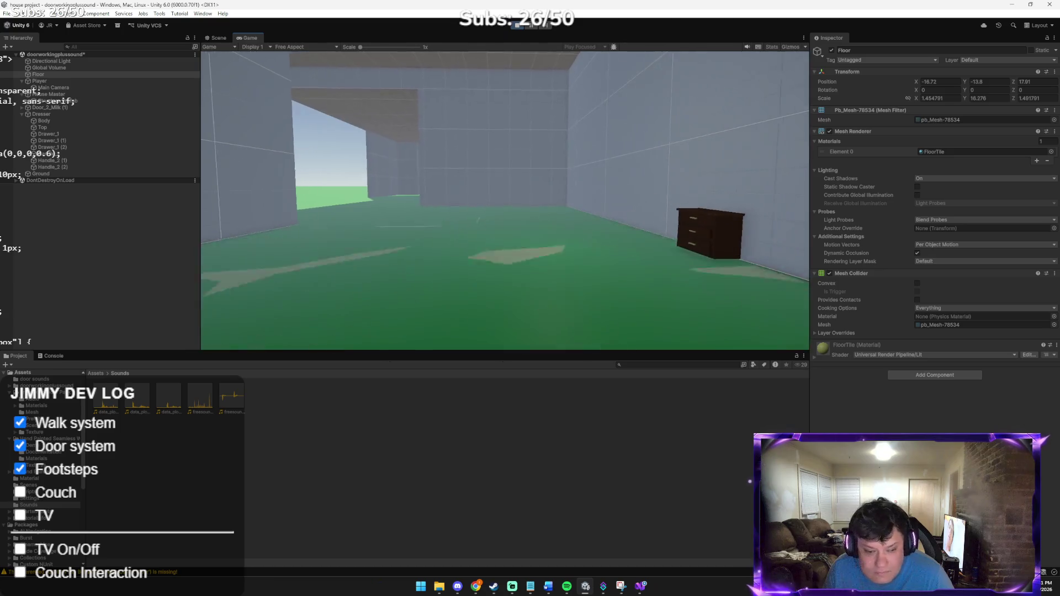
pyautogui.press('w')
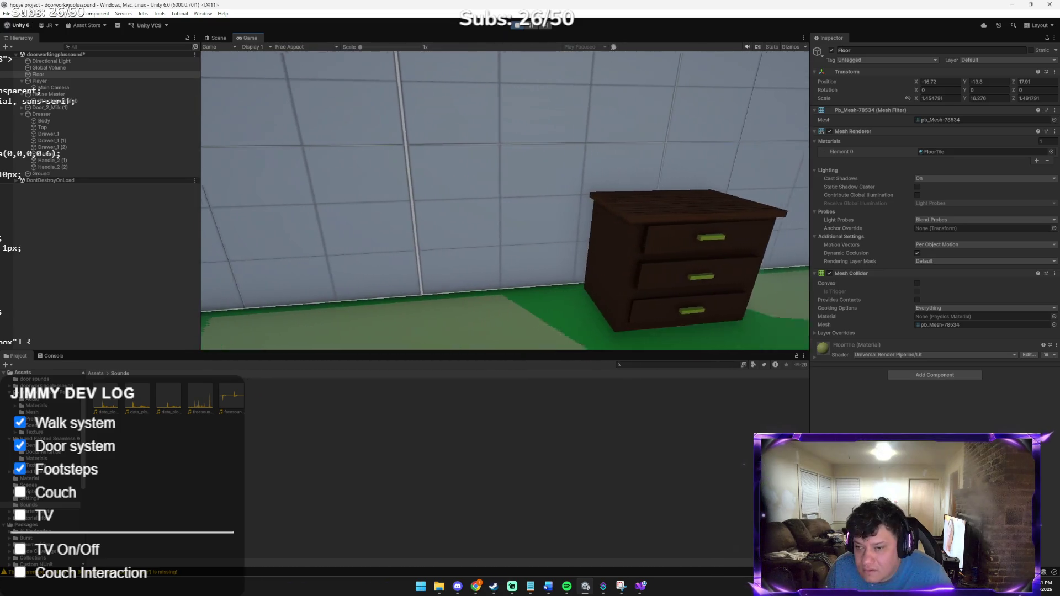
pyautogui.press('s')
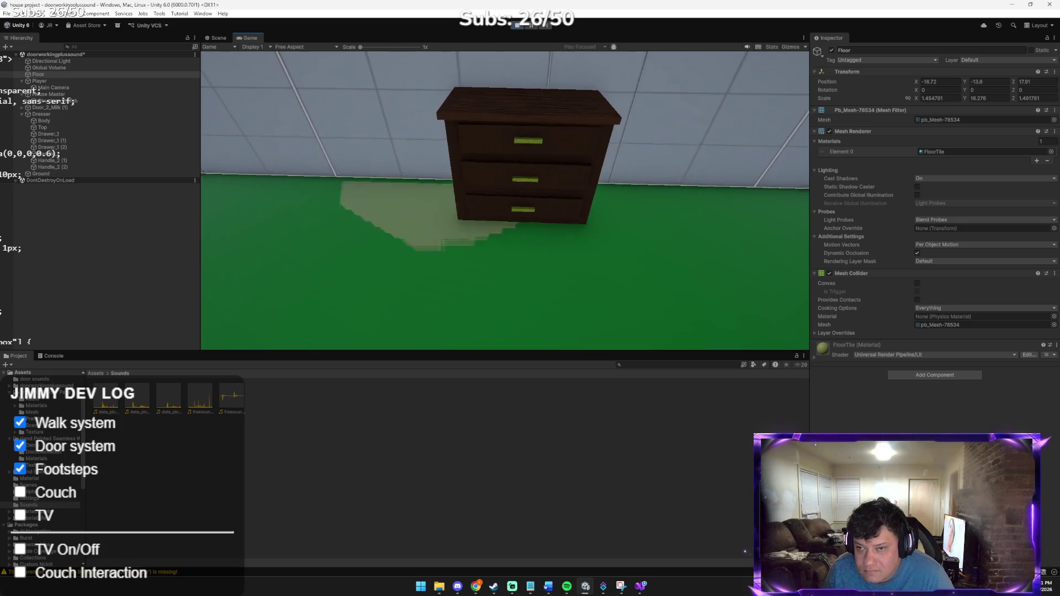
pyautogui.press('s')
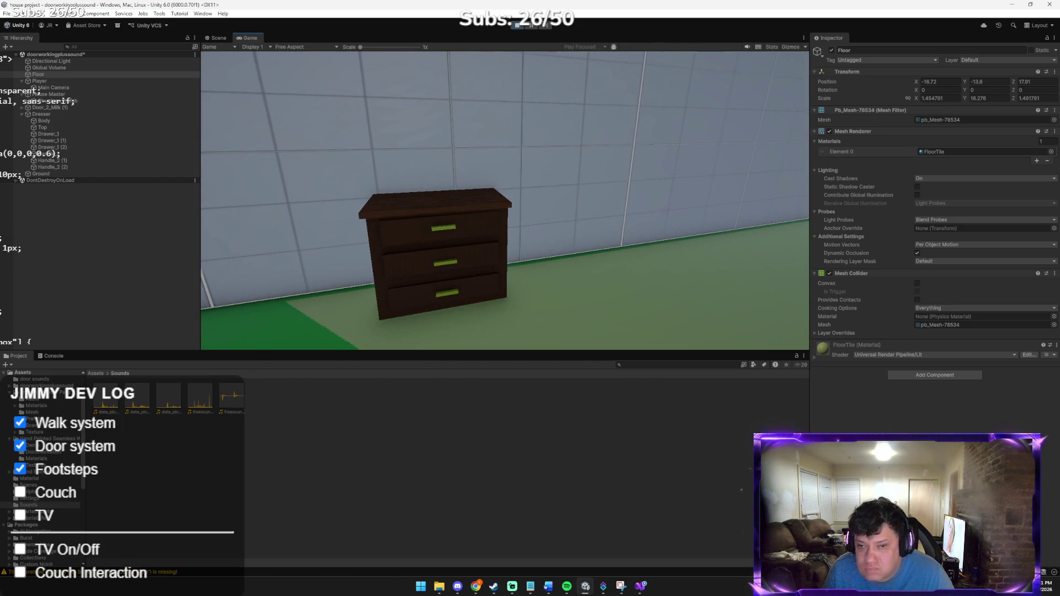
pyautogui.press('Escape')
pyautogui.click(520, 26)
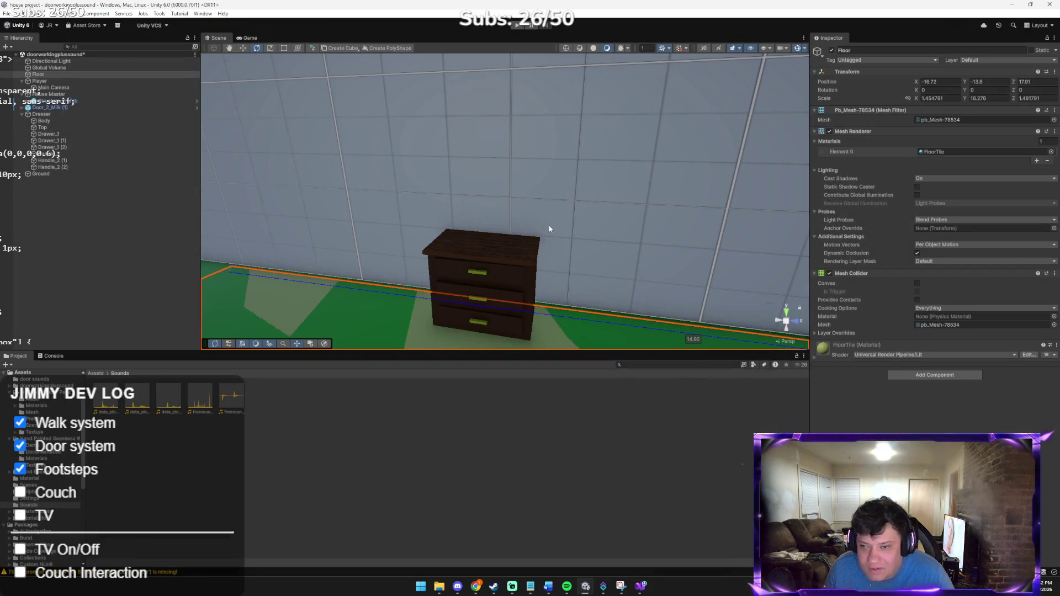
# Step: Pull the scene view back for a wider look and switch to the Claude chat
pyautogui.moveTo(557, 210)
pyautogui.mouseDown()
pyautogui.moveTo(521, 242)
pyautogui.moveTo(494, 243)
pyautogui.moveTo(474, 195)
pyautogui.mouseUp()
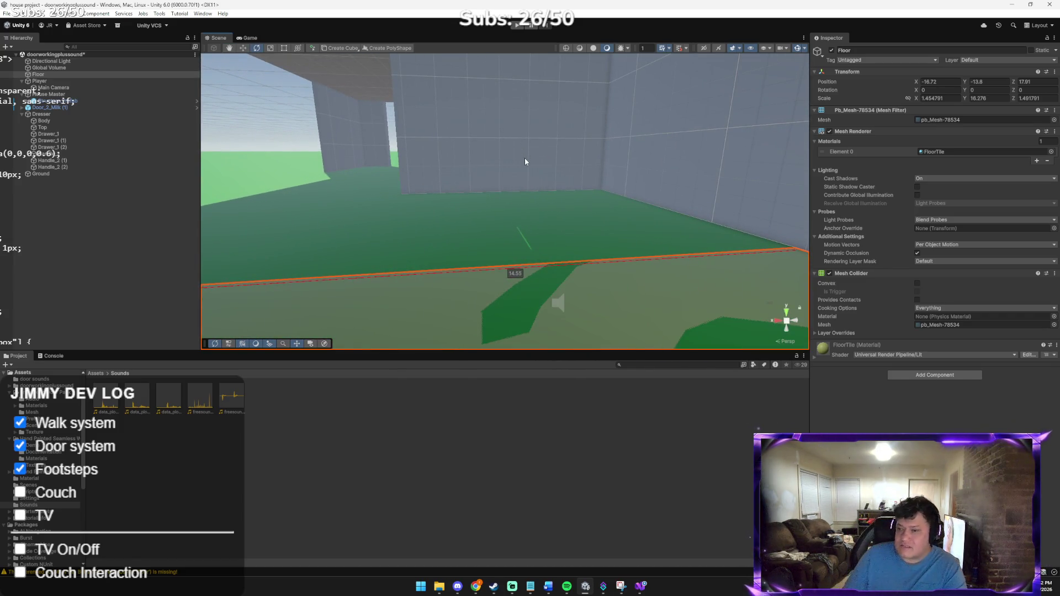
pyautogui.hotkey('alt', 'Tab')
pyautogui.hotkey('alt', 'Tab')
pyautogui.press('Tab')
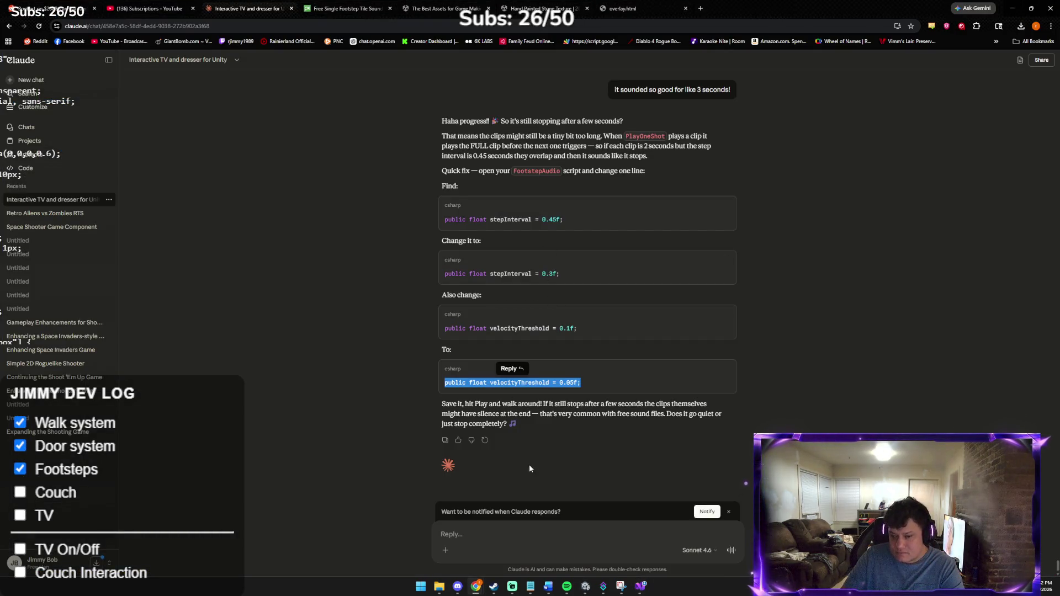
# Step: Ask Claude to make the footsteps 'continous' while walking
pyautogui.click(494, 528)
pyautogui.write('nope can we make it')
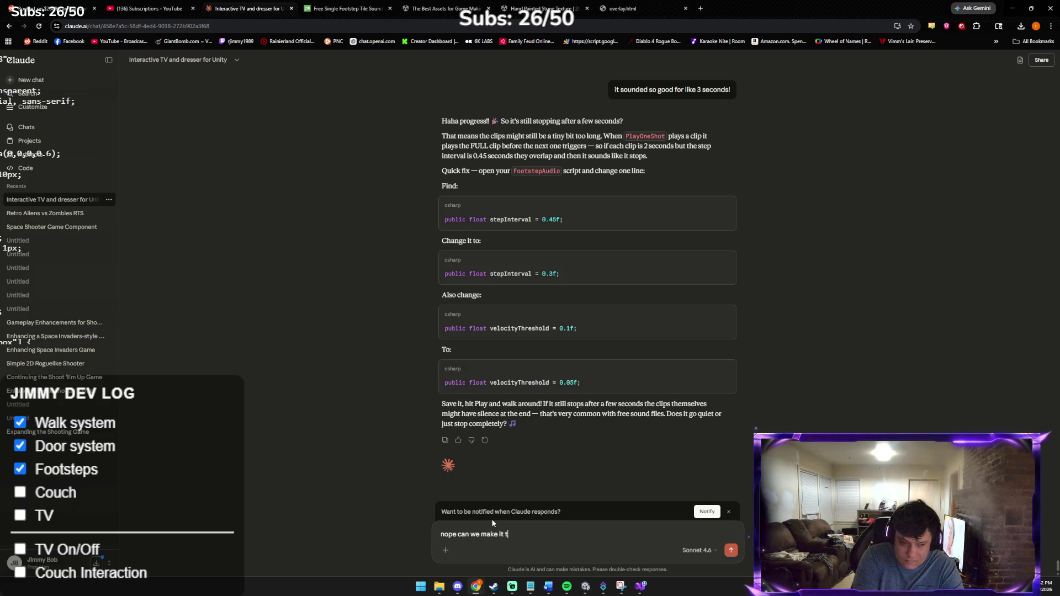
pyautogui.write('continous')
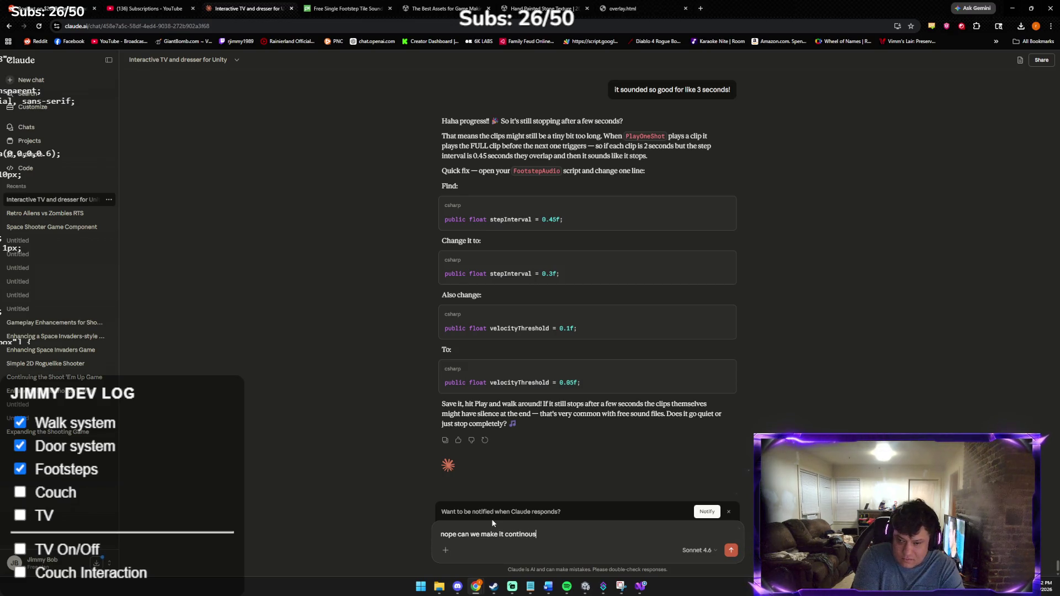
pyautogui.press('Return')
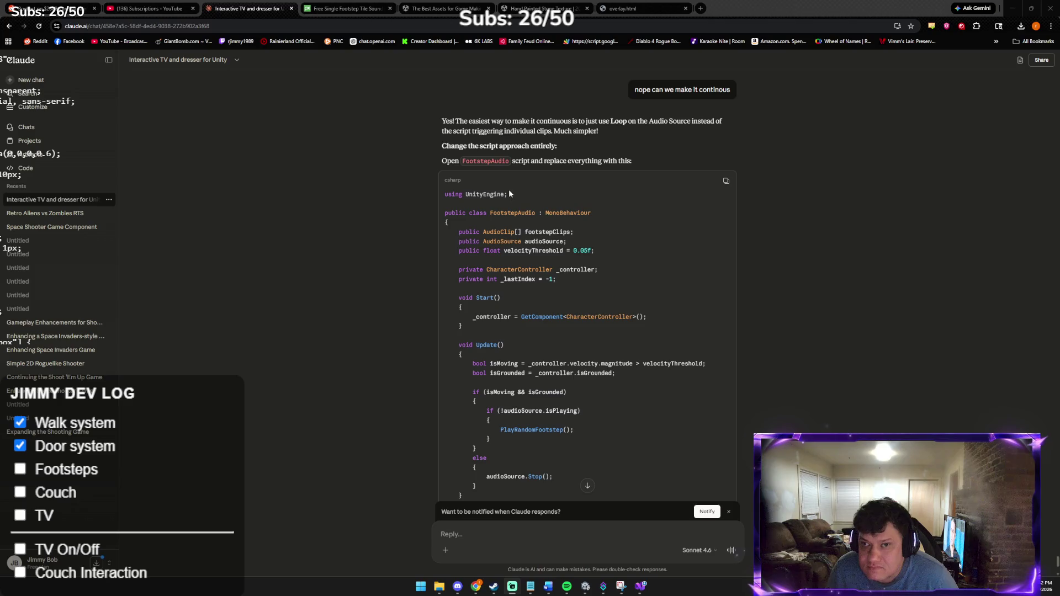
# Step: Copy Claude's rewritten FootstepAudio script and bring up FootstepAudio.cs in Visual Studio
pyautogui.click(715, 183)
pyautogui.scroll(-4, 562, 292)
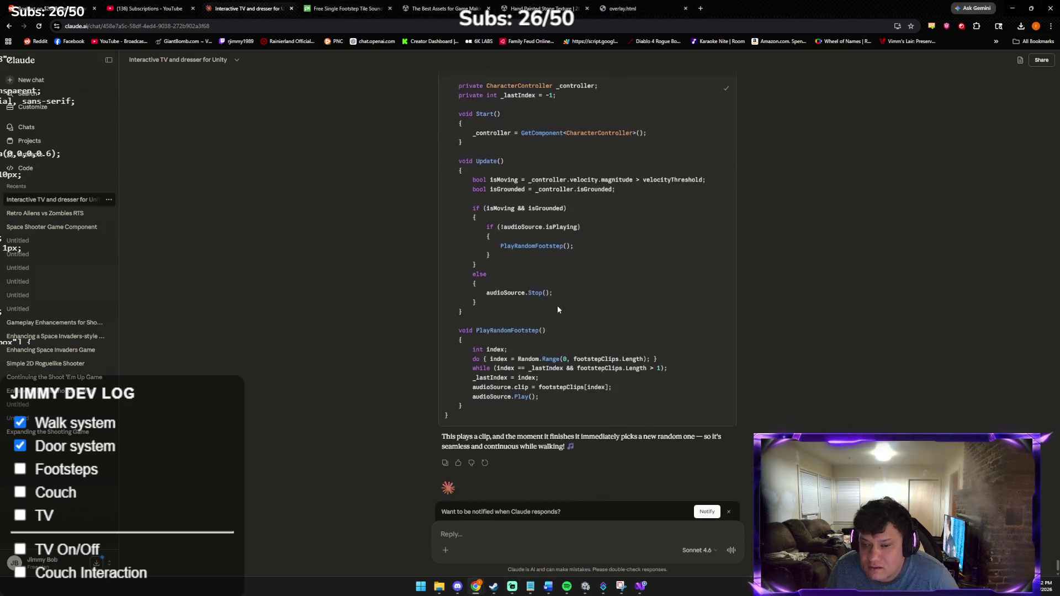
pyautogui.click(587, 588)
pyautogui.click(639, 587)
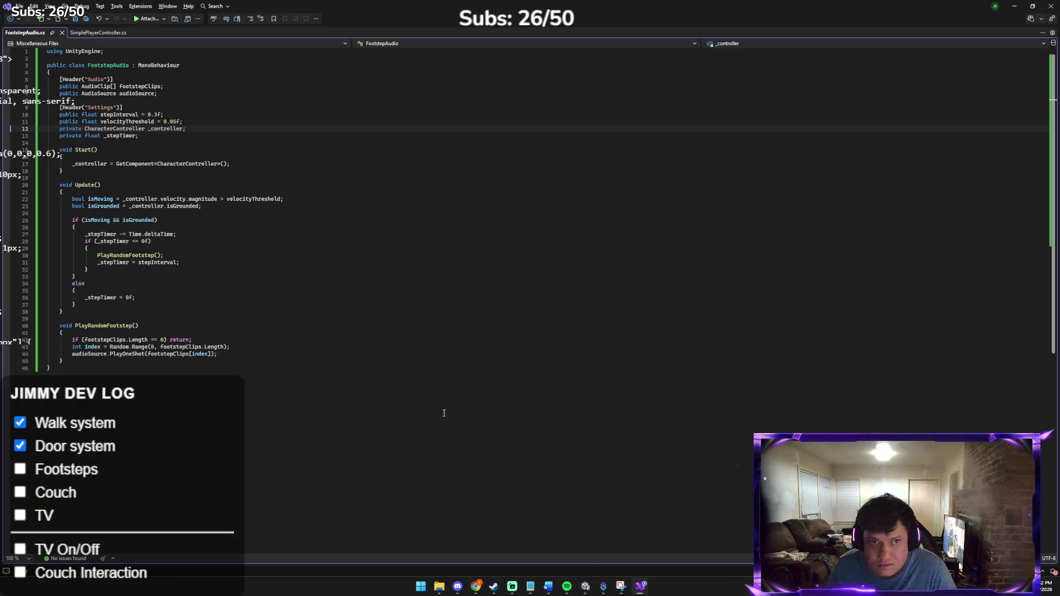
# Step: Replace all of FootstepAudio.cs with the copied continuous random-footstep script and save it
pyautogui.hotkey('ctrl', 'a')
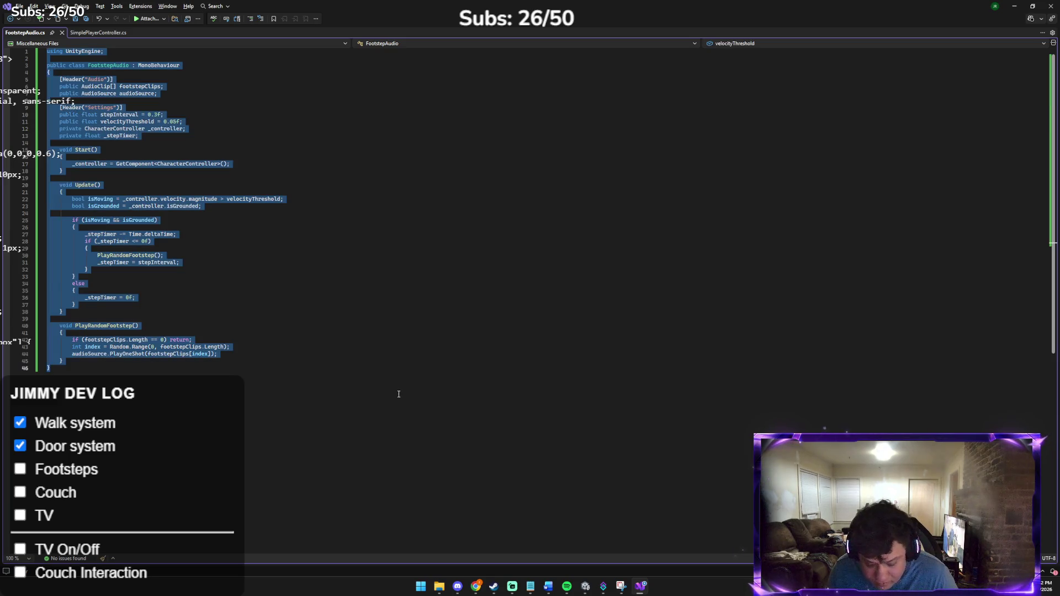
pyautogui.hotkey('ctrl', 'v')
pyautogui.hotkey('ctrl', 's')
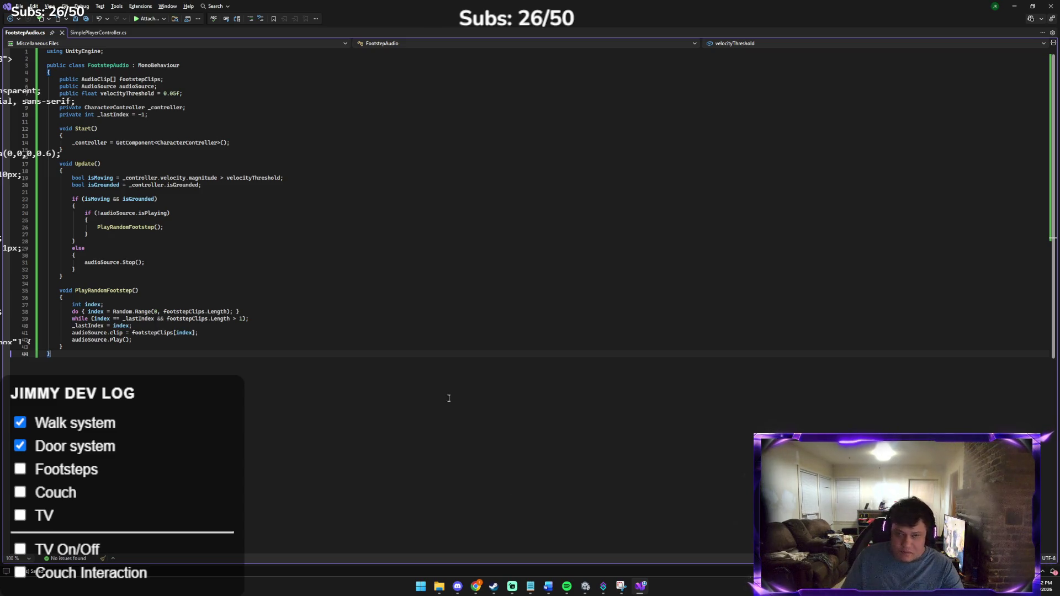
pyautogui.hotkey('alt', 'Tab')
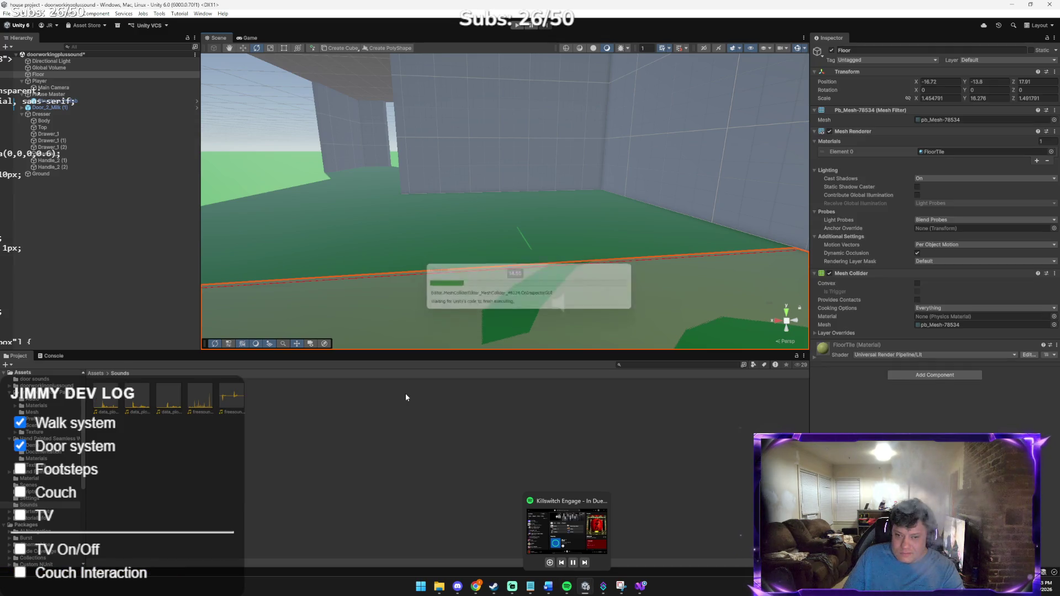
pyautogui.moveTo(476, 585)
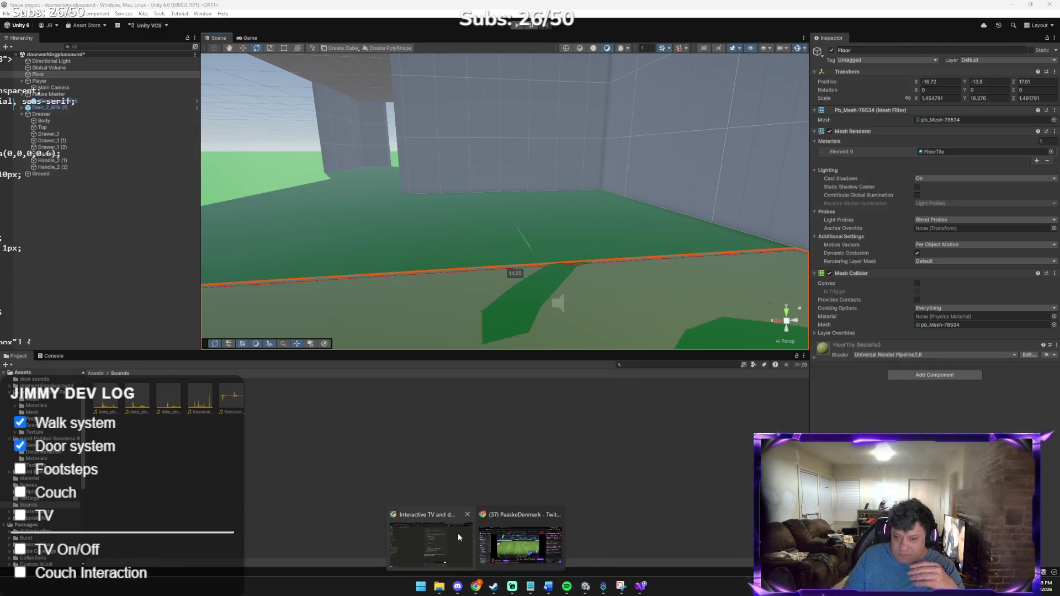
pyautogui.click(458, 536)
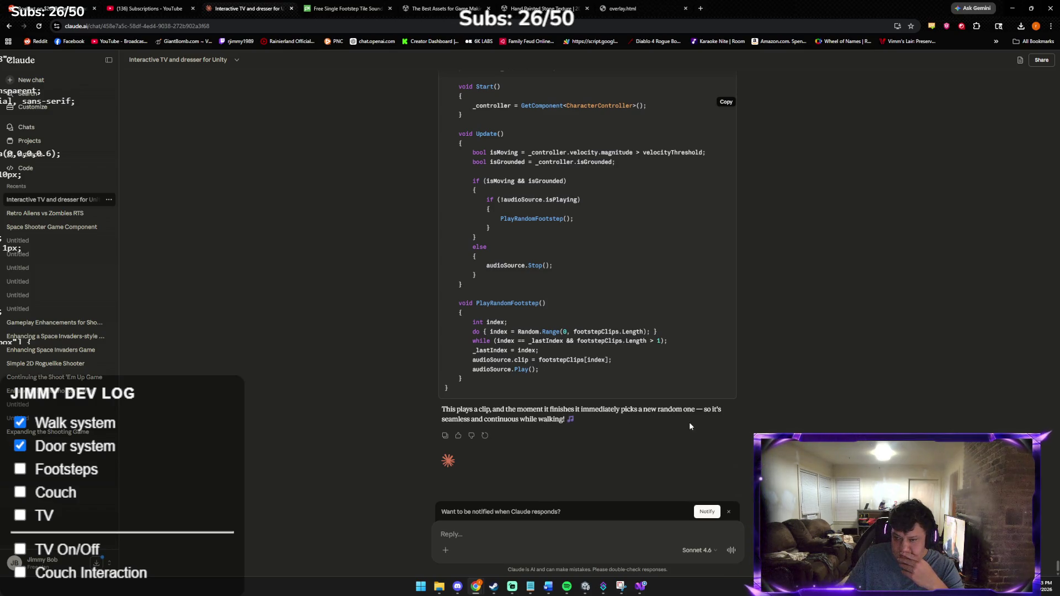
pyautogui.moveTo(622, 589)
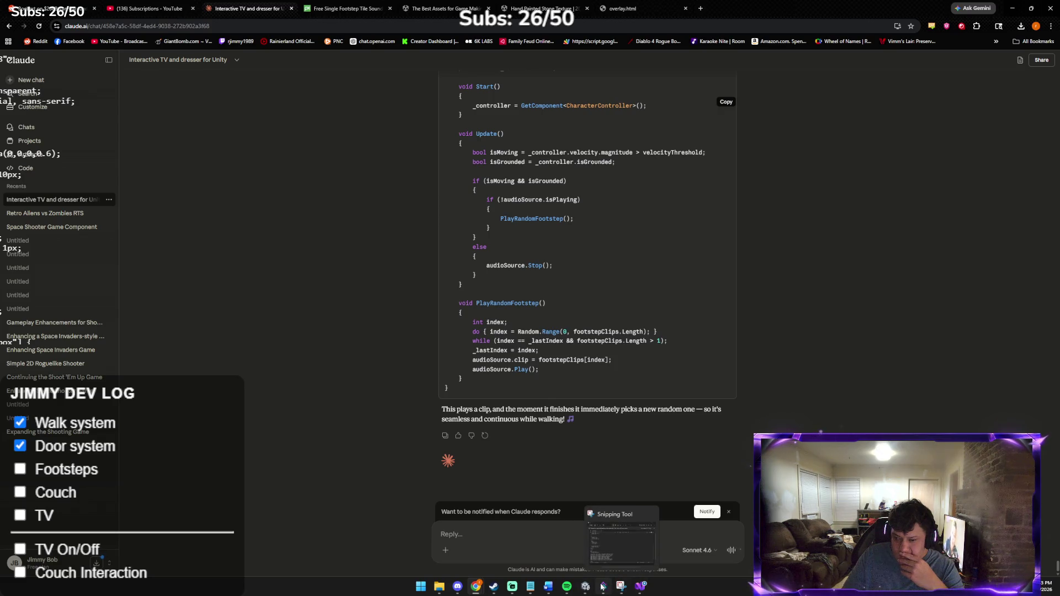
pyautogui.click(586, 586)
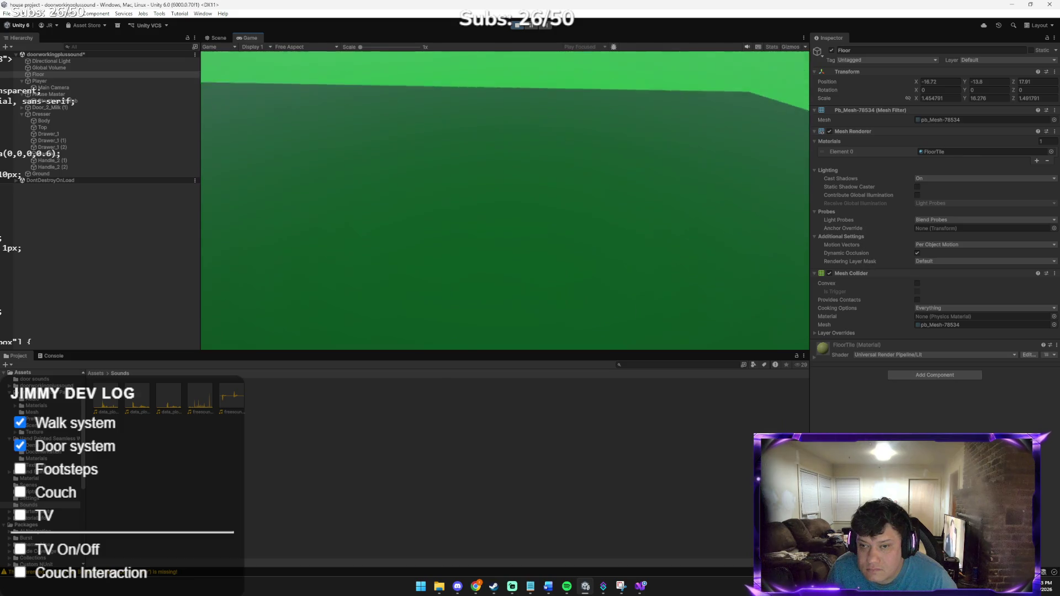
pyautogui.press('w')
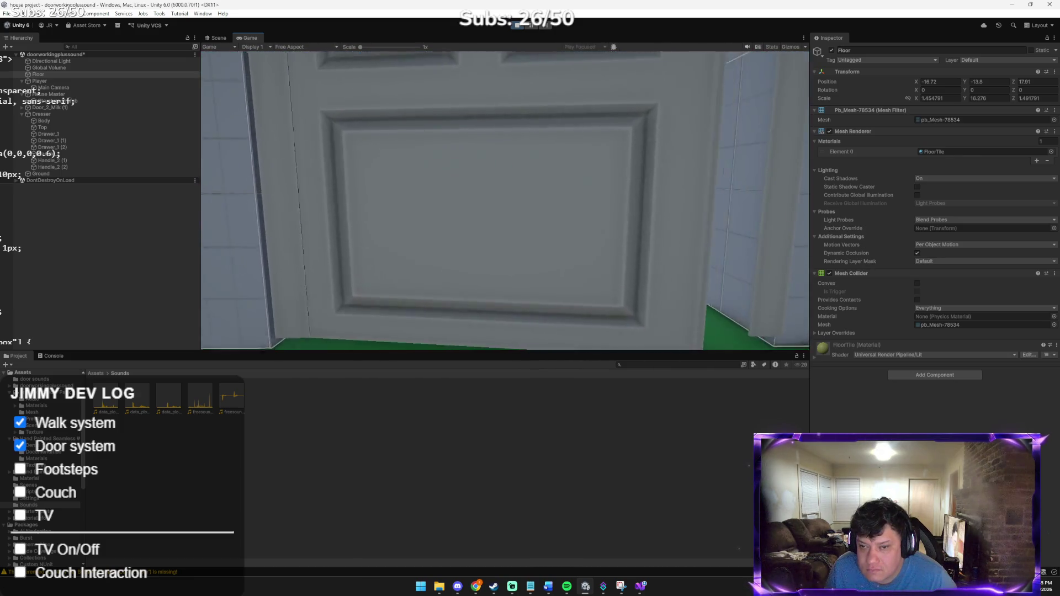
pyautogui.press('e')
pyautogui.press('w')
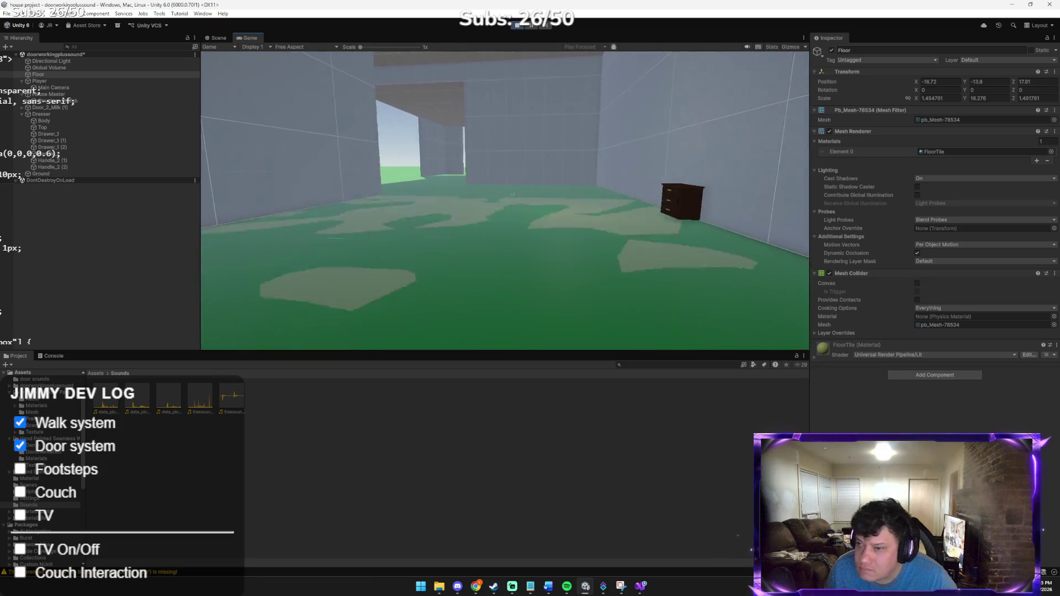
pyautogui.press('w')
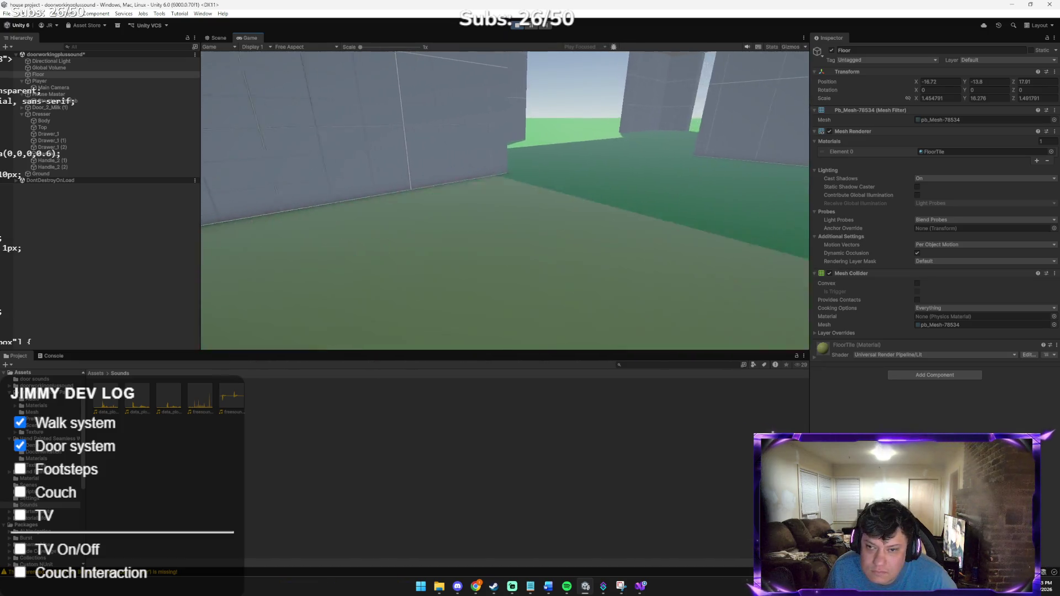
pyautogui.press('w')
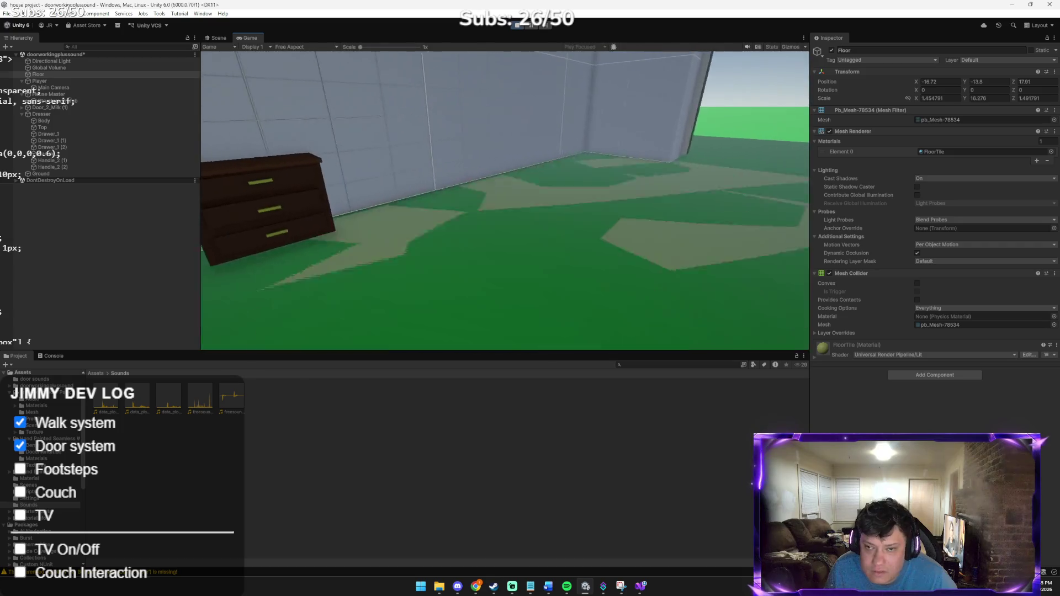
pyautogui.press('w')
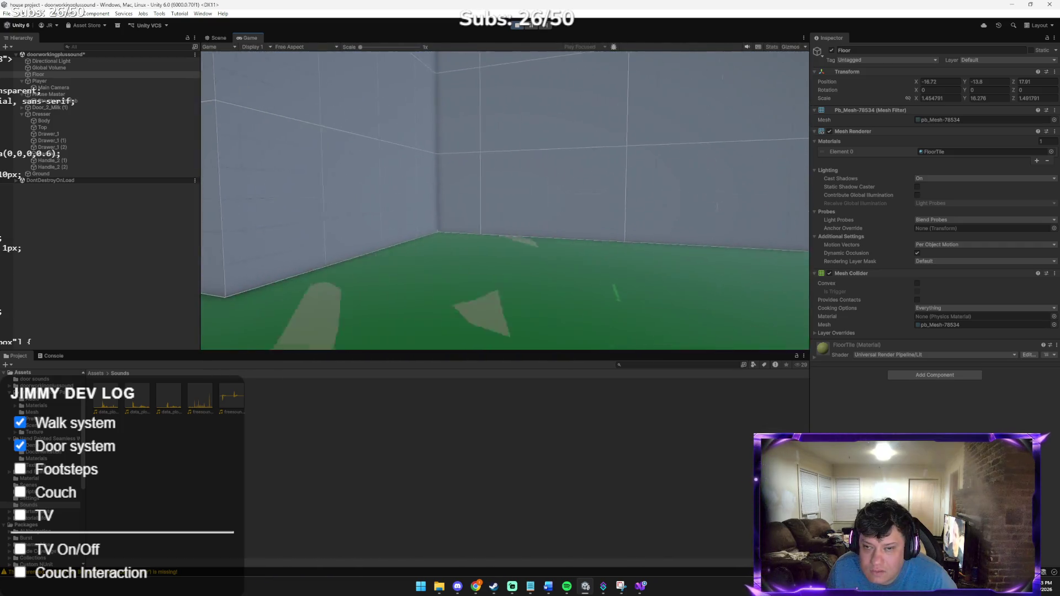
pyautogui.press('w')
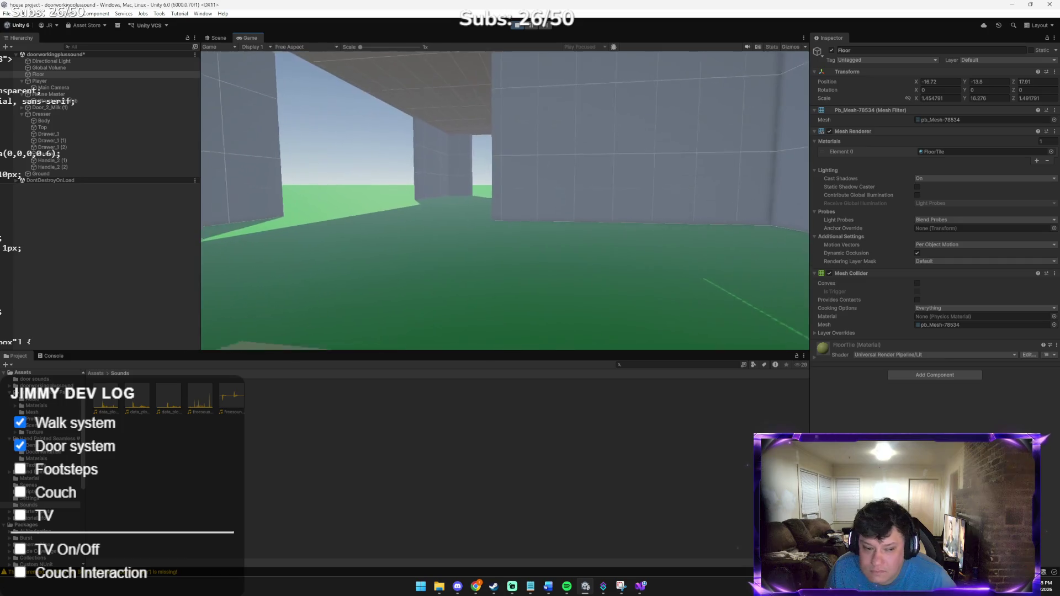
pyautogui.press('w')
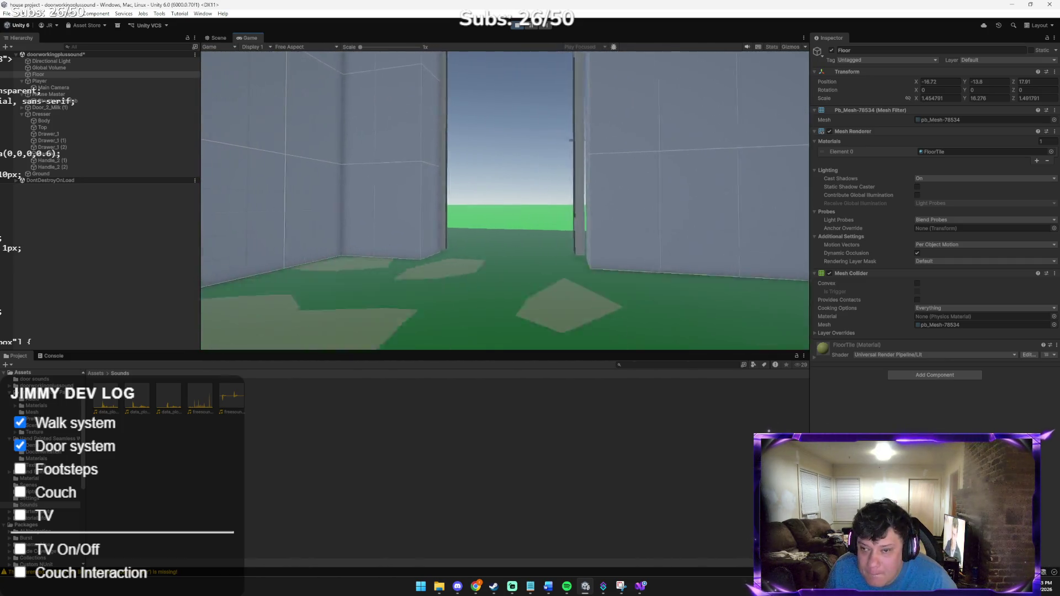
pyautogui.press('w')
pyautogui.press('w')
pyautogui.press('s')
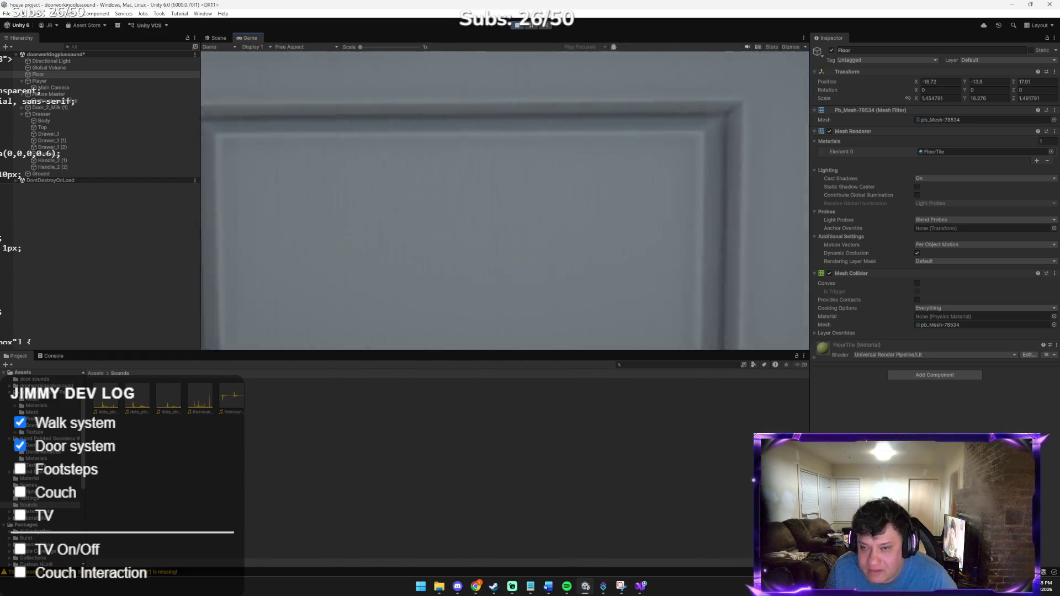
pyautogui.press('e')
pyautogui.press('e')
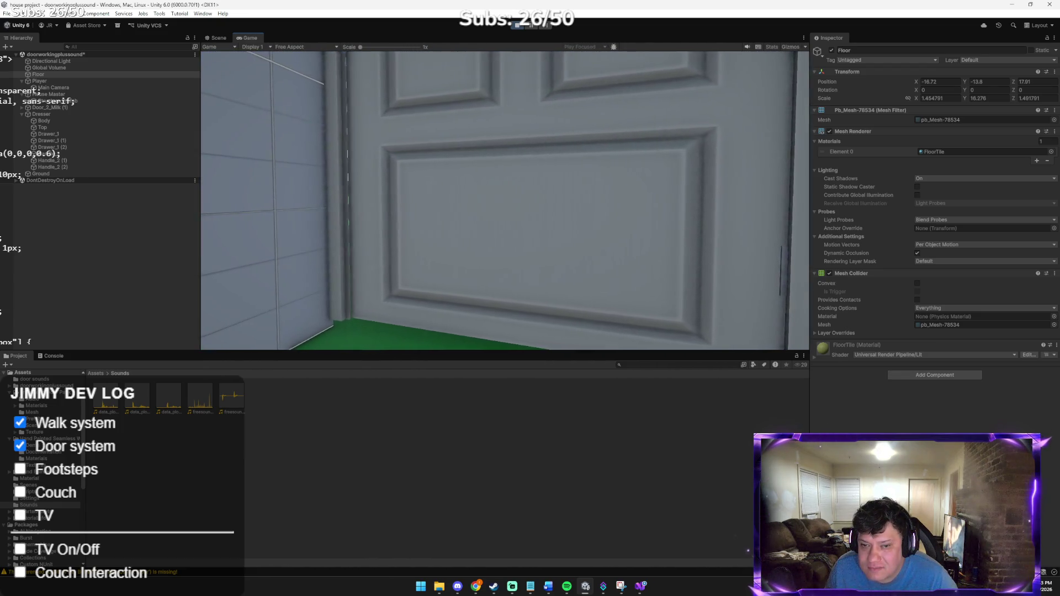
pyautogui.press('w')
pyautogui.press('e')
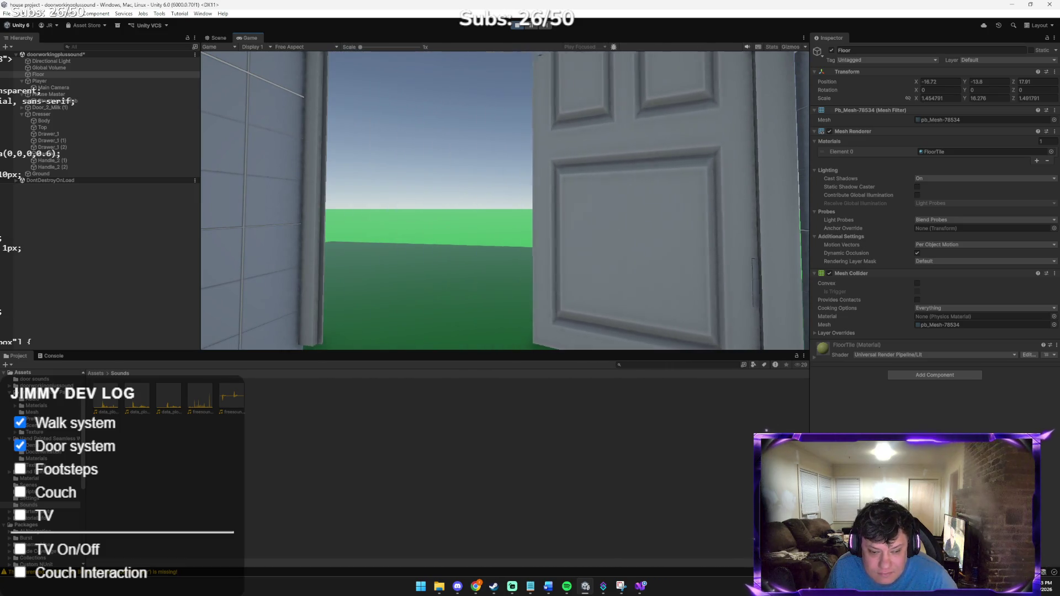
pyautogui.press('w')
pyautogui.moveTo(504, 201)
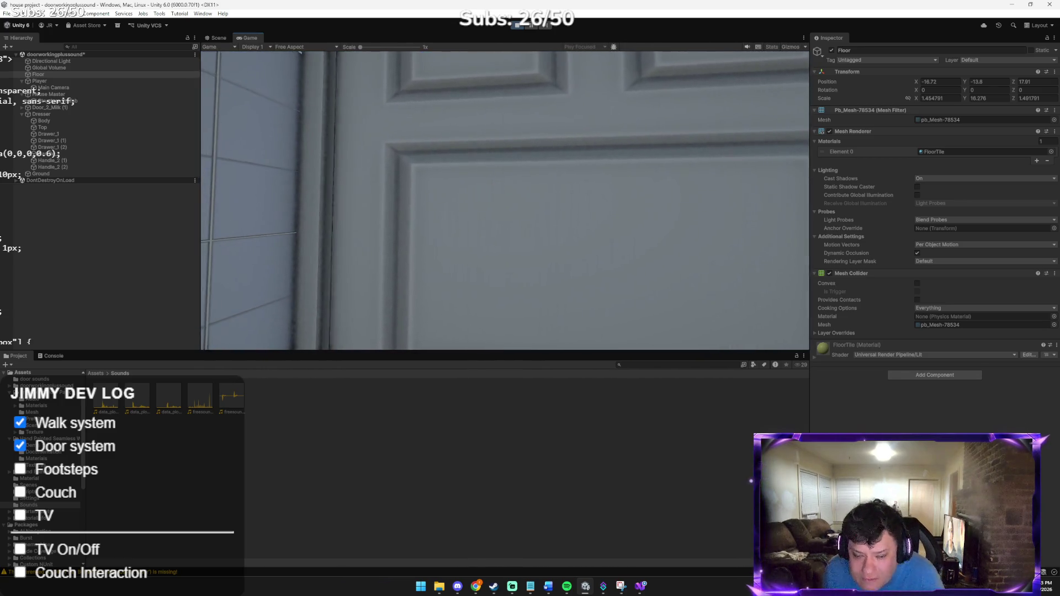
pyautogui.press('w')
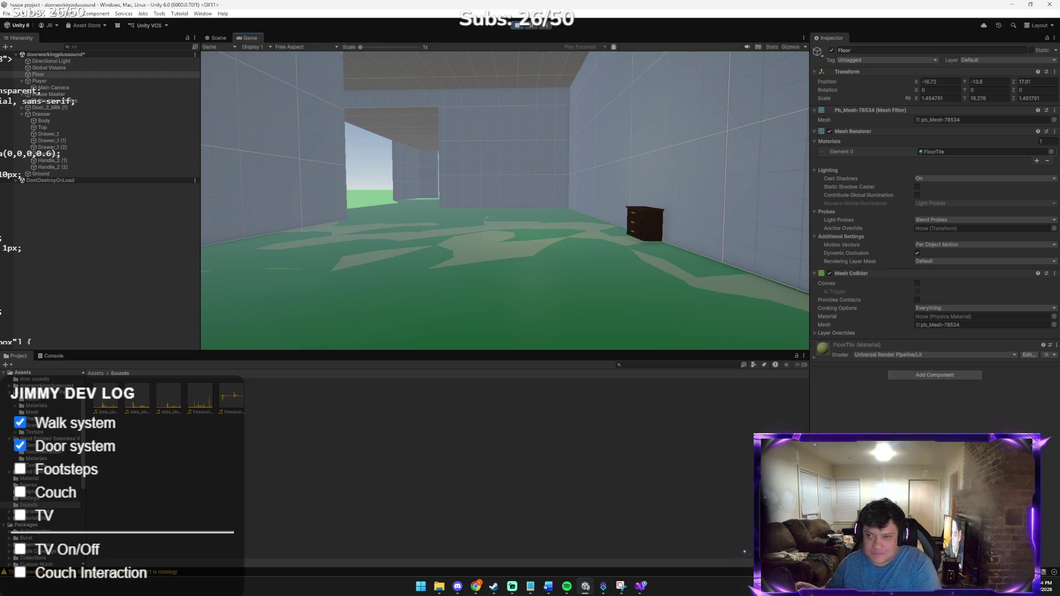
pyautogui.press('w')
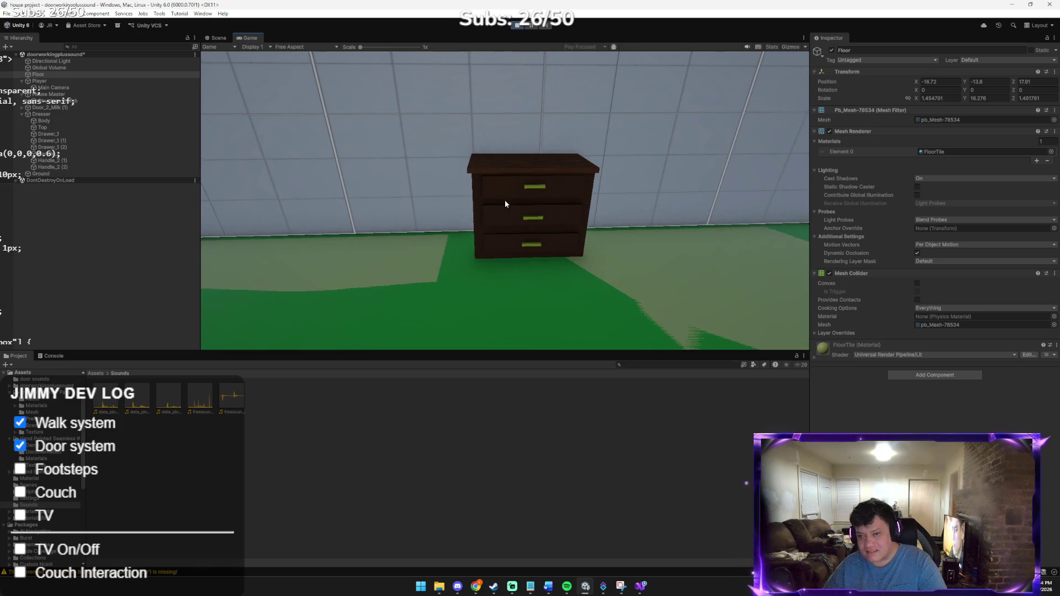
pyautogui.click(517, 26)
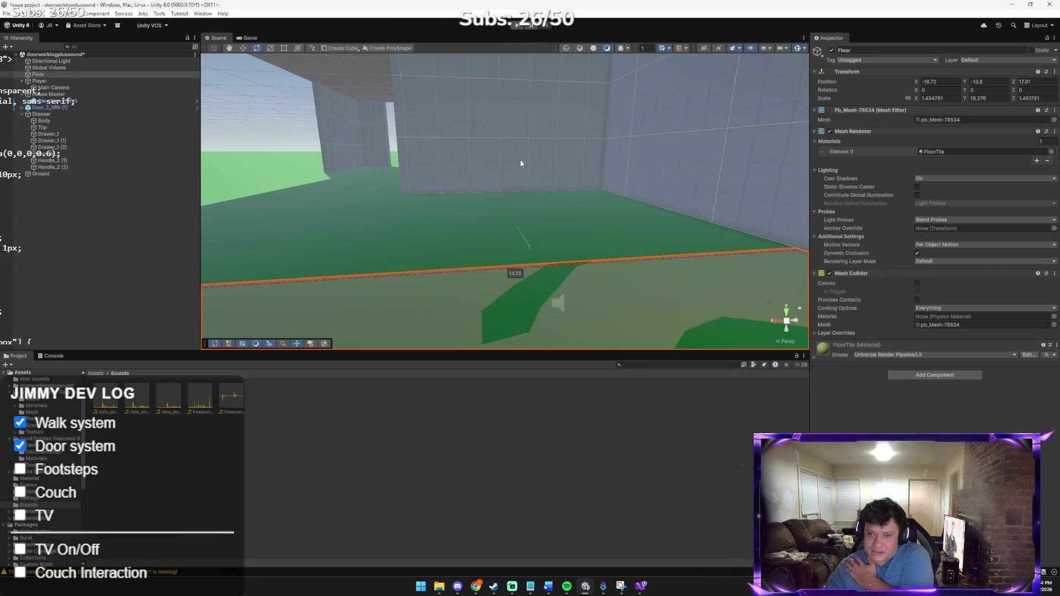
# Step: Scale the Dresser to about 1.85 times wider along X
pyautogui.moveTo(543, 157); pyautogui.dragTo(741, 161)
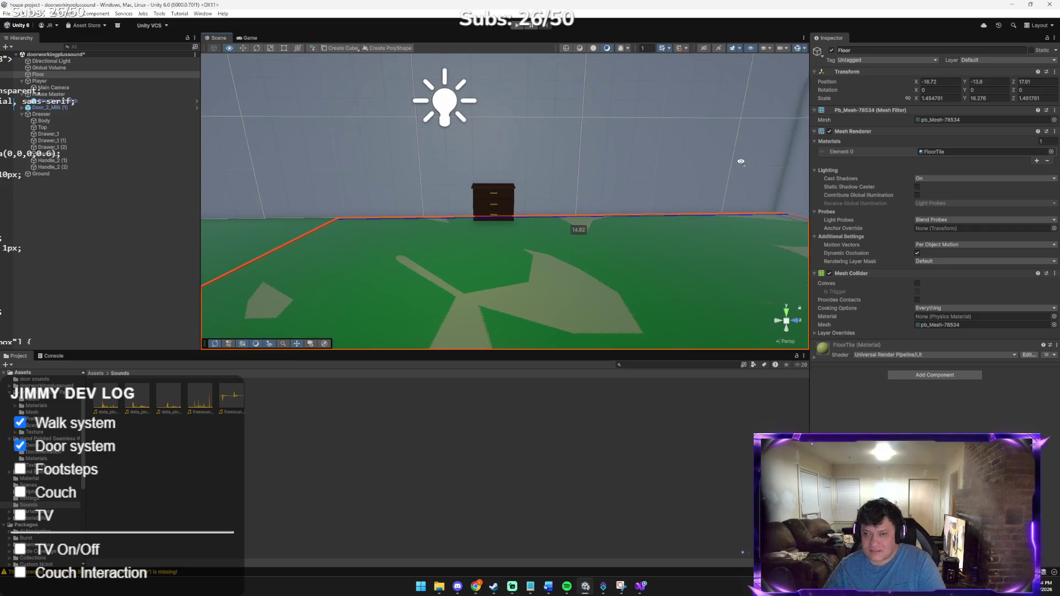
pyautogui.scroll(5, 735, 164)
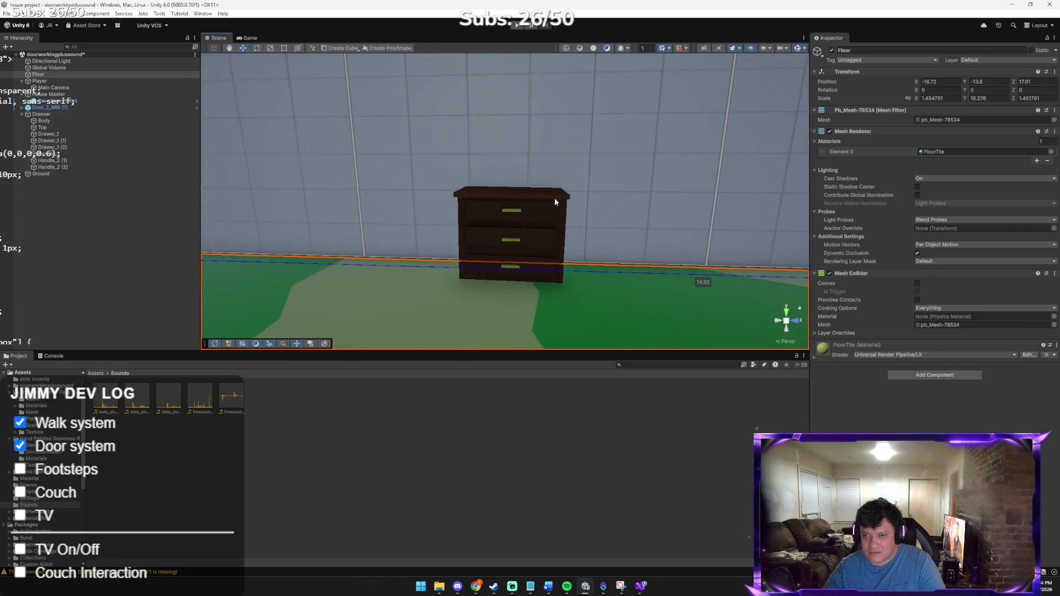
pyautogui.click(555, 198)
pyautogui.click(107, 114)
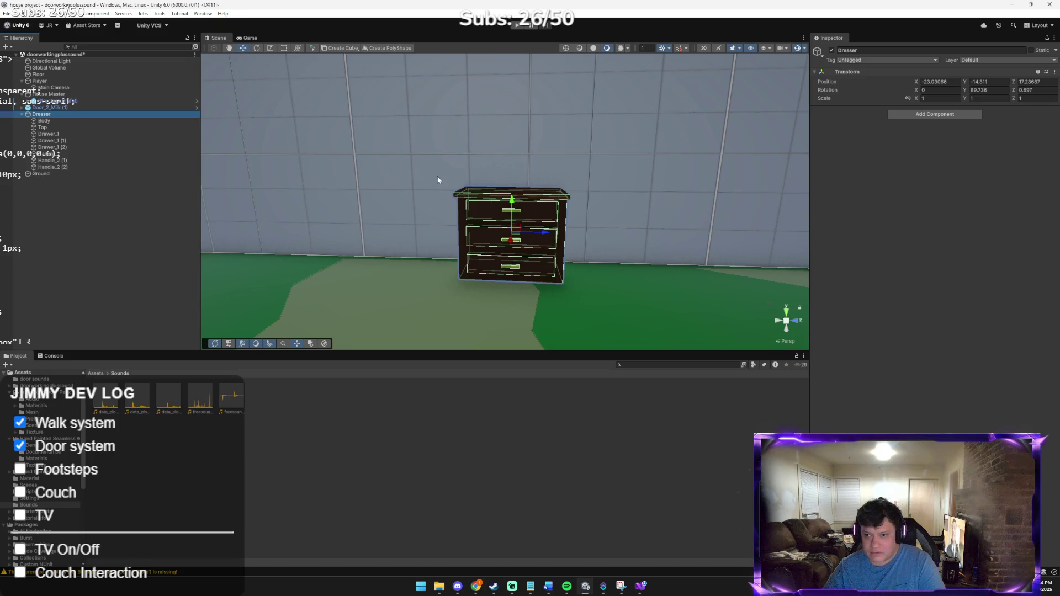
pyautogui.press('r')
pyautogui.moveTo(491, 231); pyautogui.dragTo(511, 193)
pyautogui.moveTo(489, 232)
pyautogui.mouseDown()
pyautogui.moveTo(476, 229)
pyautogui.moveTo(512, 194)
pyautogui.moveTo(512, 203)
pyautogui.mouseUp()
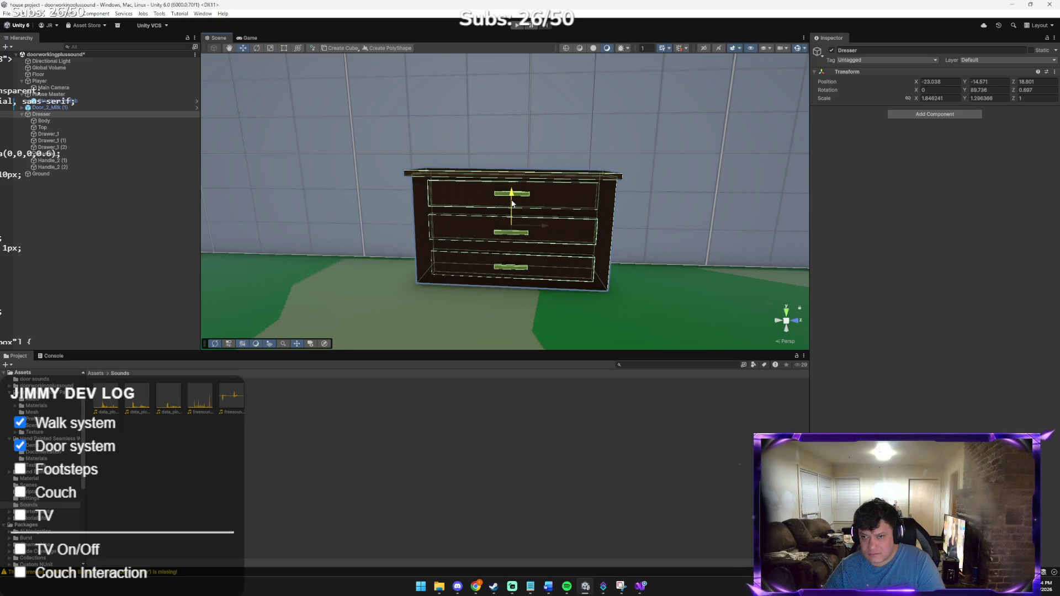
# Step: Nudge the Dresser along X from -23.038 to -22.966
pyautogui.click(658, 228)
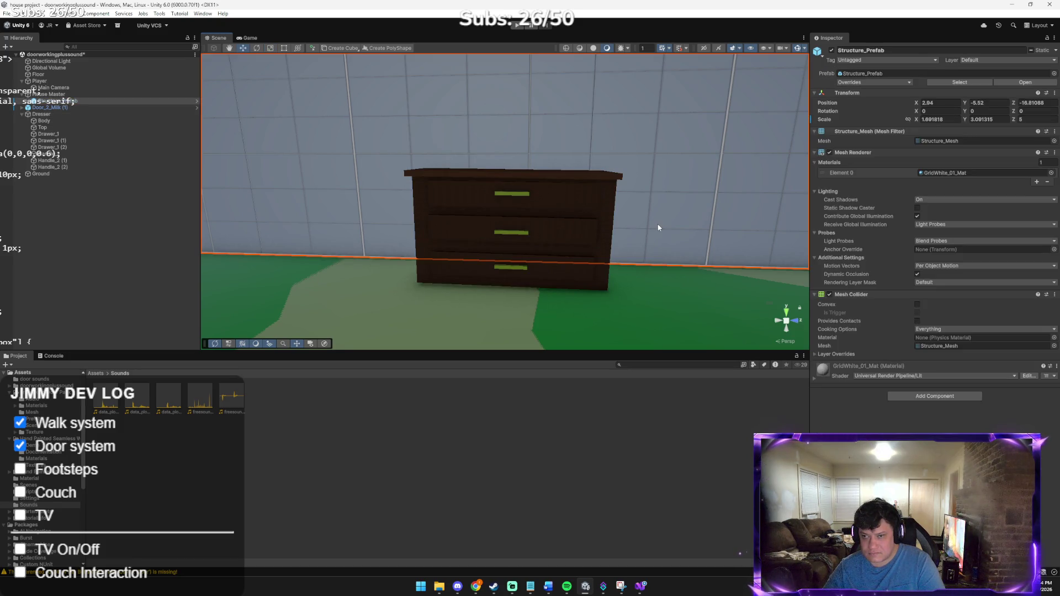
pyautogui.moveTo(610, 265)
pyautogui.mouseDown()
pyautogui.moveTo(573, 253)
pyautogui.moveTo(592, 210)
pyautogui.moveTo(556, 276)
pyautogui.moveTo(461, 293)
pyautogui.moveTo(483, 267)
pyautogui.mouseUp()
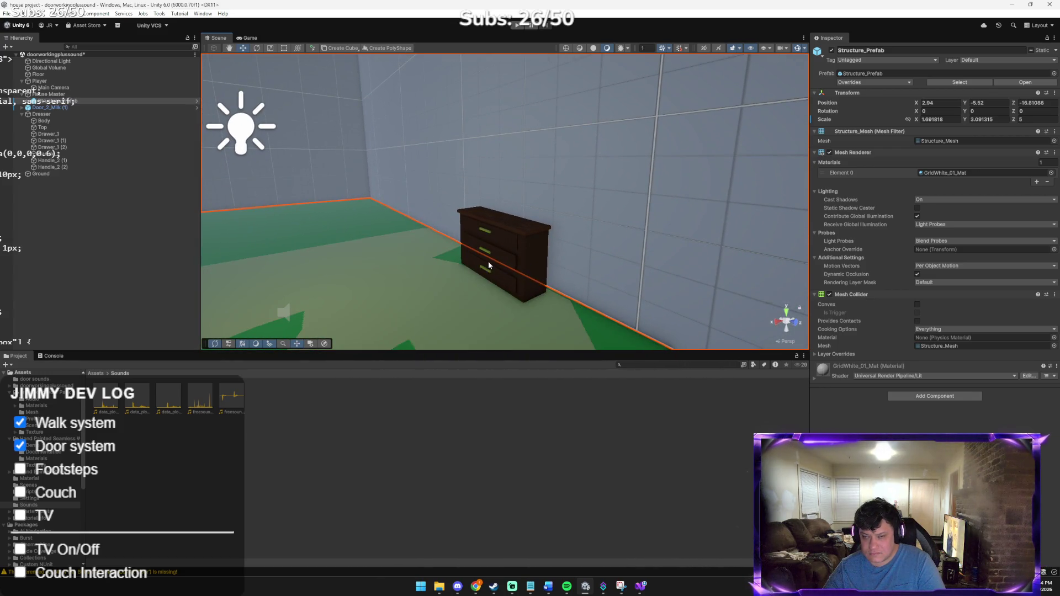
pyautogui.click(499, 250)
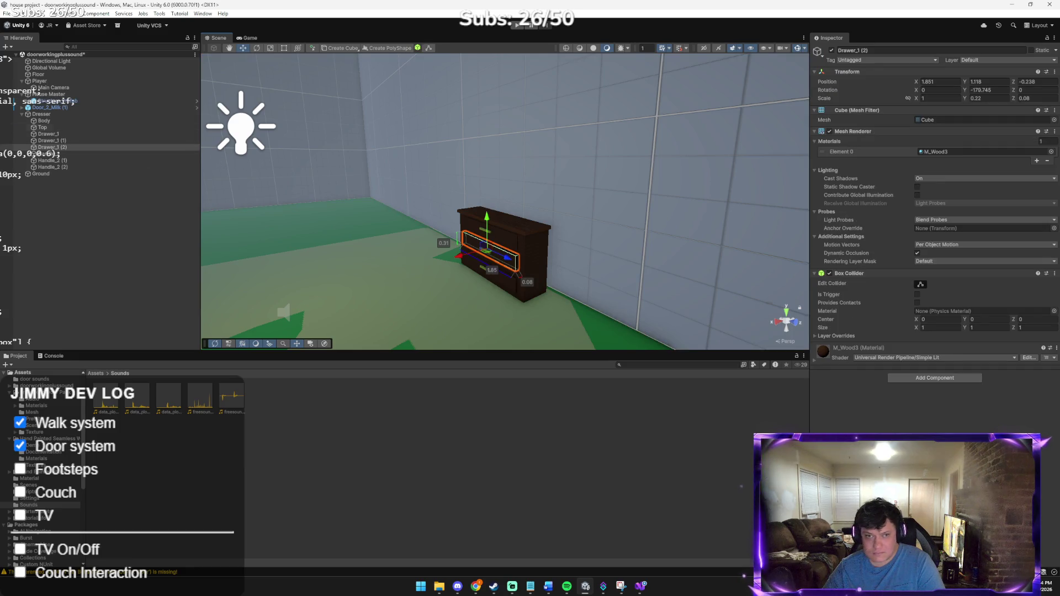
pyautogui.click(41, 115)
pyautogui.moveTo(469, 256); pyautogui.dragTo(470, 257)
pyautogui.moveTo(364, 229); pyautogui.dragTo(227, 221)
pyautogui.click(551, 143)
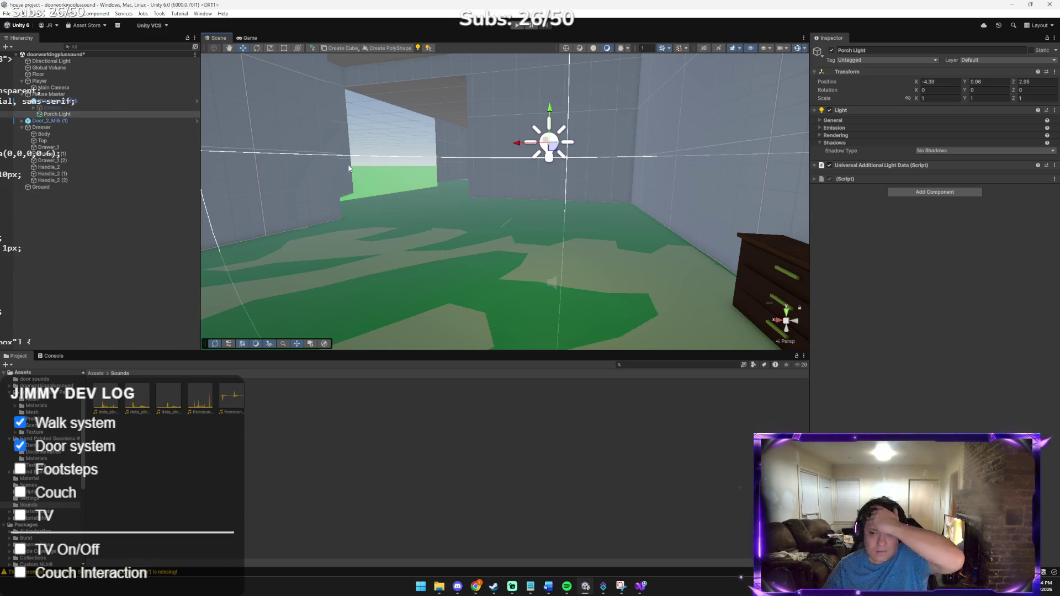
# Step: Go up to the top-level Assets folder, check Claude and the footstep script, then return to Unity
pyautogui.click(100, 373)
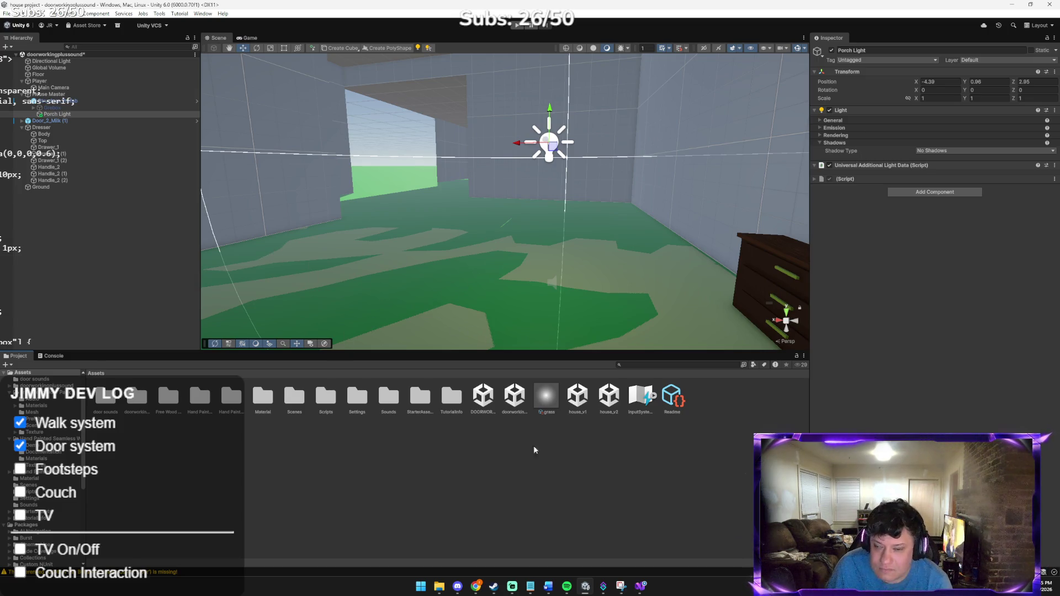
pyautogui.moveTo(475, 587)
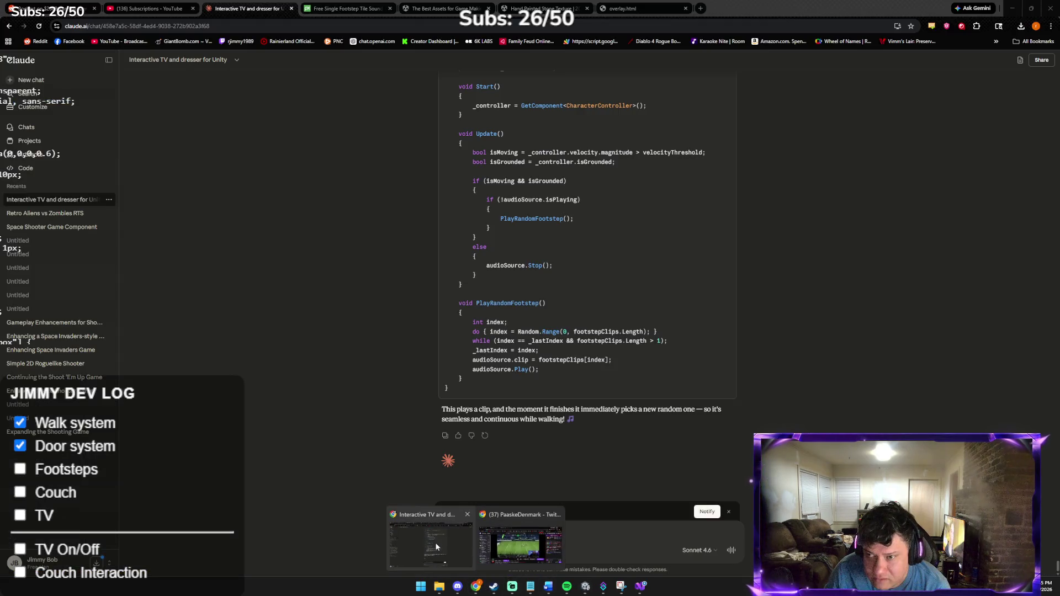
pyautogui.click(436, 545)
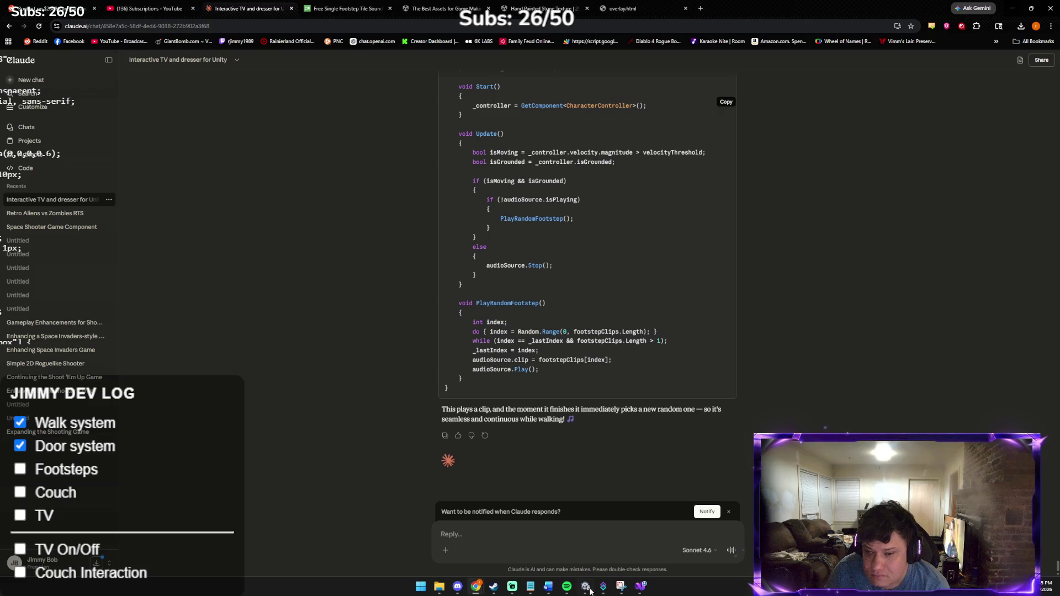
pyautogui.click(641, 590)
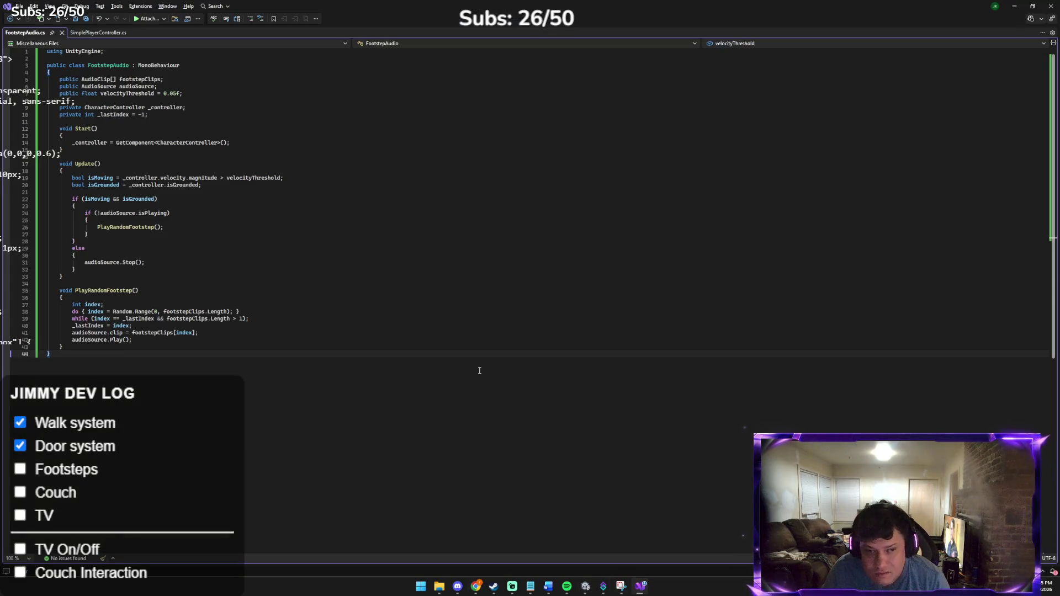
pyautogui.click(585, 587)
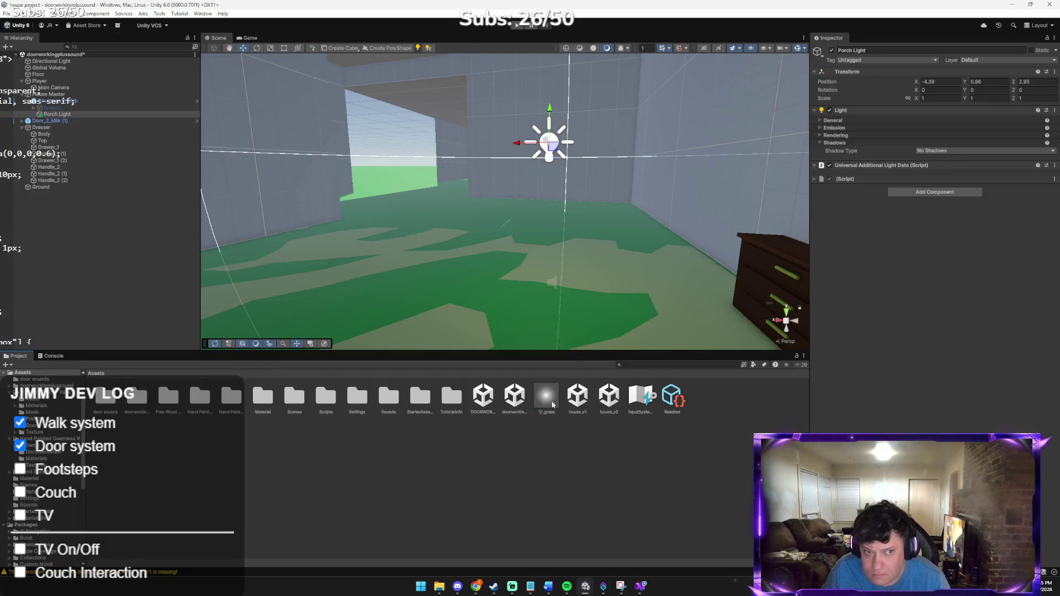
# Step: Review the Player's Character Controller and Simple Player Controller settings, then switch to the Claude chat
pyautogui.doubleClick(84, 81)
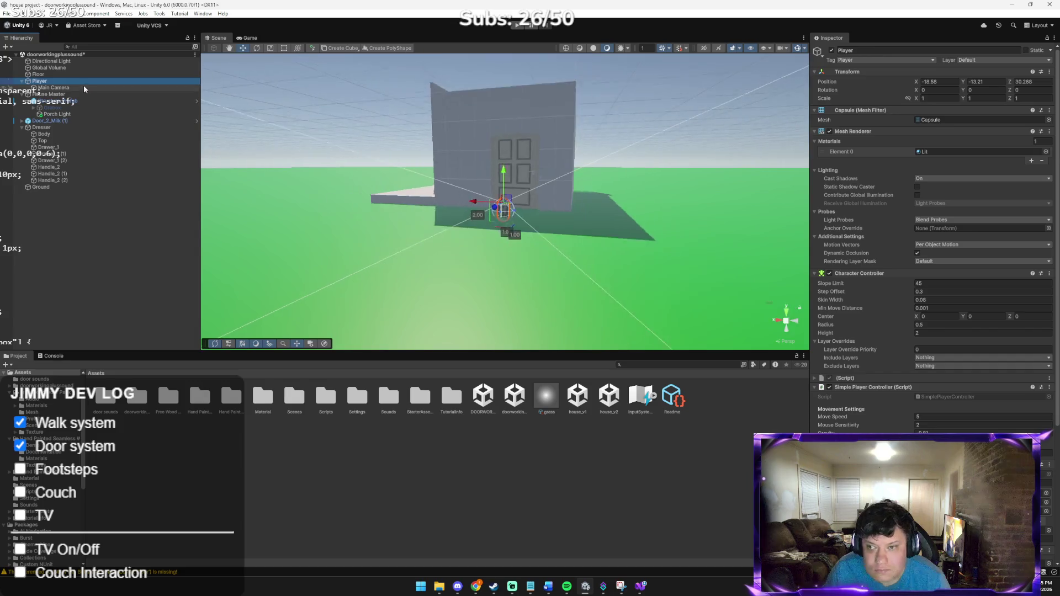
pyautogui.scroll(-1, 818, 434)
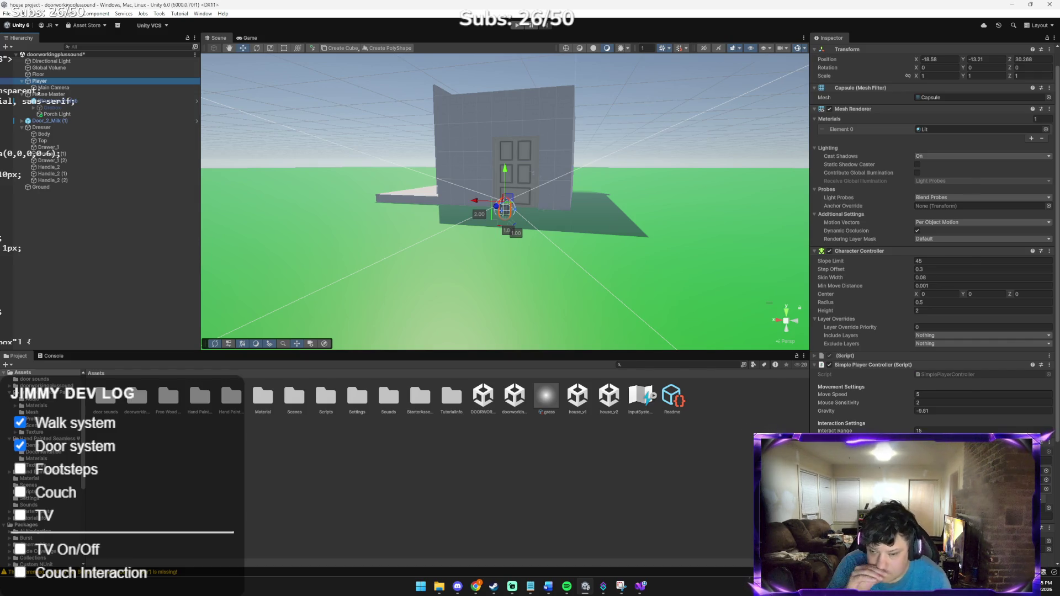
pyautogui.hotkey('alt', 'Tab')
pyautogui.hotkey('alt', 'Tab')
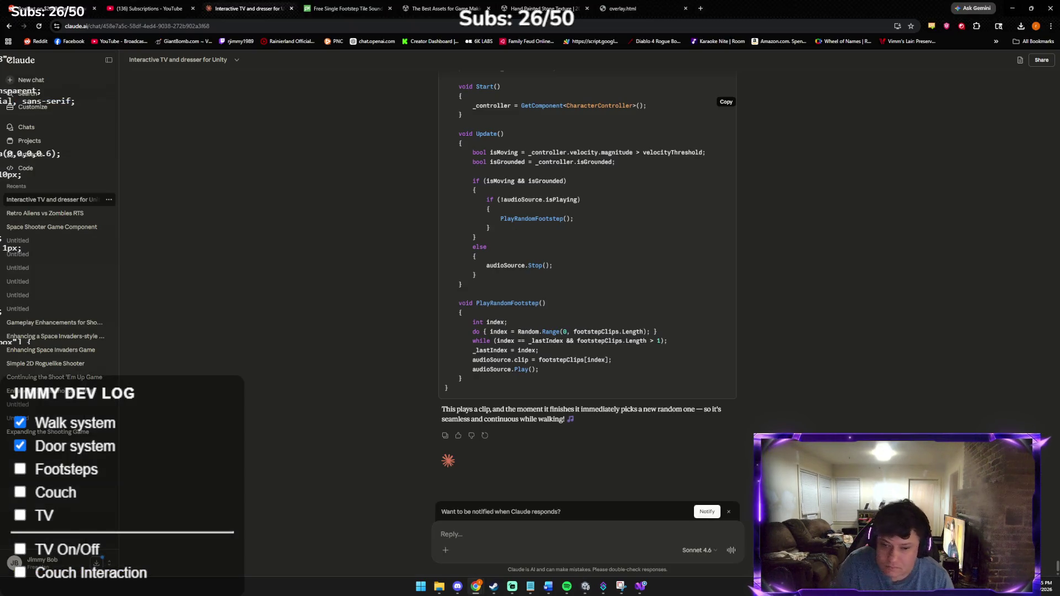
# Step: Send Claude a screenshot with the message 'didnt hear anything this time', then return to Unity
pyautogui.hotkey('ctrl', 'v')
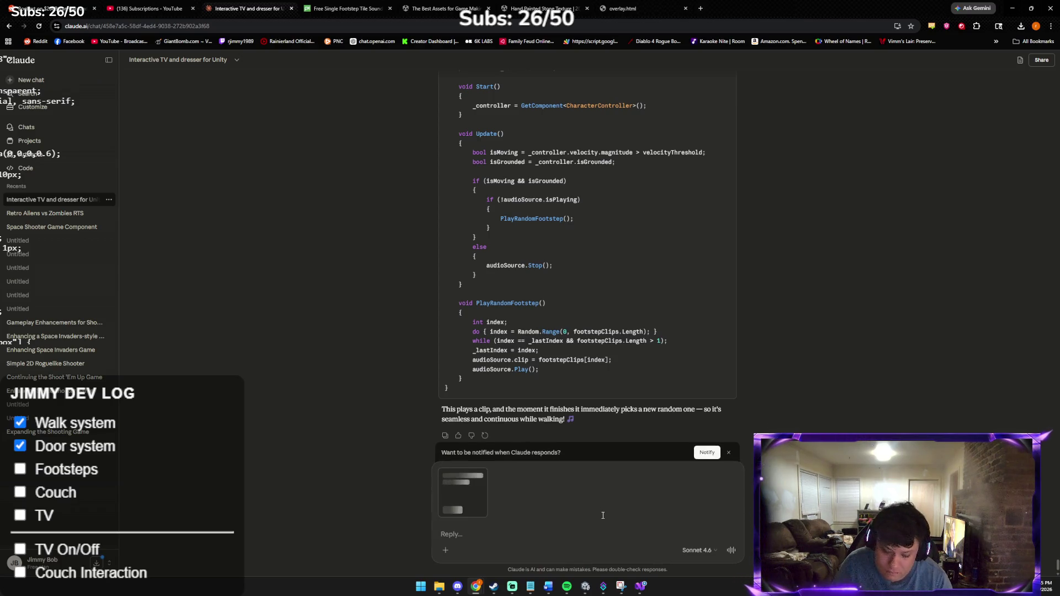
pyautogui.write('didnt hear')
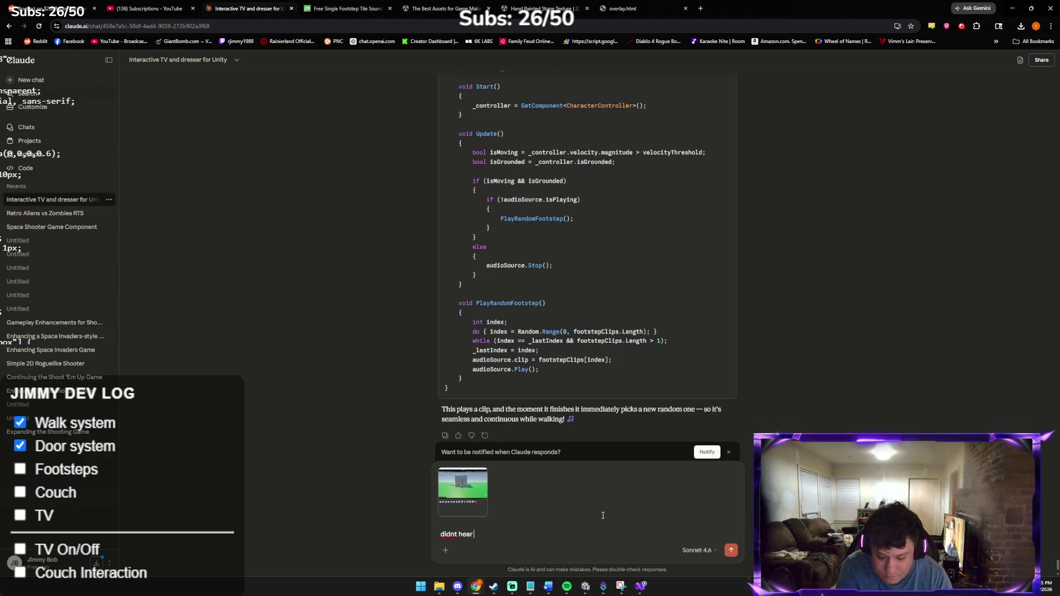
pyautogui.write(' anything this time')
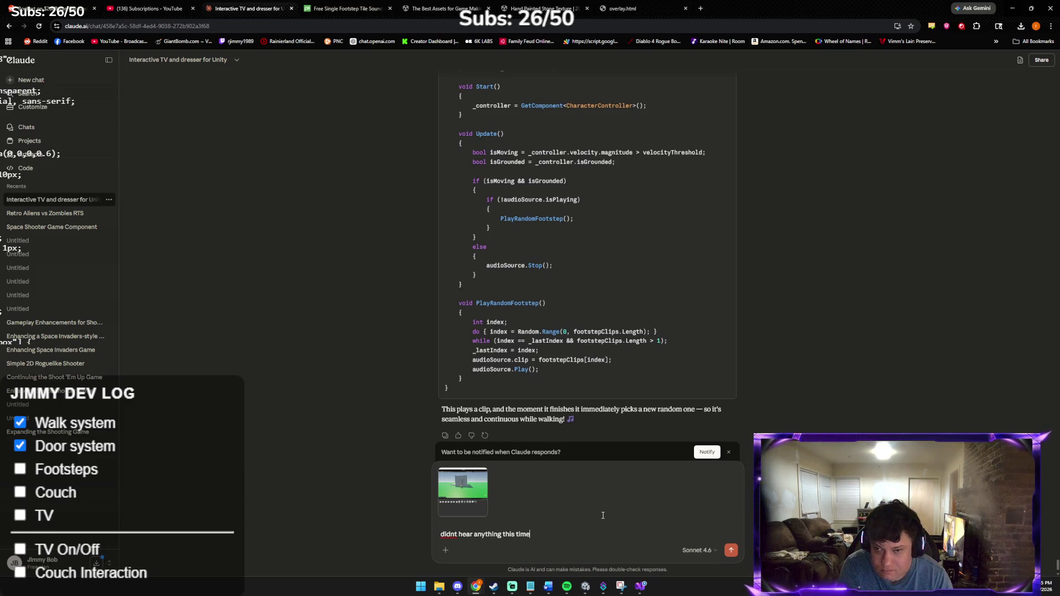
pyautogui.press('Return')
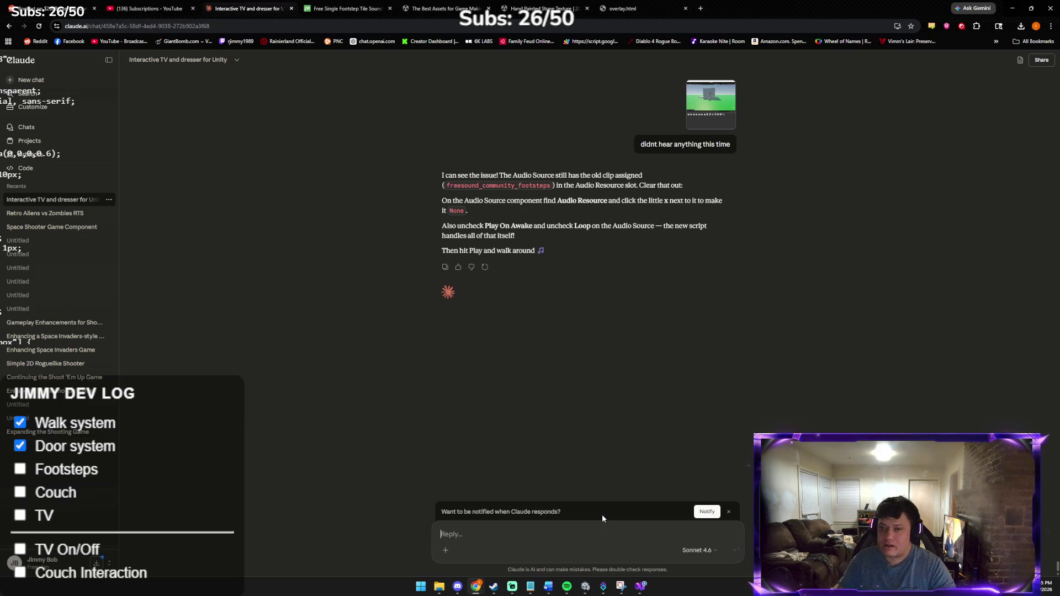
pyautogui.hotkey('alt', 'Tab')
pyautogui.scroll(-5, 934, 237)
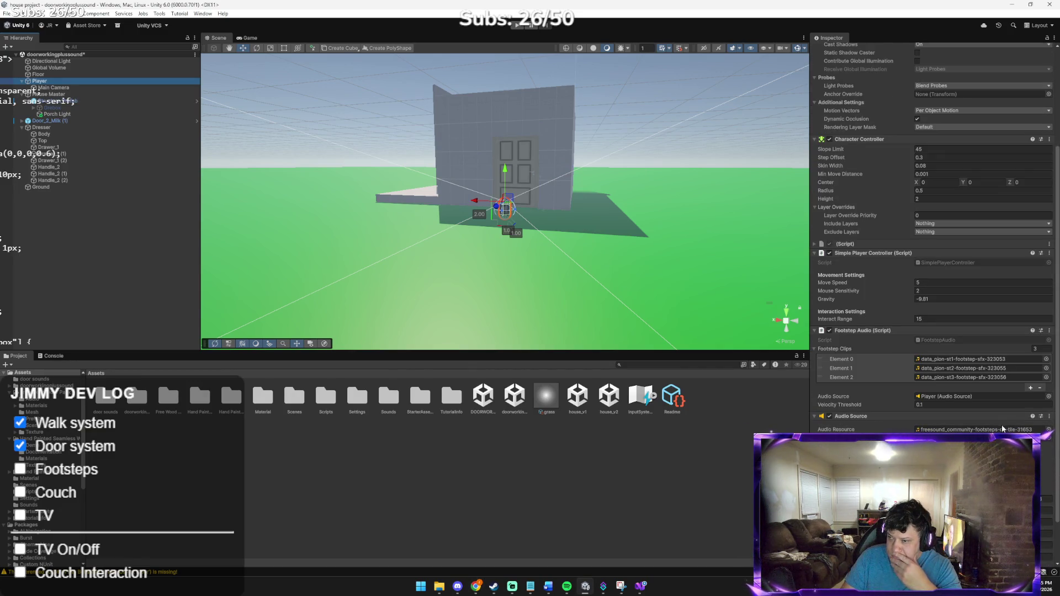
# Step: Assign the data_pion-st1-footstep-sfx-323053 clip as the Player's Audio Resource and start Play mode
pyautogui.click(1048, 429)
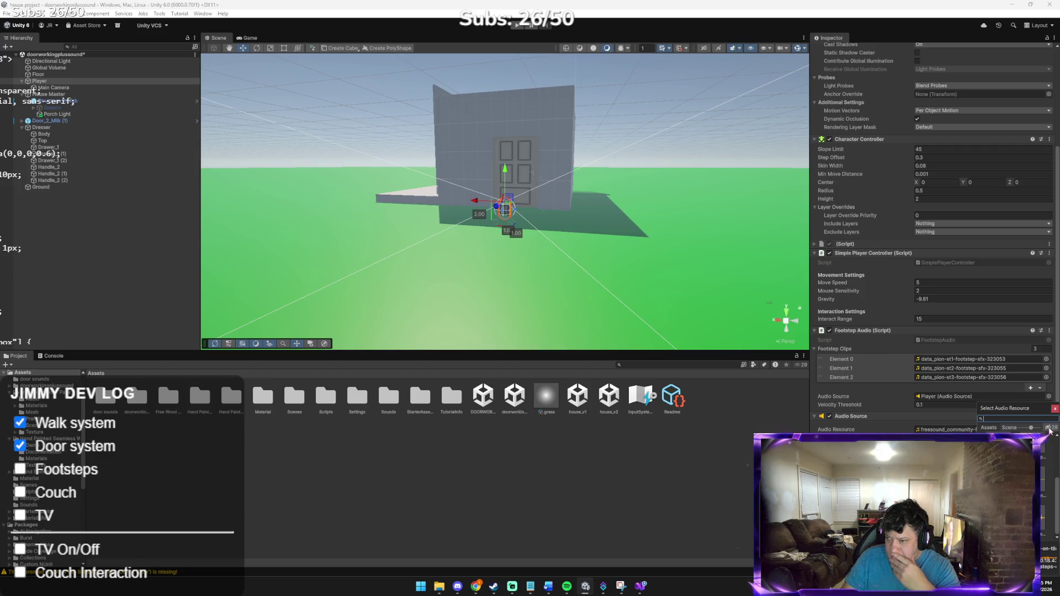
pyautogui.click(1038, 495)
pyautogui.click(1038, 502)
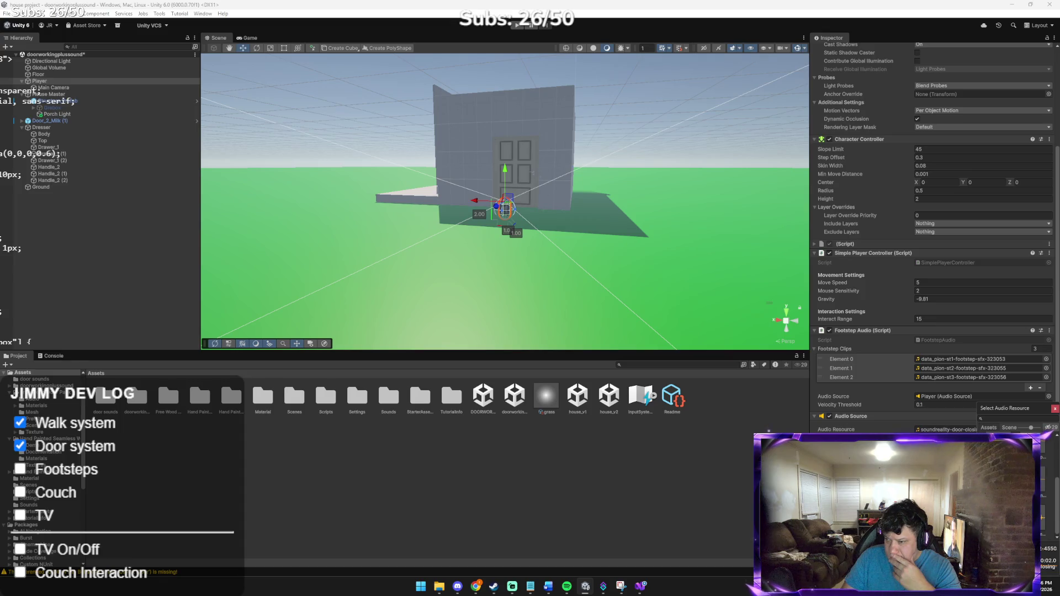
pyautogui.click(1041, 534)
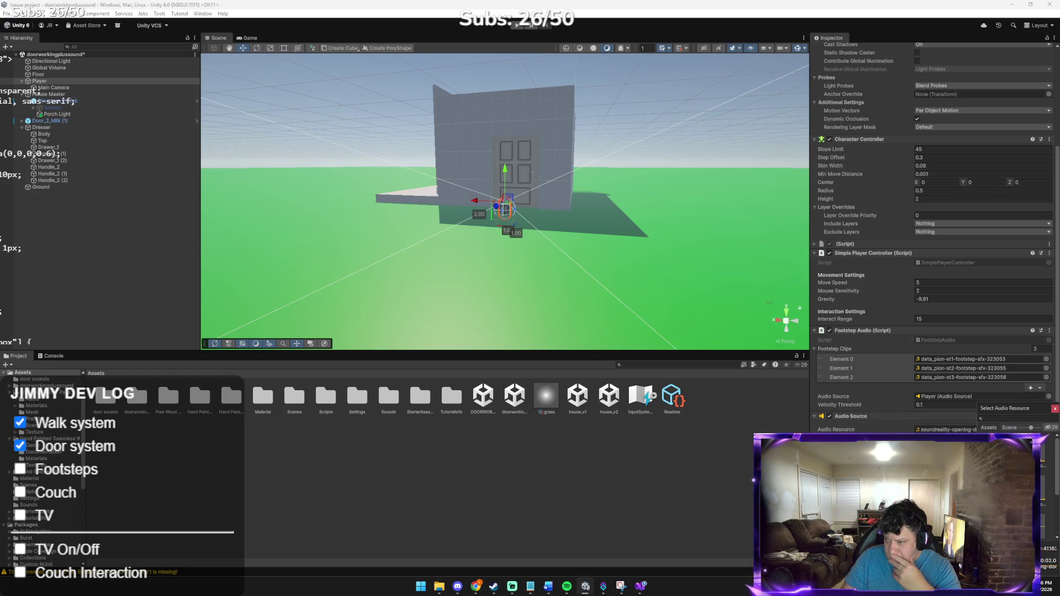
pyautogui.click(1039, 470)
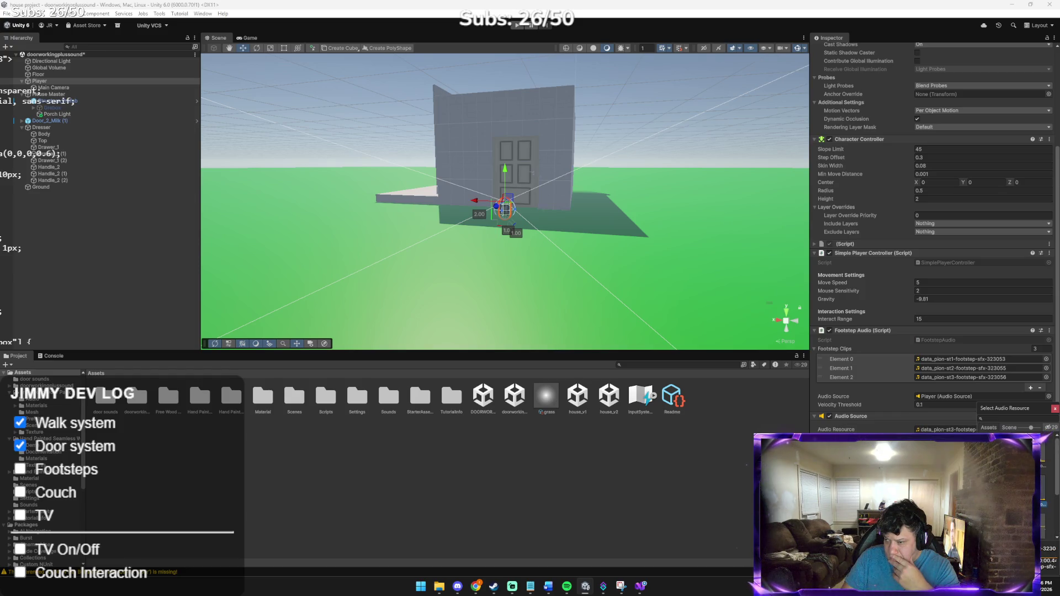
pyautogui.press('Return')
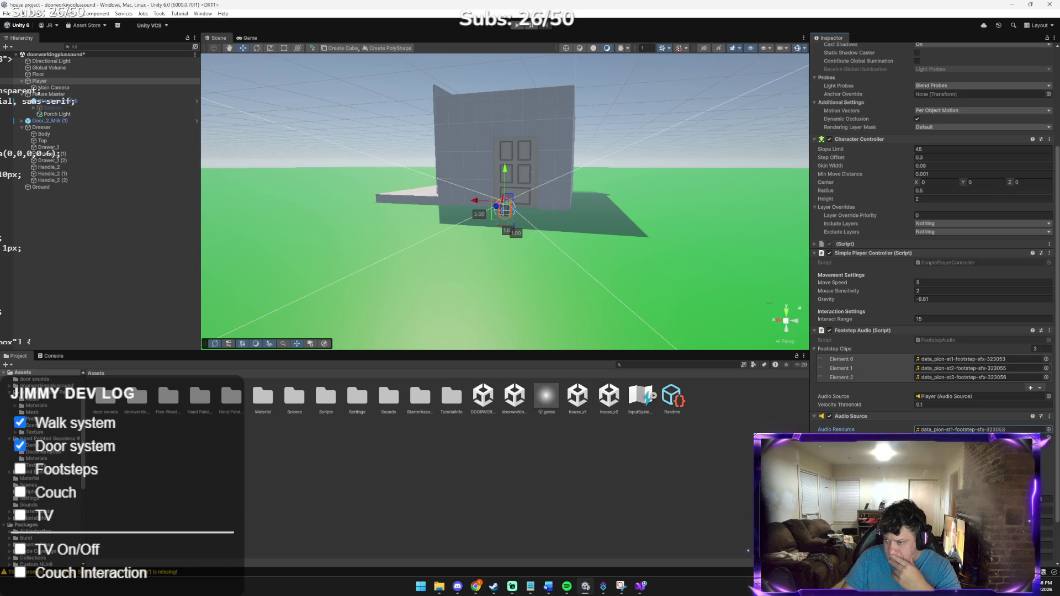
pyautogui.click(966, 429)
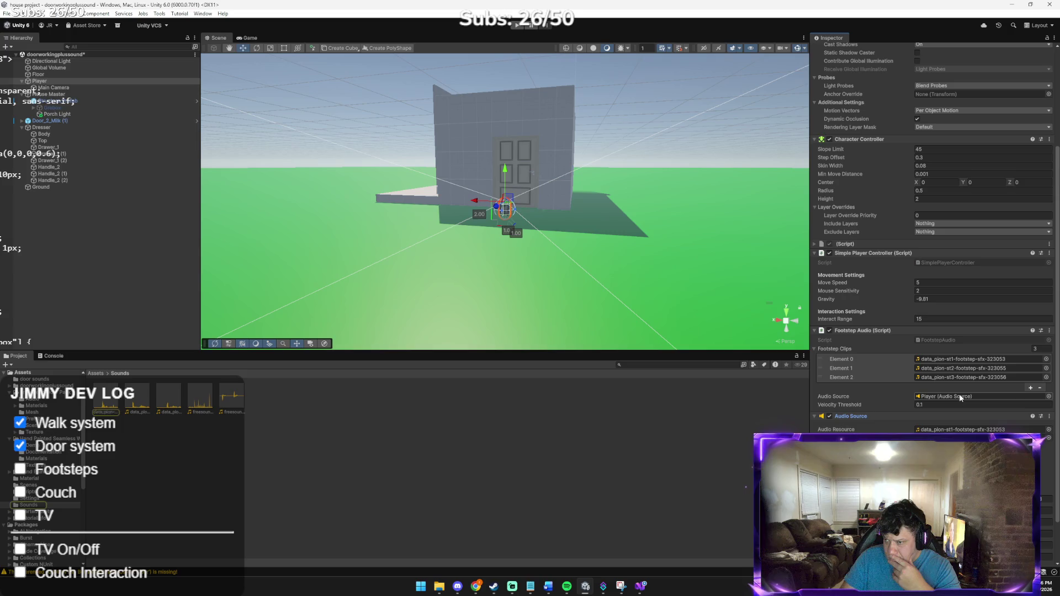
pyautogui.click(516, 25)
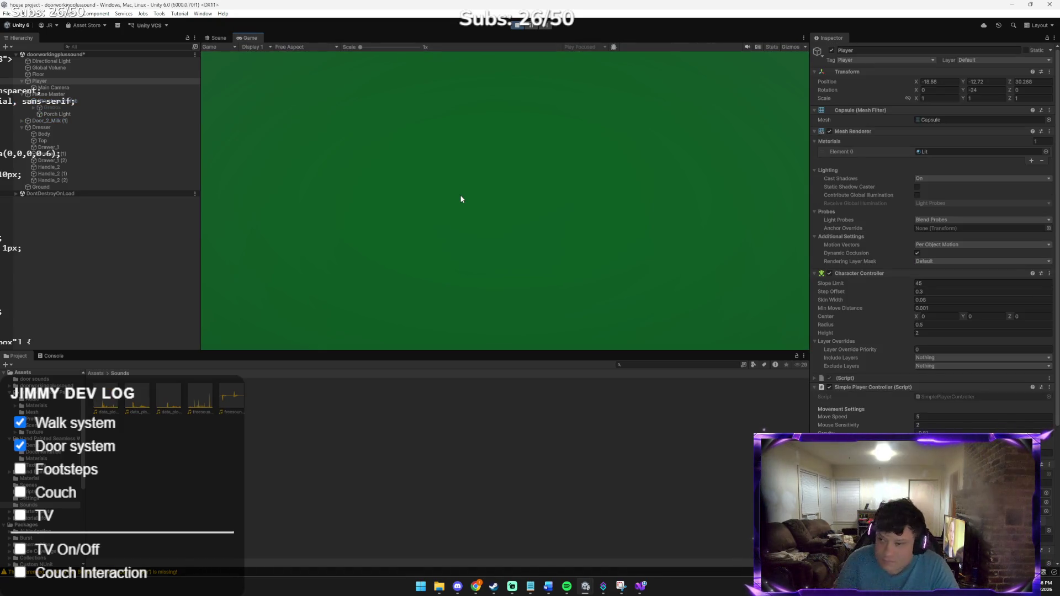
# Step: Walk the player through the opened door, across the room and out its doorway to test footsteps
pyautogui.click(461, 199)
pyautogui.press('w')
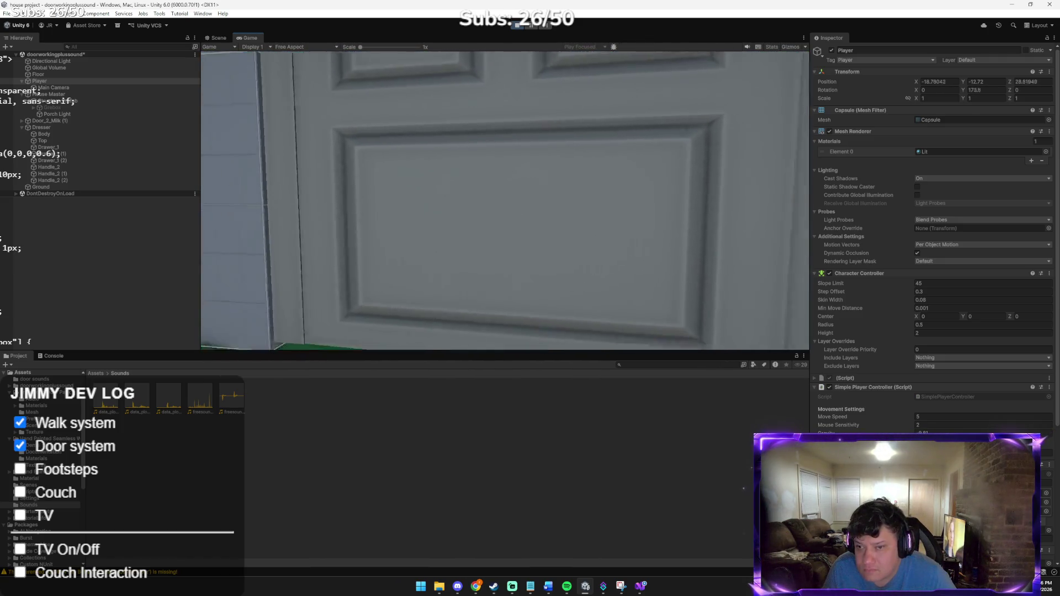
pyautogui.press('e')
pyautogui.press('w')
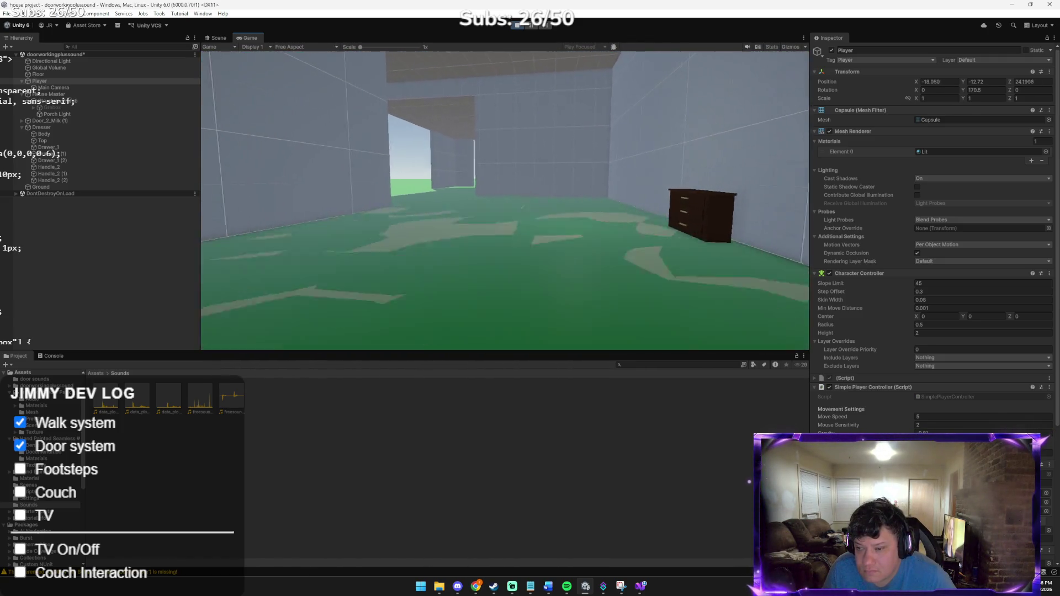
pyautogui.press('w')
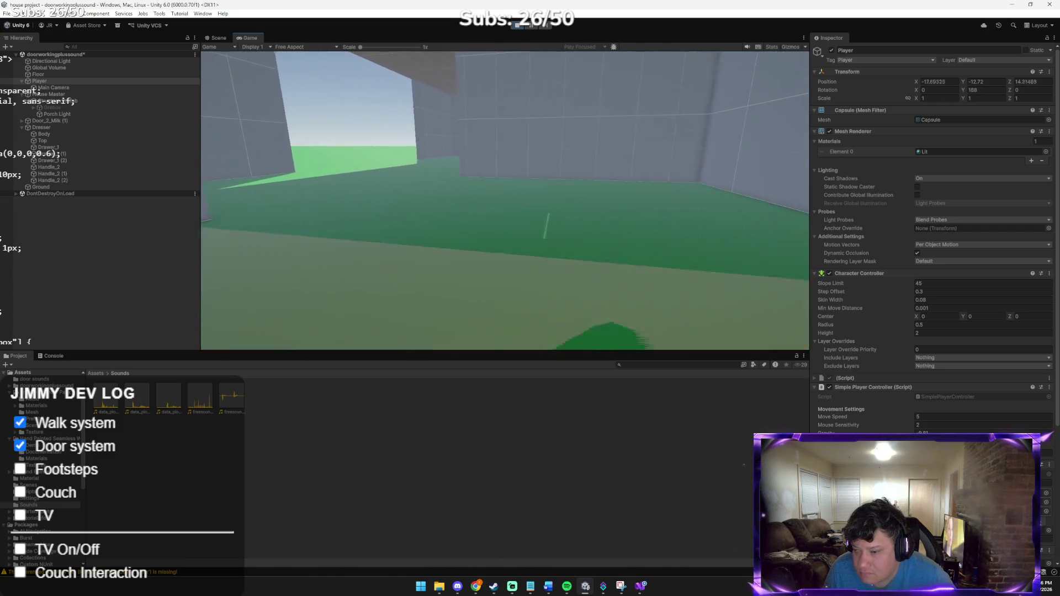
pyautogui.press('w')
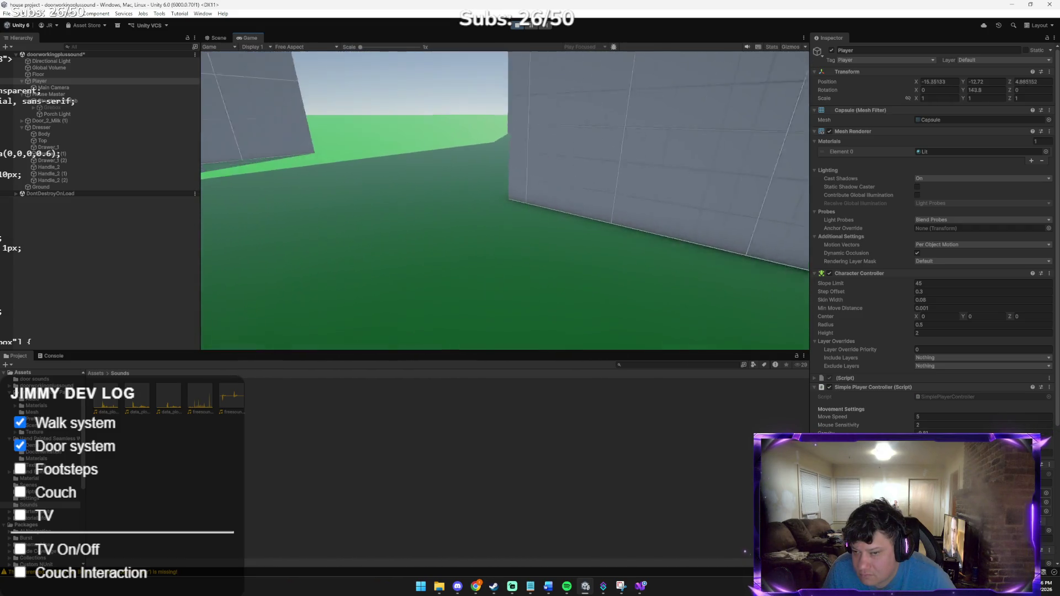
pyautogui.press('w')
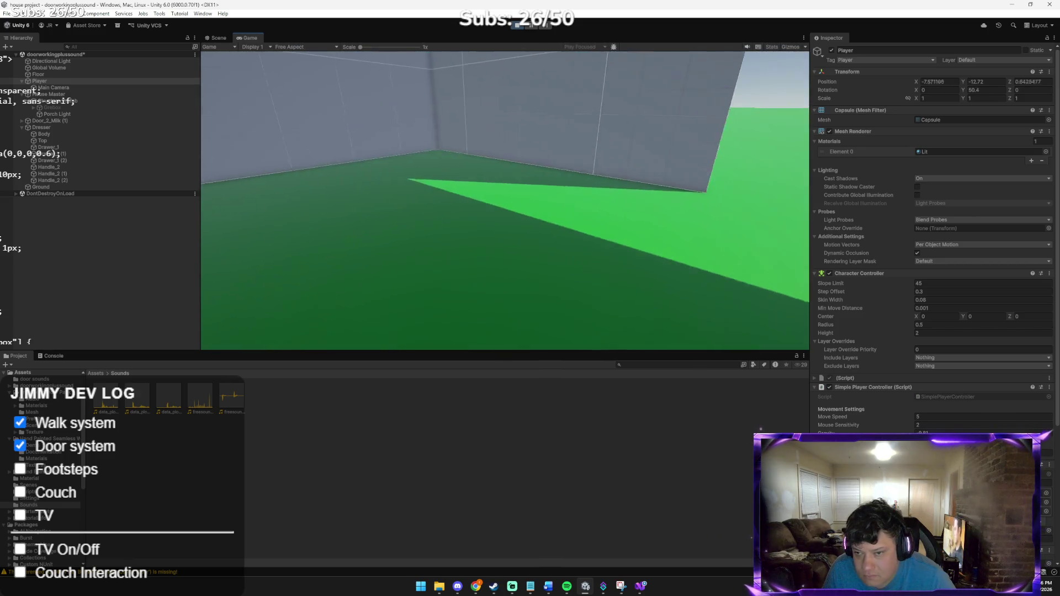
pyautogui.press('w')
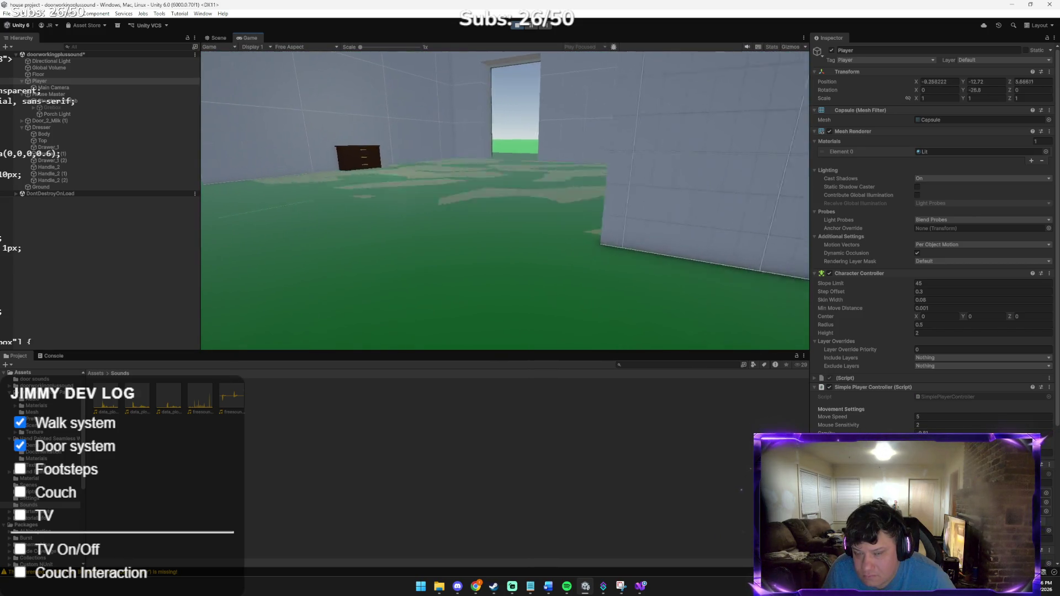
pyautogui.press('w')
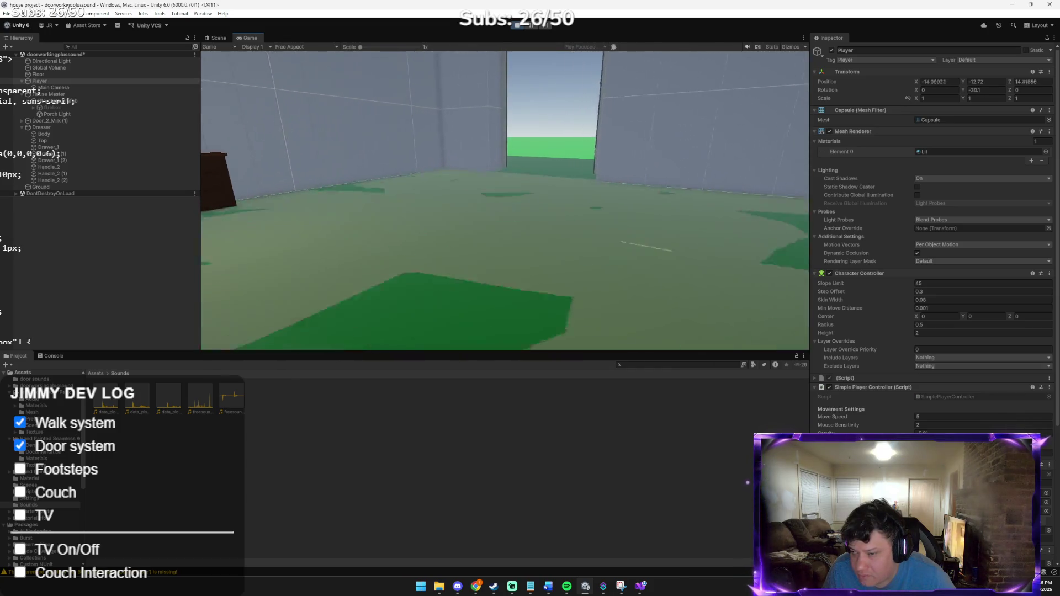
# Step: Turn toward the dresser and strafe left and right down the hallway
pyautogui.press('s')
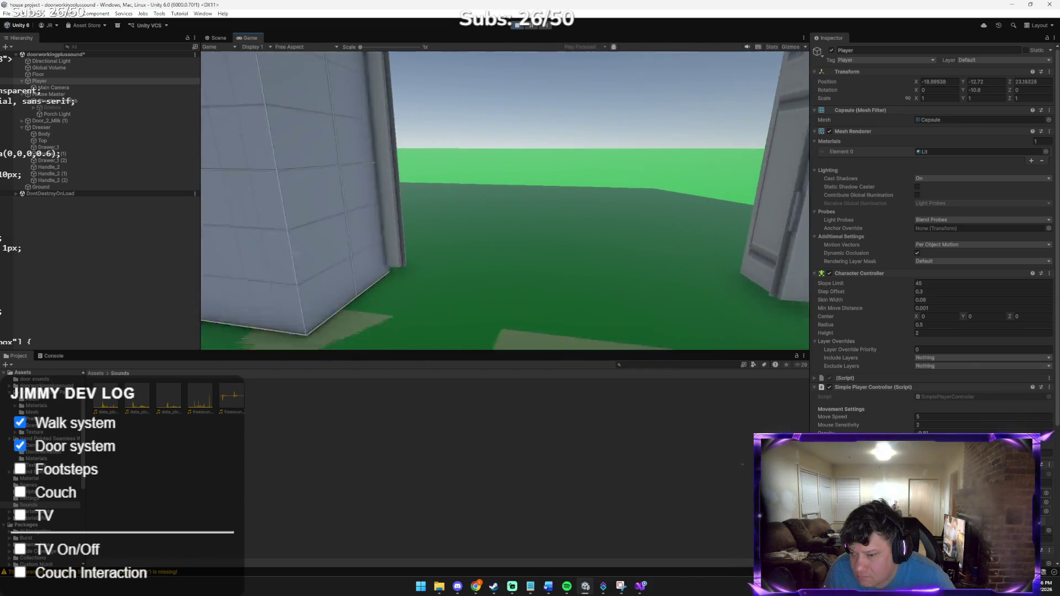
pyautogui.press('w')
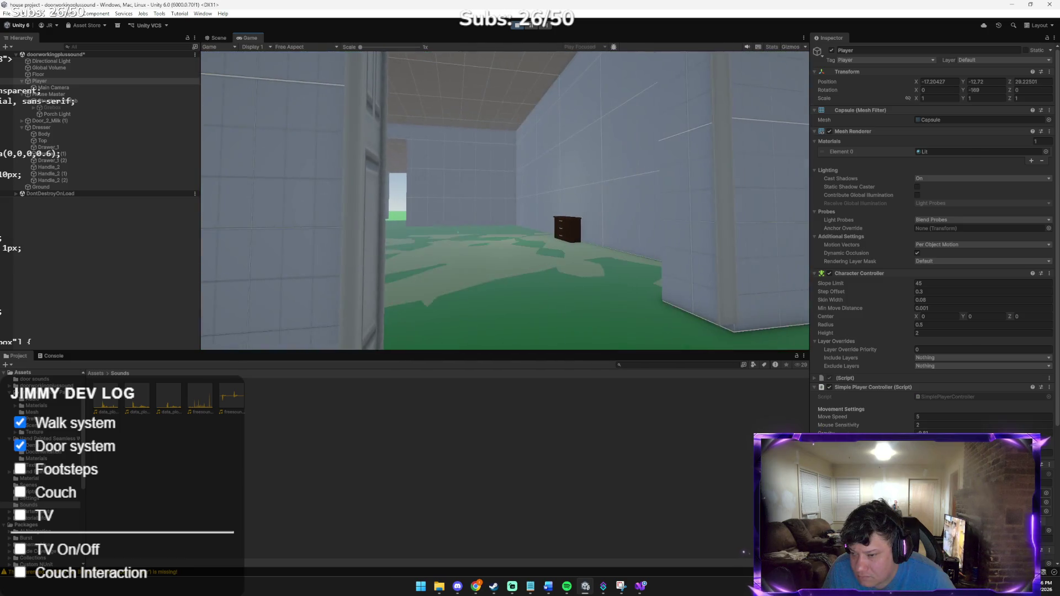
pyautogui.press('a')
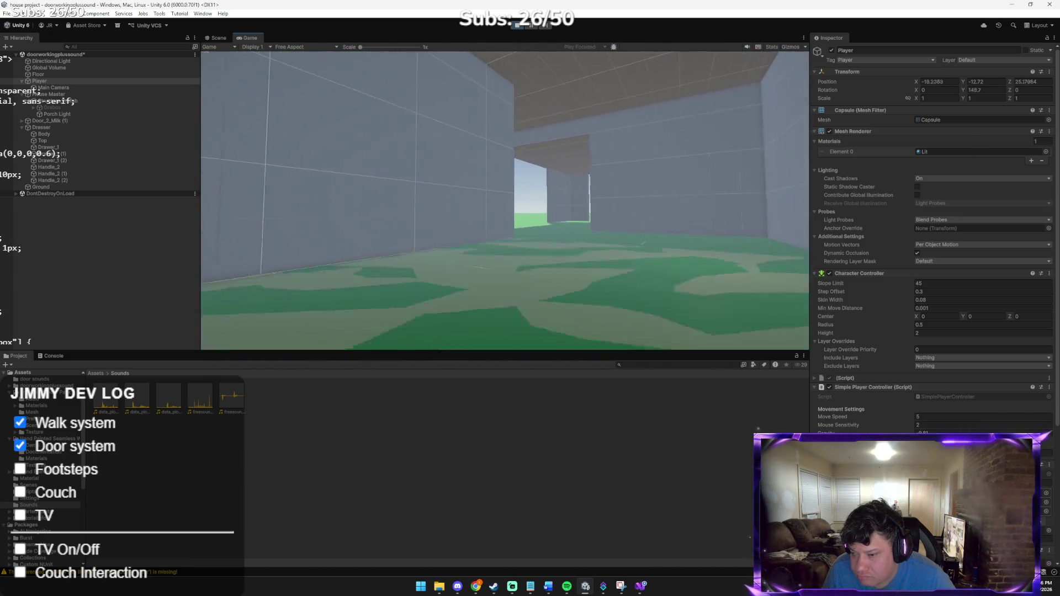
pyautogui.press('d')
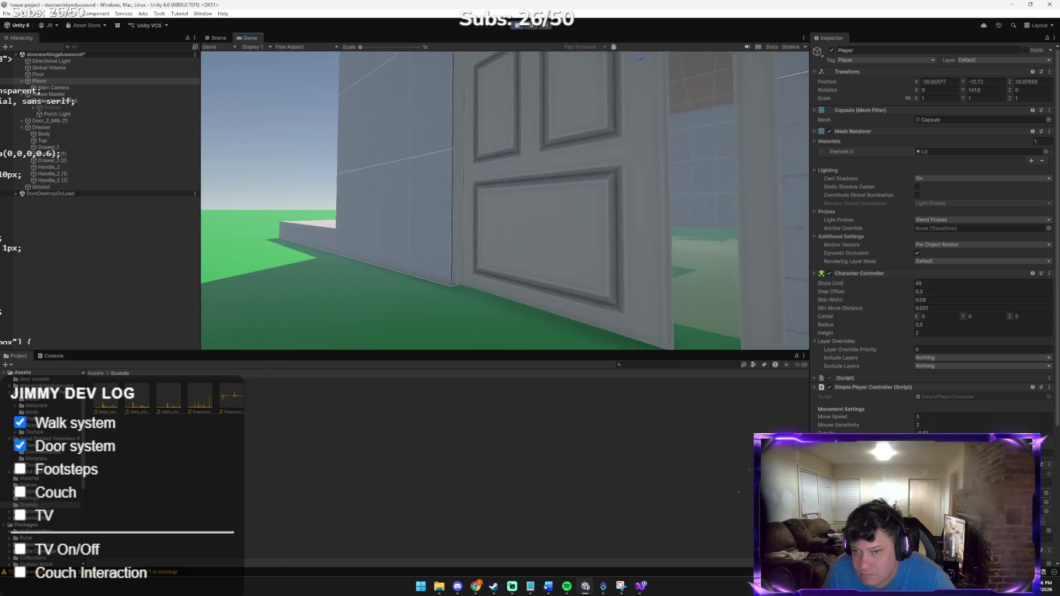
pyautogui.press('w')
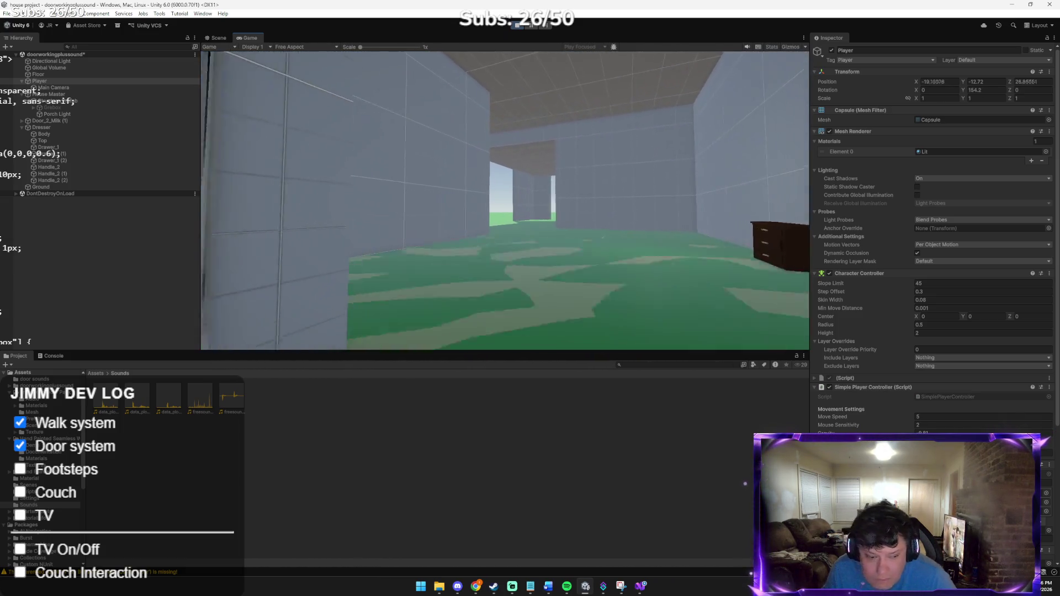
pyautogui.press('a')
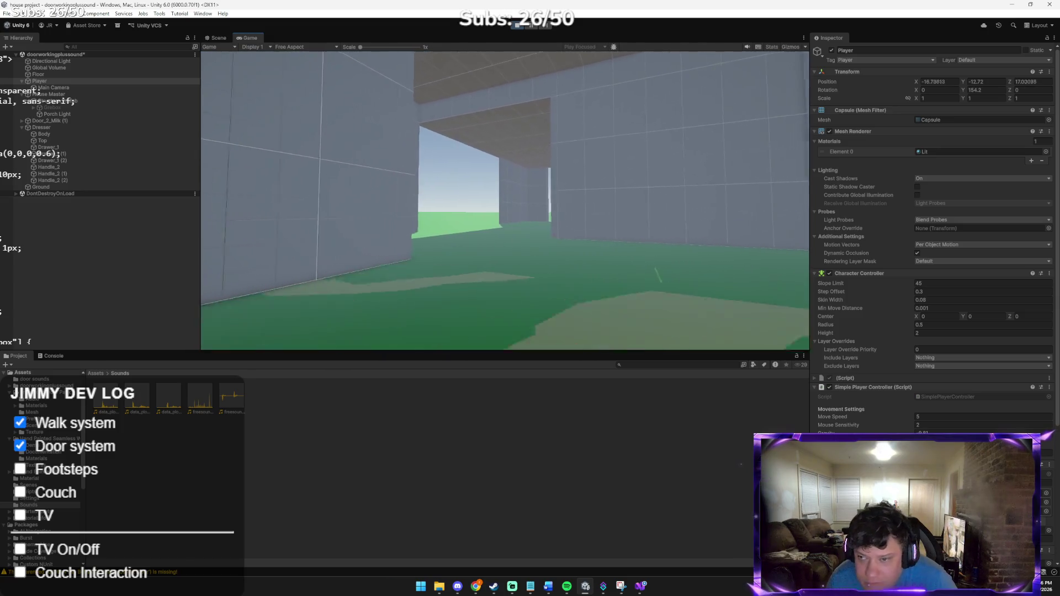
pyautogui.hotkey('alt', 'Tab')
pyautogui.hotkey('alt', 'Tab')
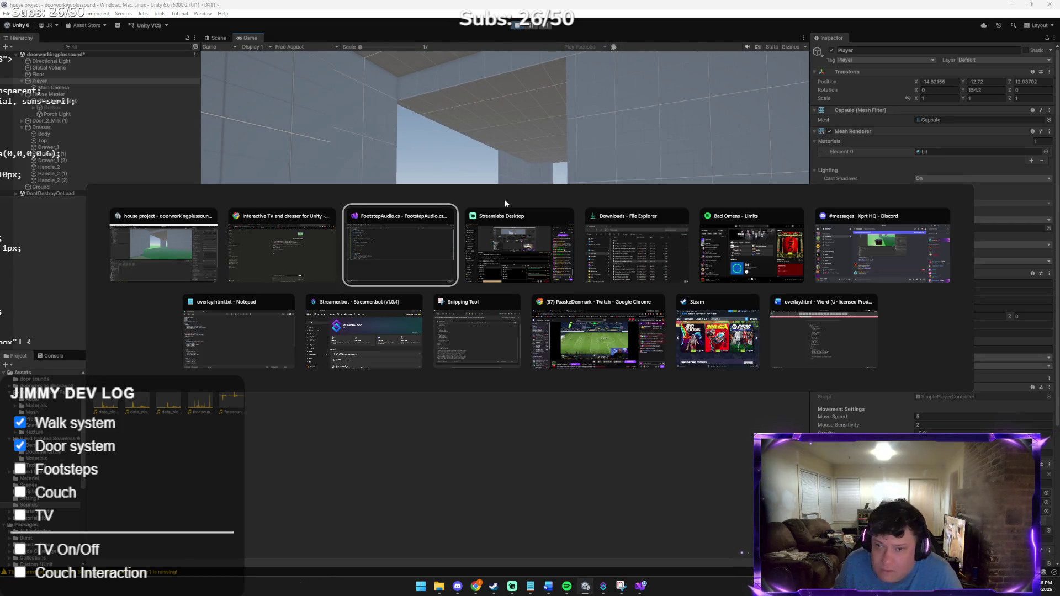
pyautogui.click(219, 275)
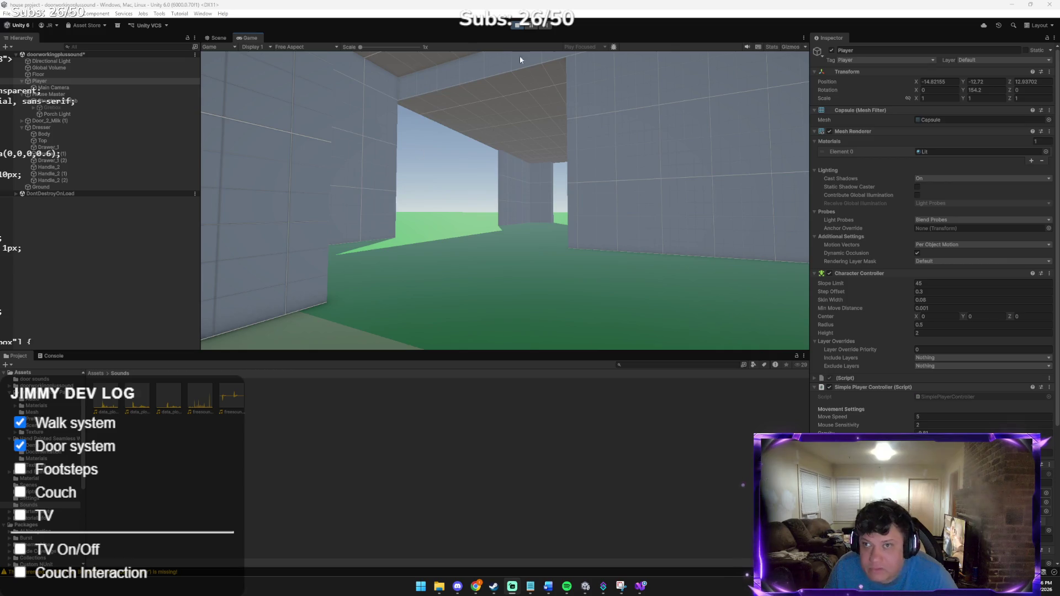
# Step: Walk further into the building toward a doorway, then stop Play mode
pyautogui.press('w')
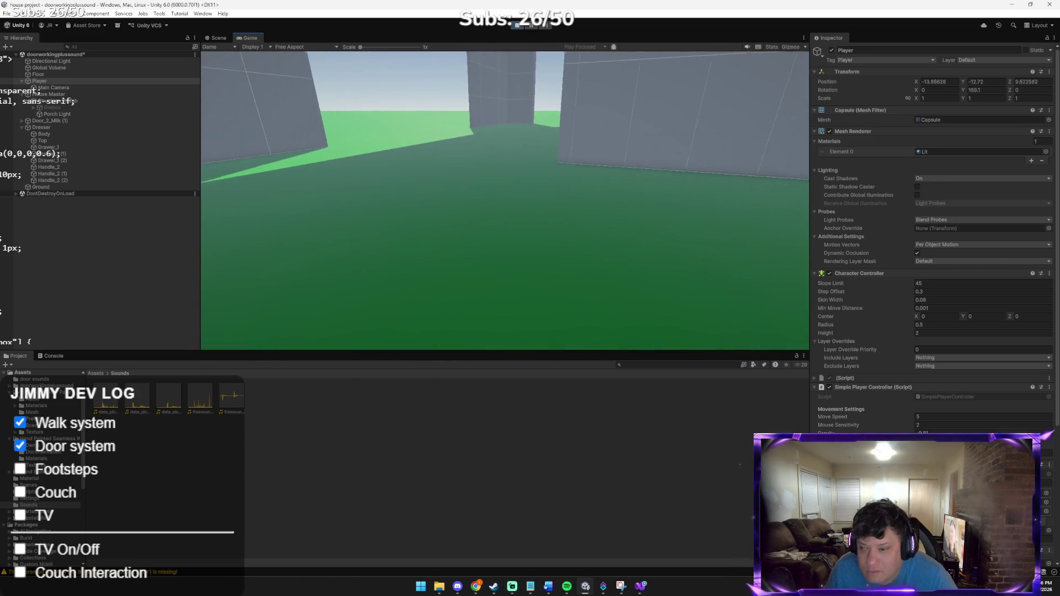
pyautogui.press('w')
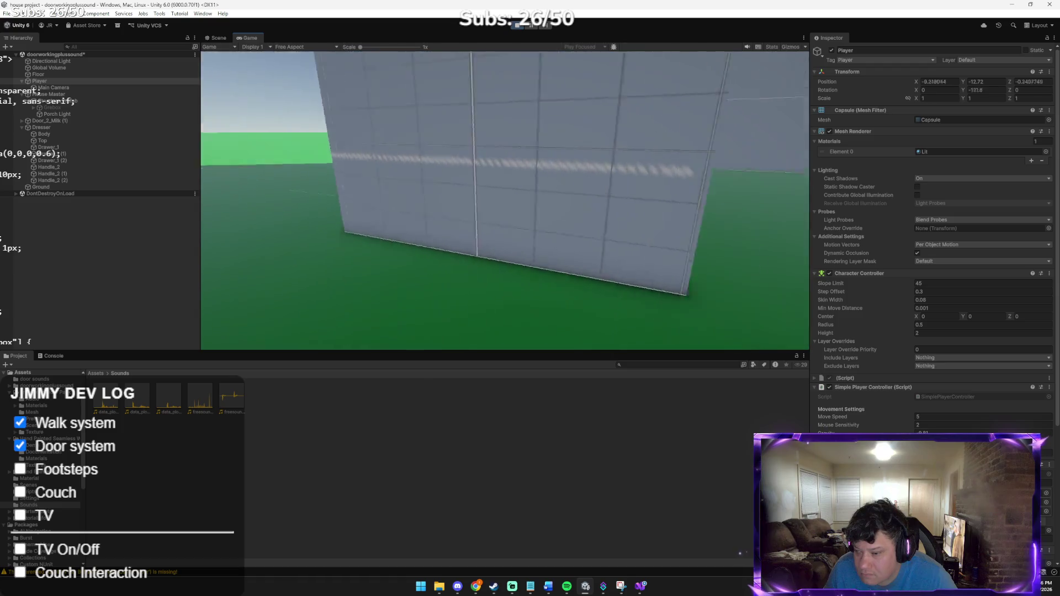
pyautogui.press('w')
pyautogui.press('w')
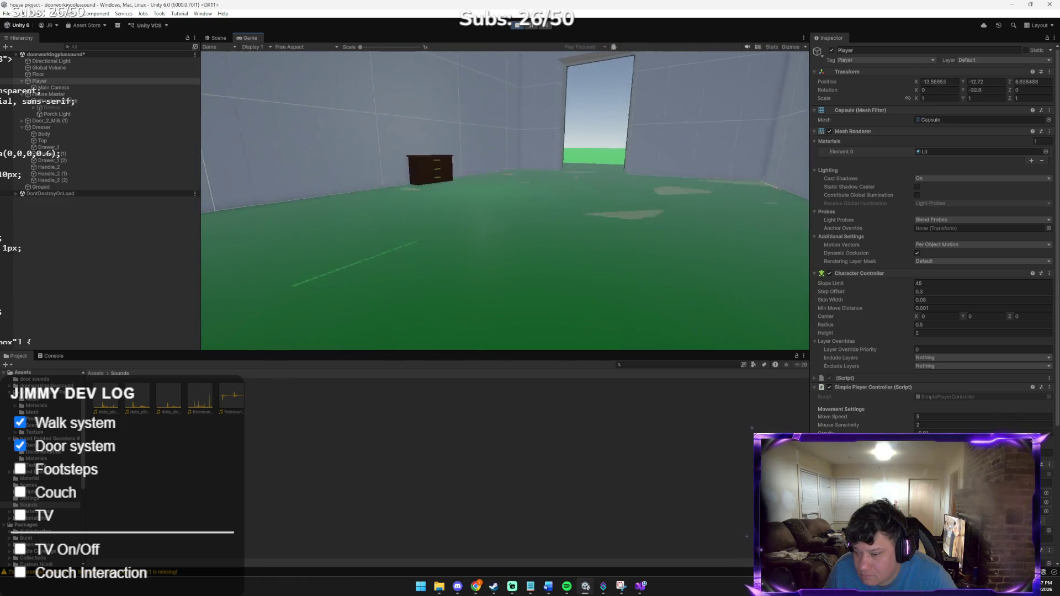
pyautogui.press('w')
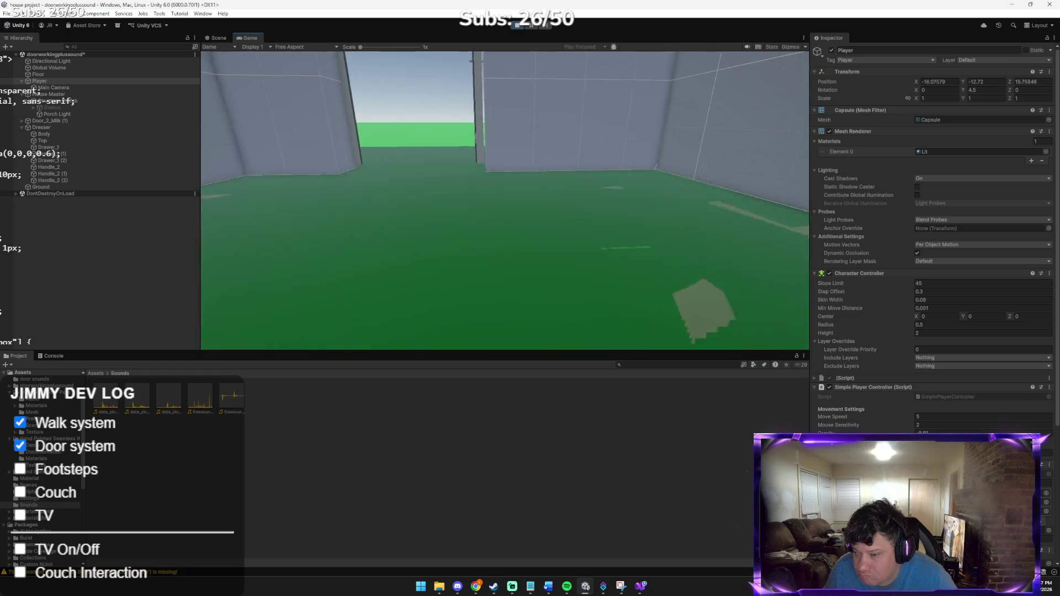
pyautogui.moveTo(523, 46)
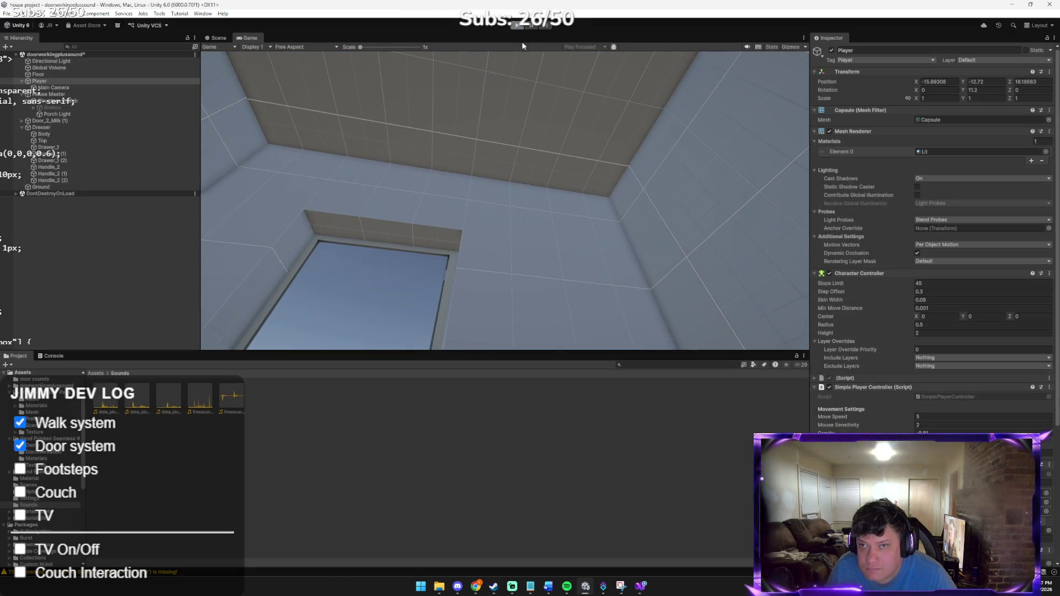
pyautogui.click(517, 25)
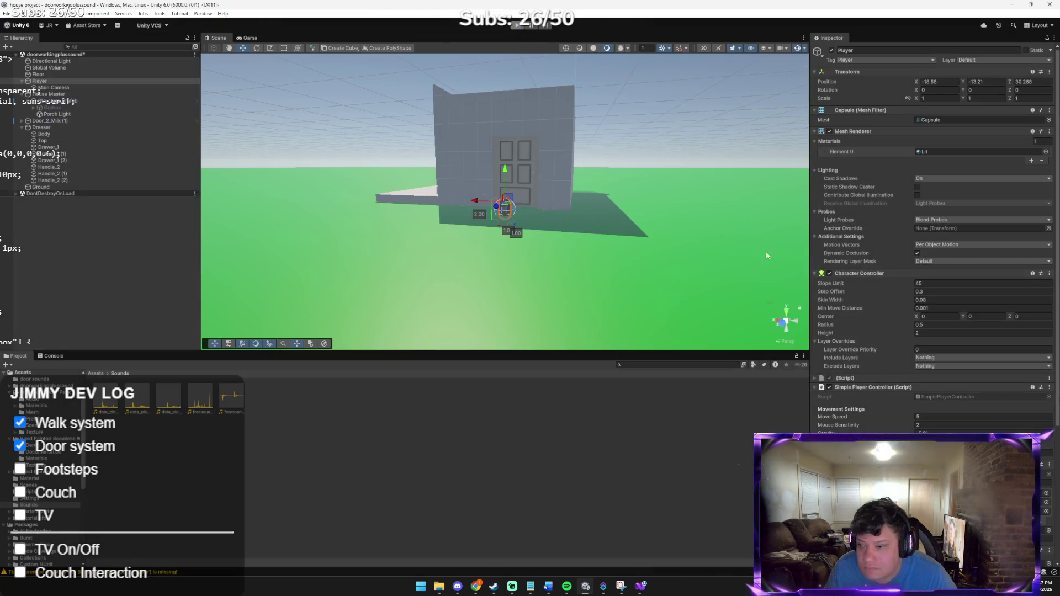
# Step: Scroll the Player's Inspector down to the Footstep Audio component and switch to the Claude chat
pyautogui.scroll(-1, 921, 290)
pyautogui.scroll(-3, 920, 289)
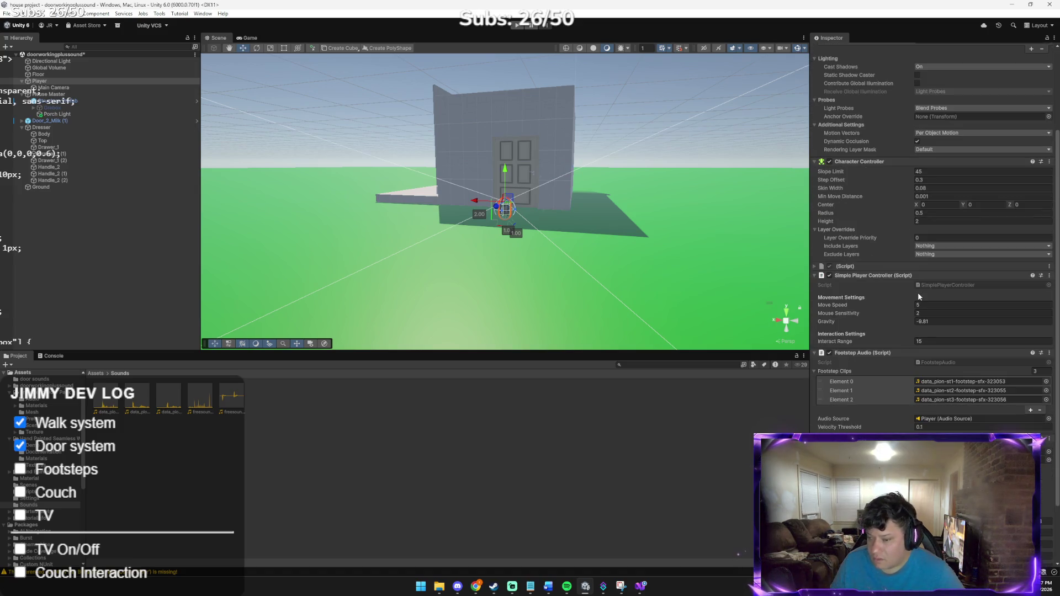
pyautogui.hotkey('alt', 'Tab')
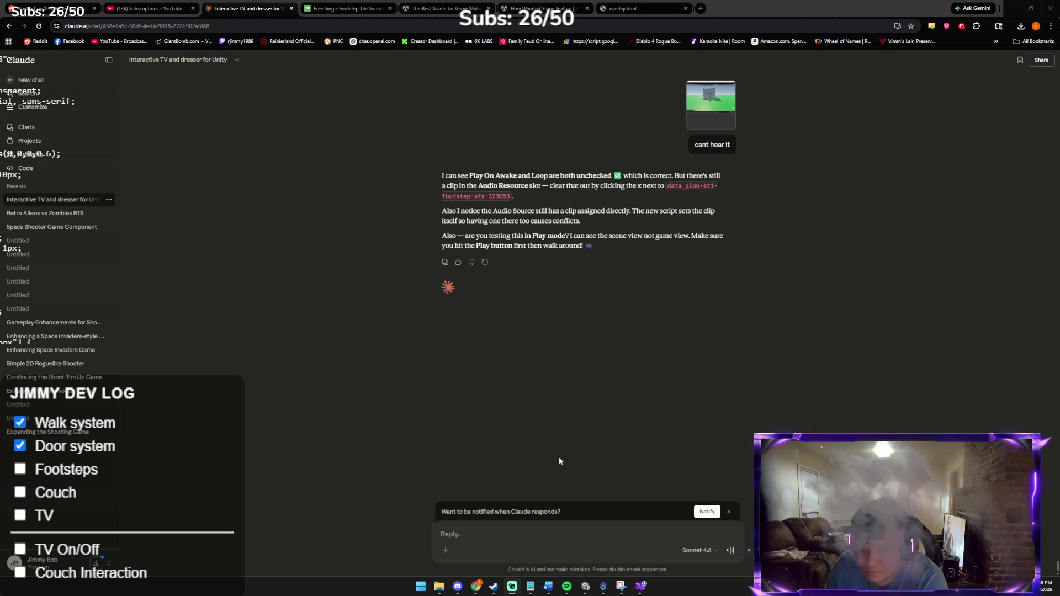
# Step: Switch between Unity and the Claude chat, ending on the Player's Footstep Audio settings in Unity
pyautogui.click(585, 586)
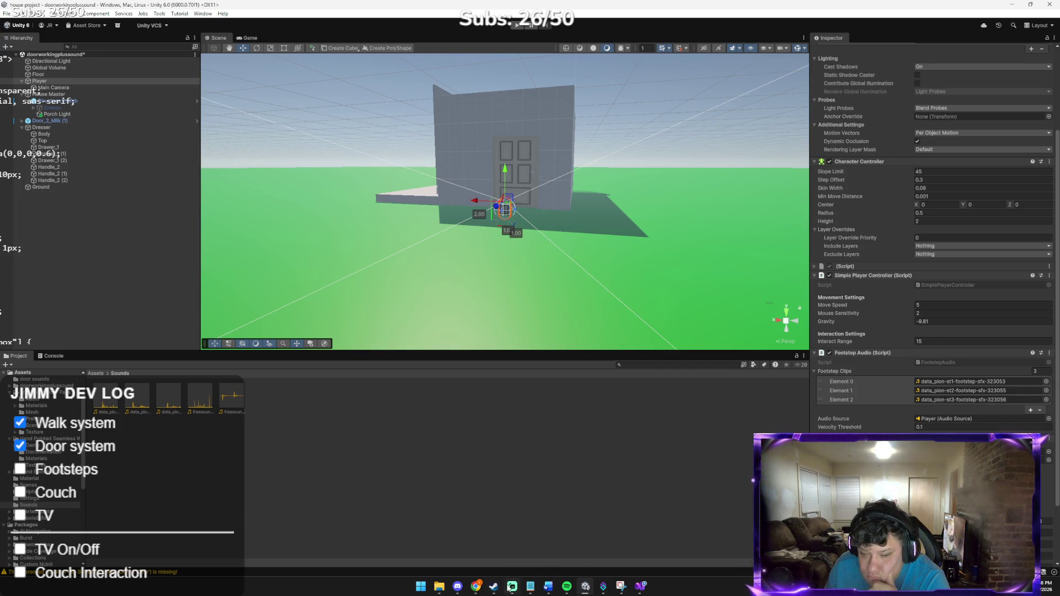
pyautogui.moveTo(482, 587)
pyautogui.click(470, 560)
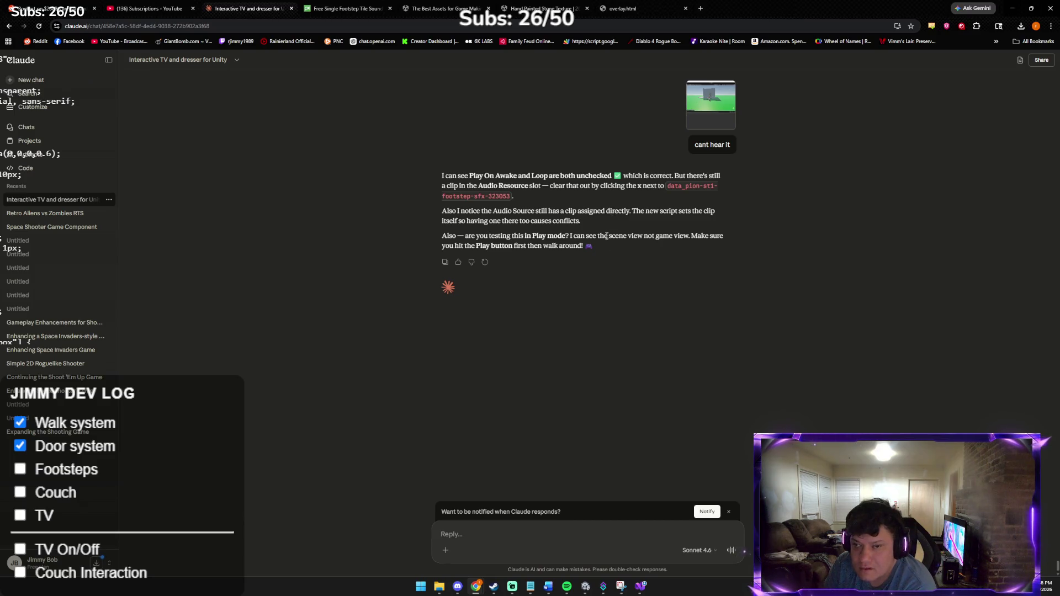
pyautogui.click(586, 586)
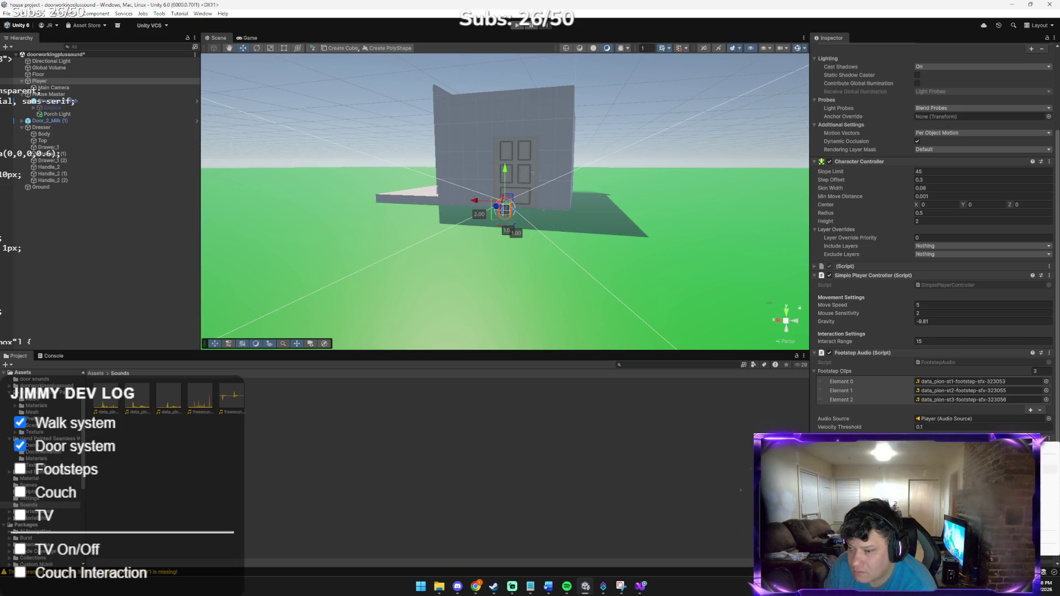
pyautogui.scroll(5, 816, 441)
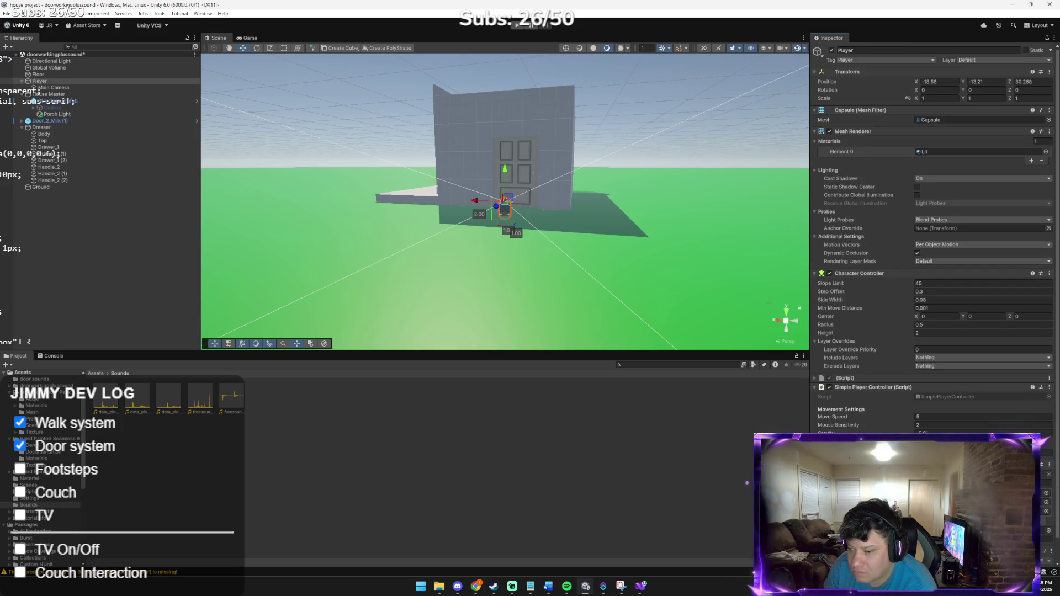
# Step: Open the object picker for the Footstep Audio's Audio Source field, then switch to the Claude chat
pyautogui.scroll(-1, 934, 237)
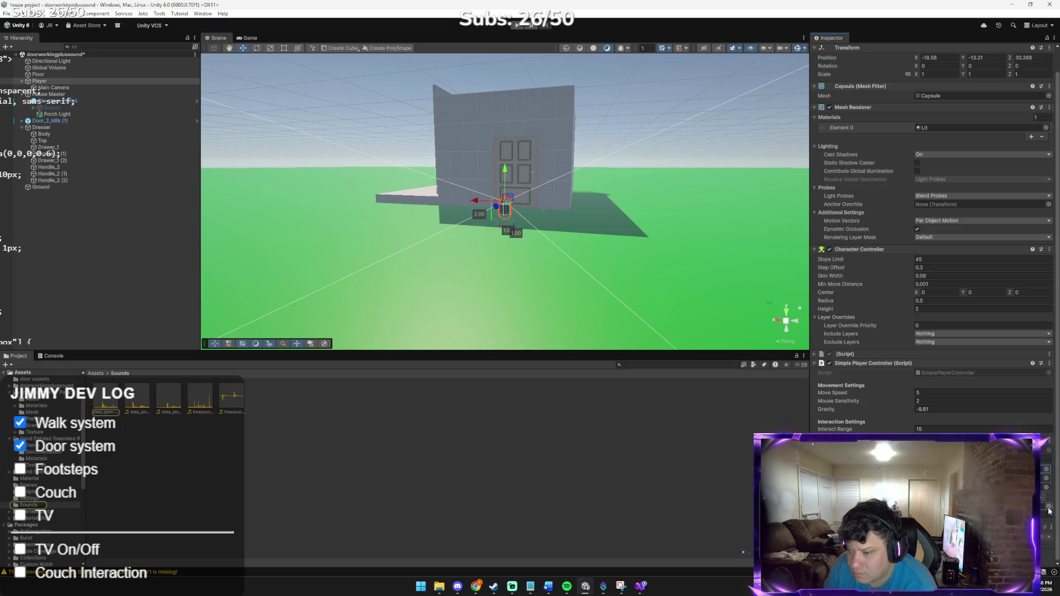
pyautogui.click(1046, 478)
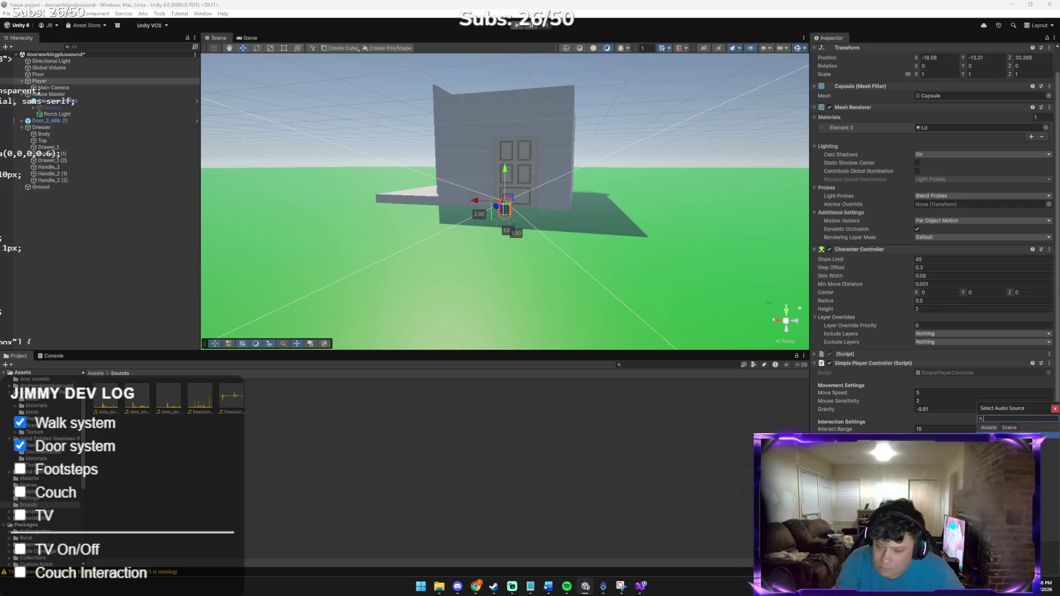
pyautogui.hotkey('alt', 'Tab')
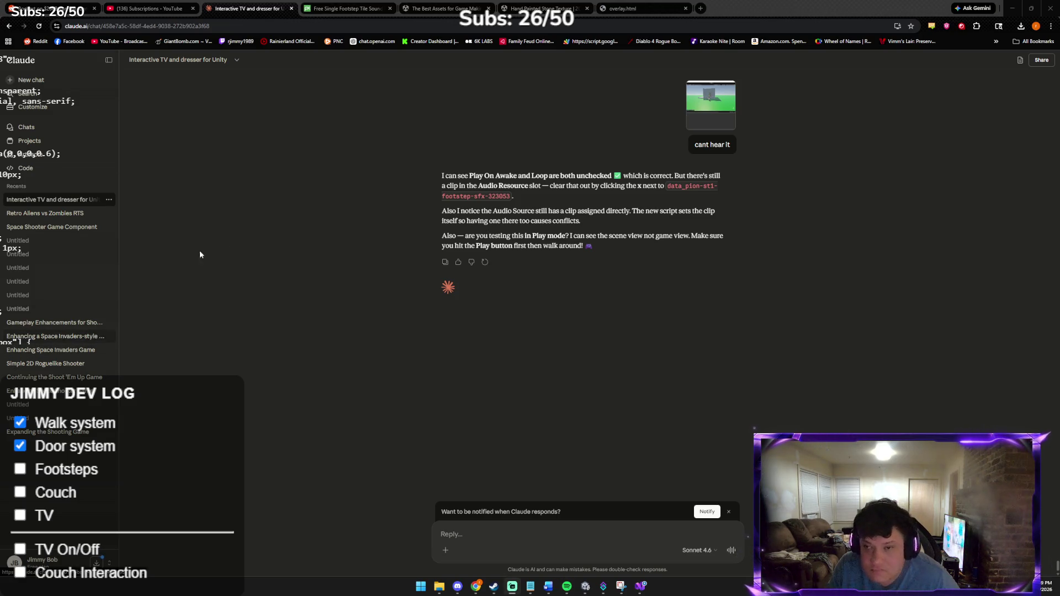
# Step: Send Claude a pasted screenshot of the Player's components
pyautogui.click(457, 534)
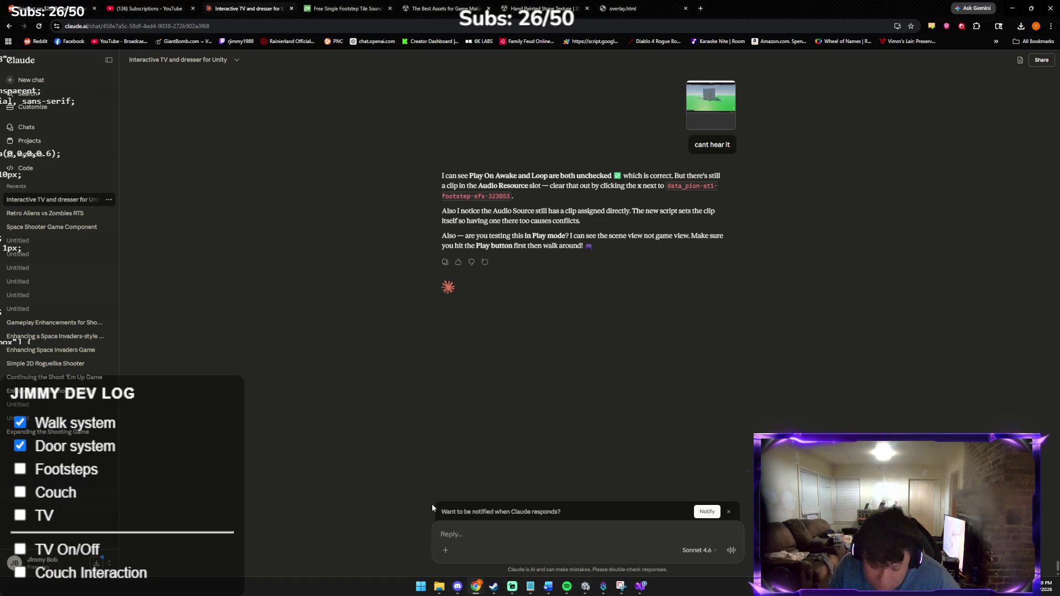
pyautogui.hotkey('ctrl', 'v')
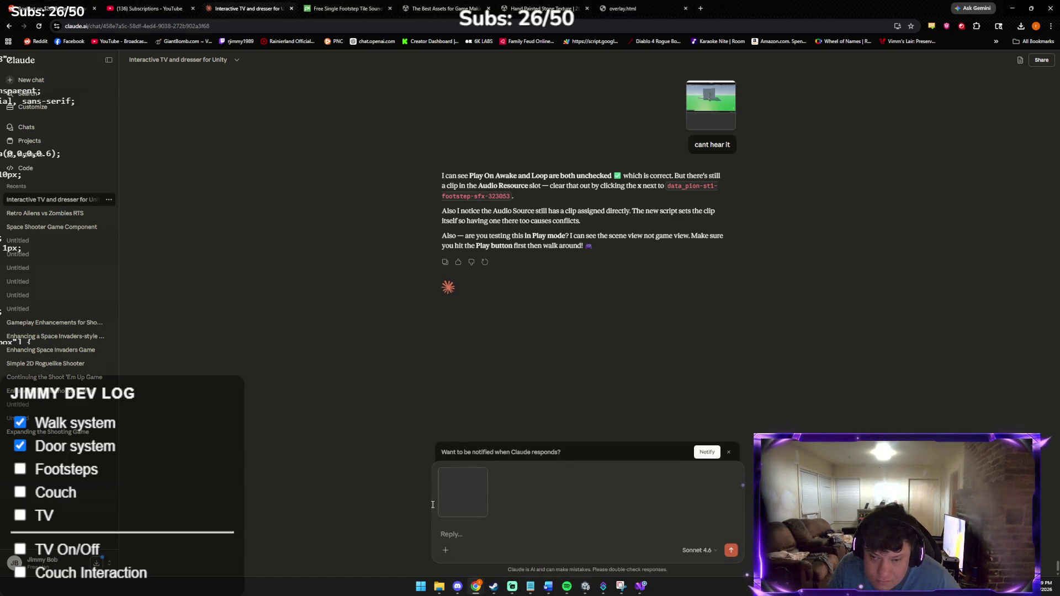
pyautogui.press('Return')
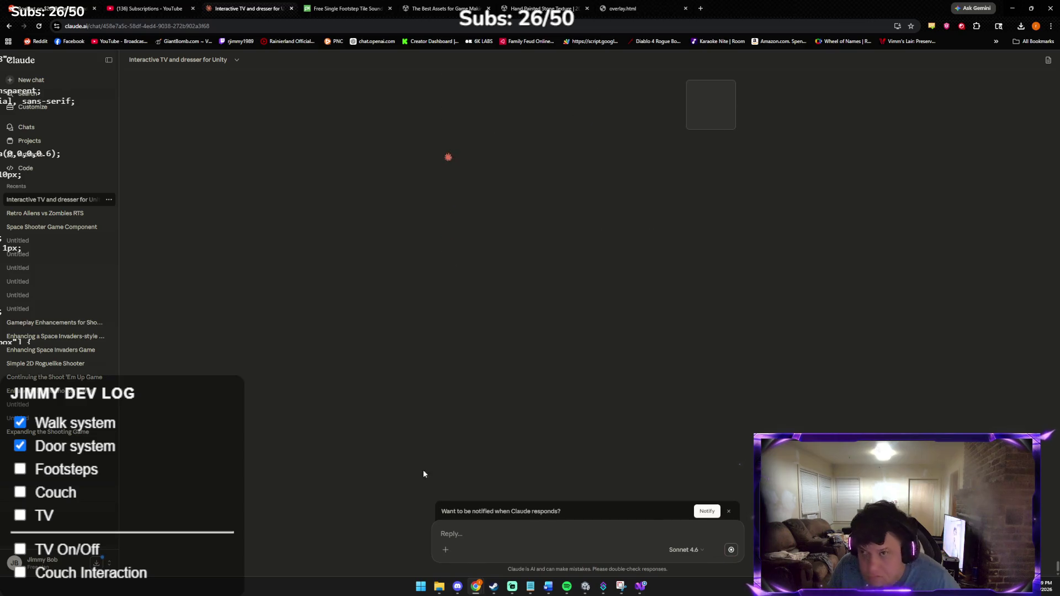
# Step: Read Claude's reply that the Audio Source seems removed, then bring Unity back to the front
pyautogui.click(459, 589)
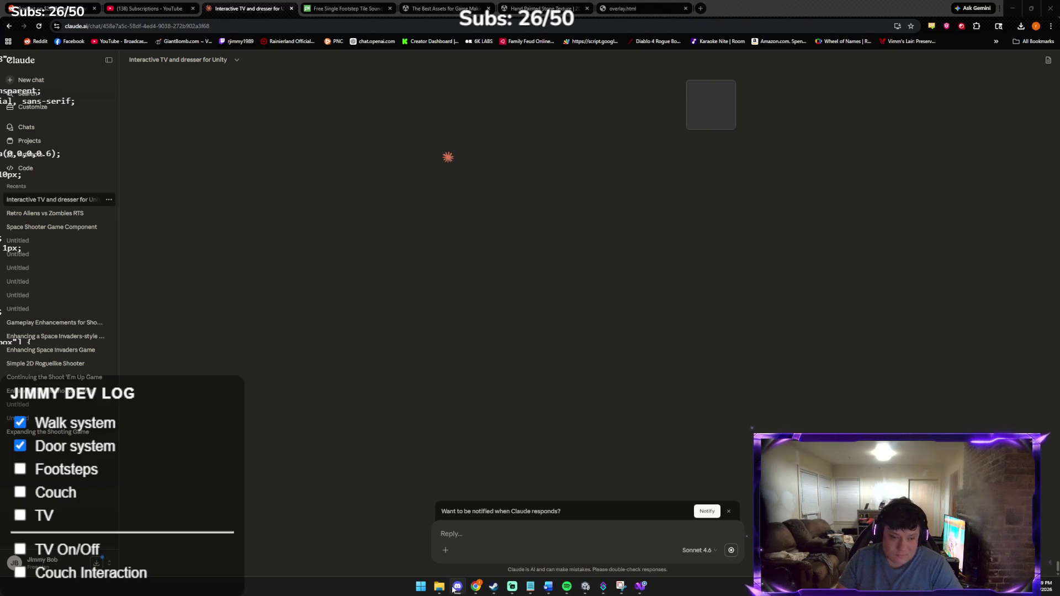
pyautogui.moveTo(434, 583)
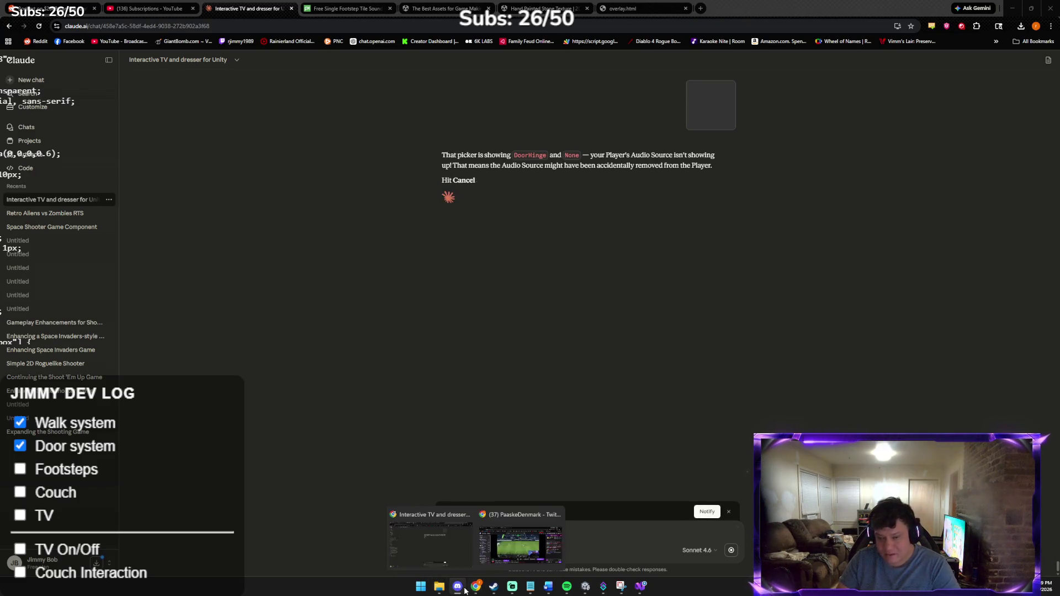
pyautogui.click(514, 428)
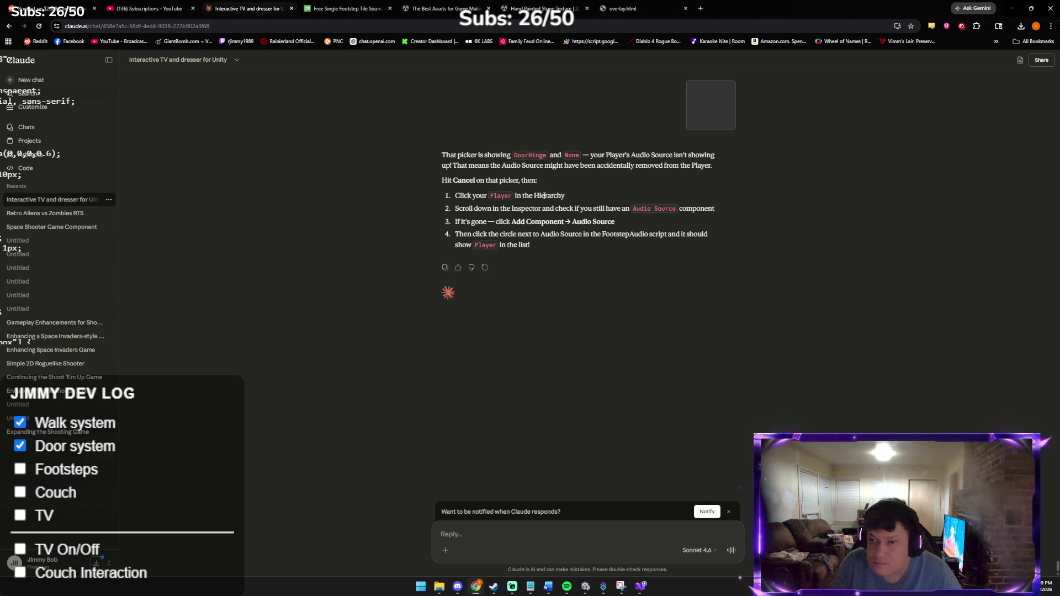
pyautogui.hotkey('alt', 'Tab')
pyautogui.hotkey('alt', 'Tab')
pyautogui.hotkey('alt', 'Tab')
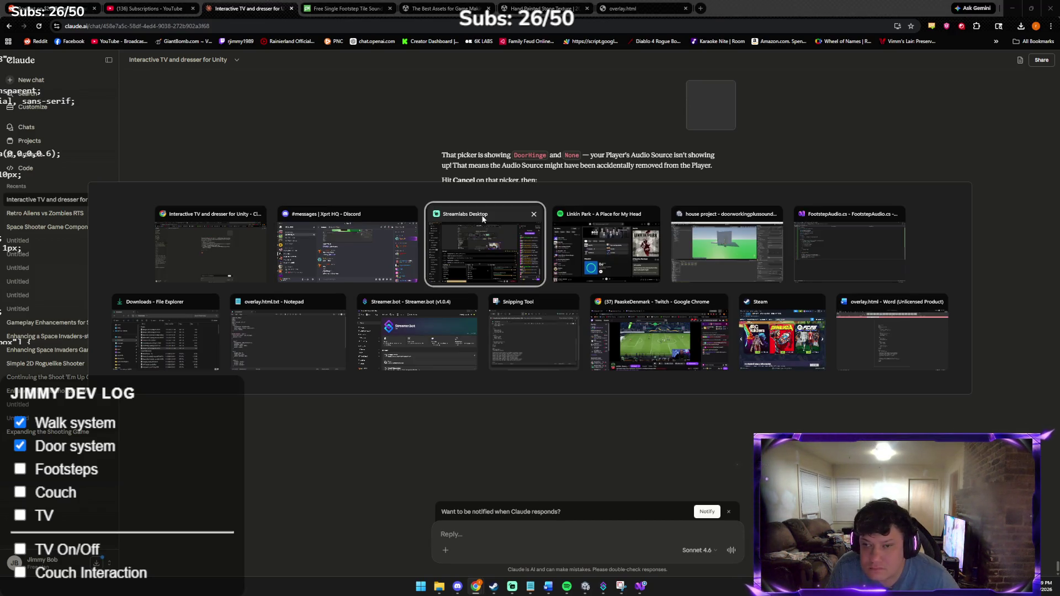
pyautogui.hotkey('alt', 'Tab')
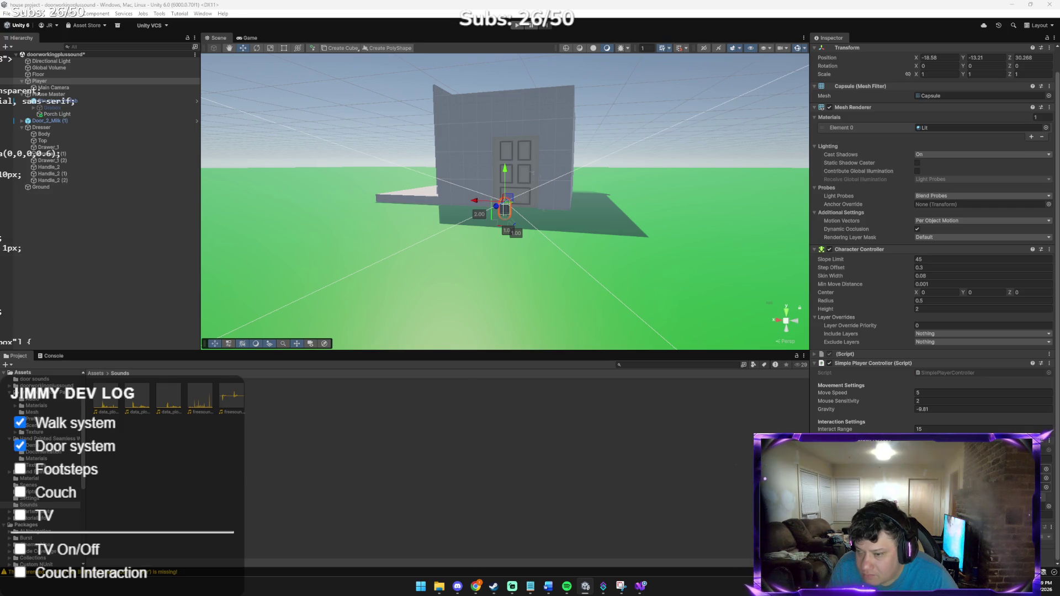
# Step: Inspect the Footstep Audio's Audio Source picker without choosing, then paste a Unity screenshot into Claude's reply box
pyautogui.scroll(-2, 933, 249)
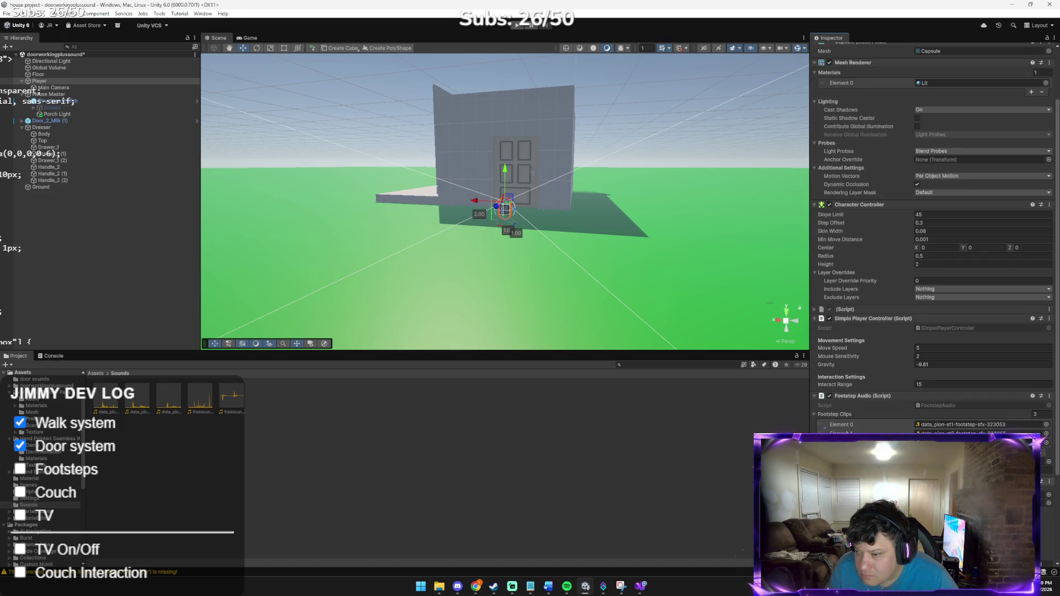
pyautogui.click(1047, 496)
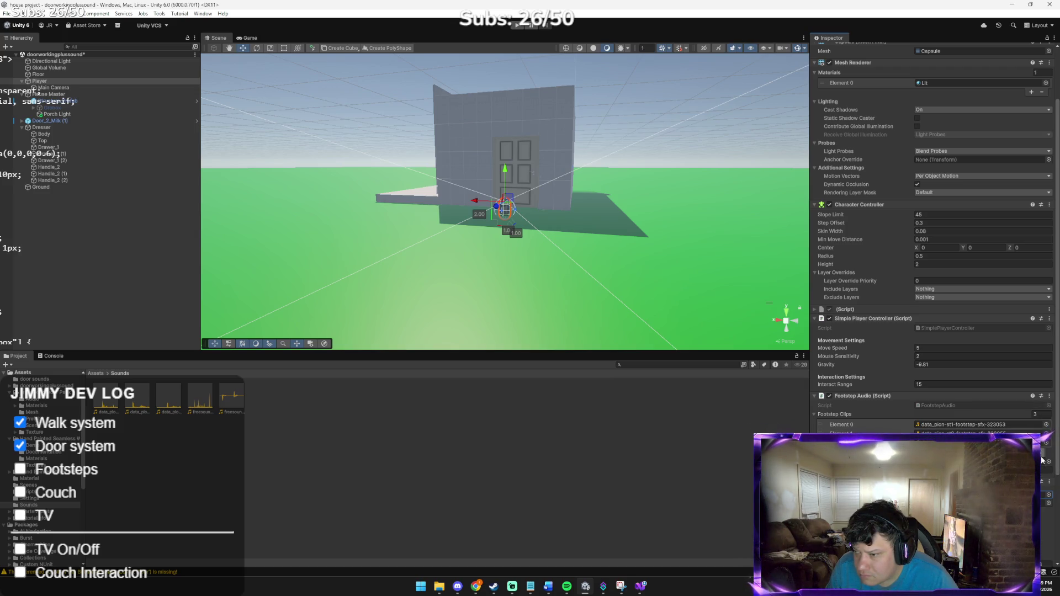
pyautogui.click(1048, 464)
pyautogui.press('Escape')
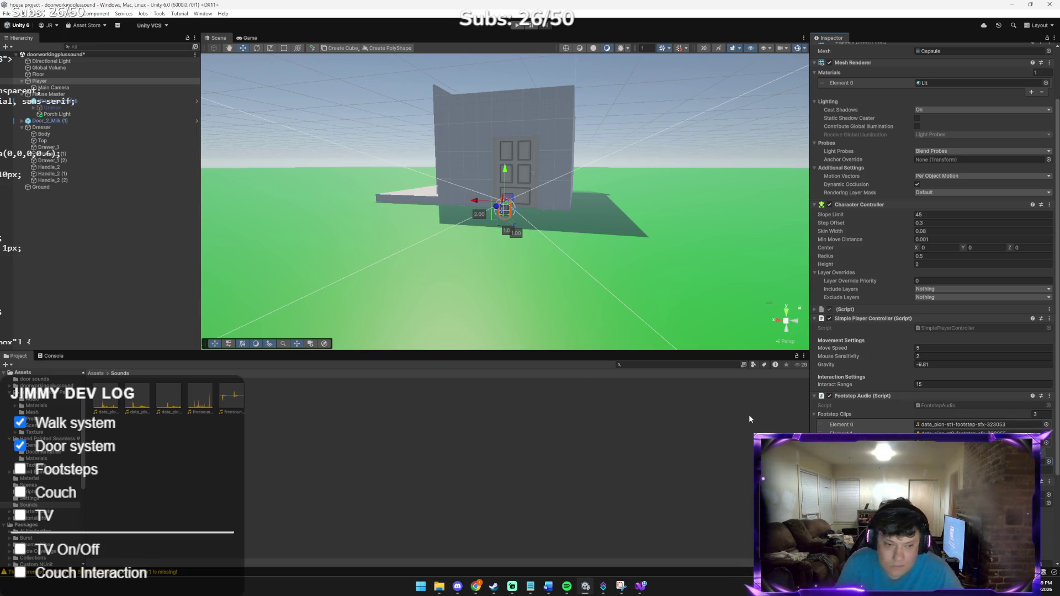
pyautogui.hotkey('alt', 'Tab')
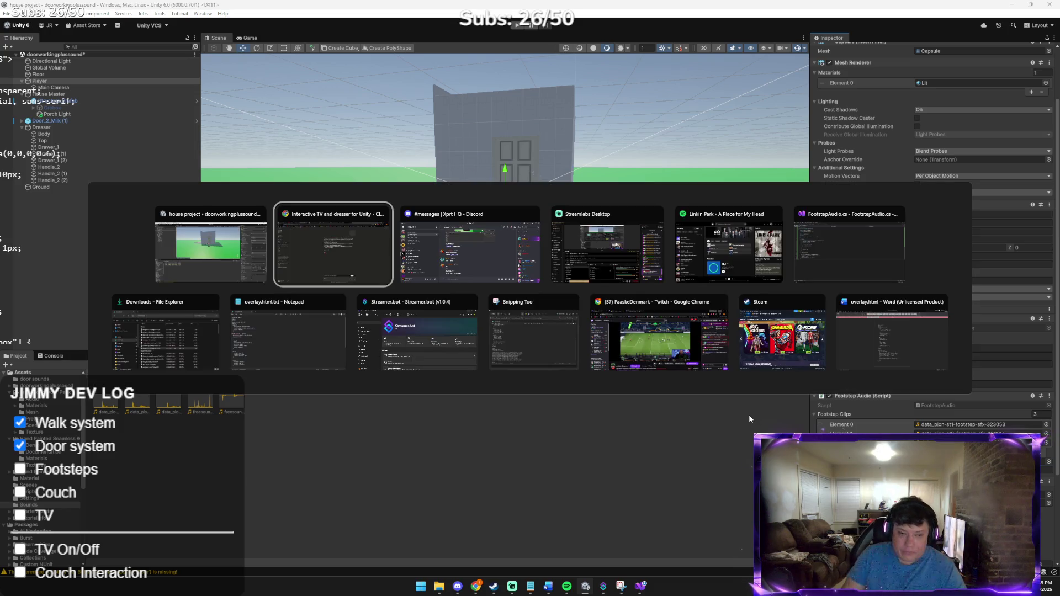
pyautogui.hotkey('ctrl', 'v')
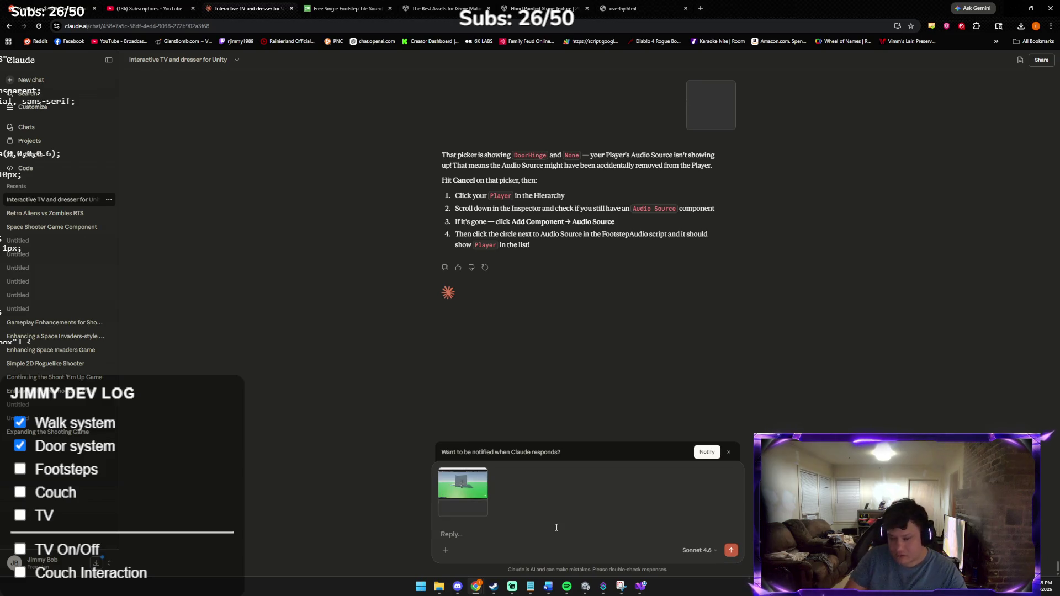
# Step: Send the Unity setup screenshot to Claude and switch back to the Unity editor
pyautogui.press('Return')
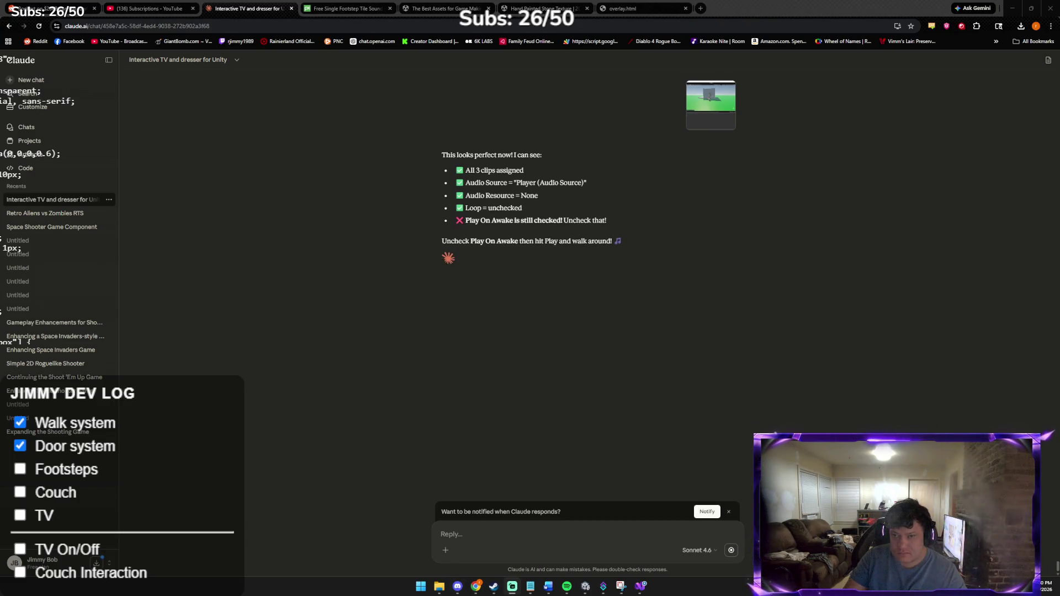
pyautogui.hotkey('alt', 'Tab')
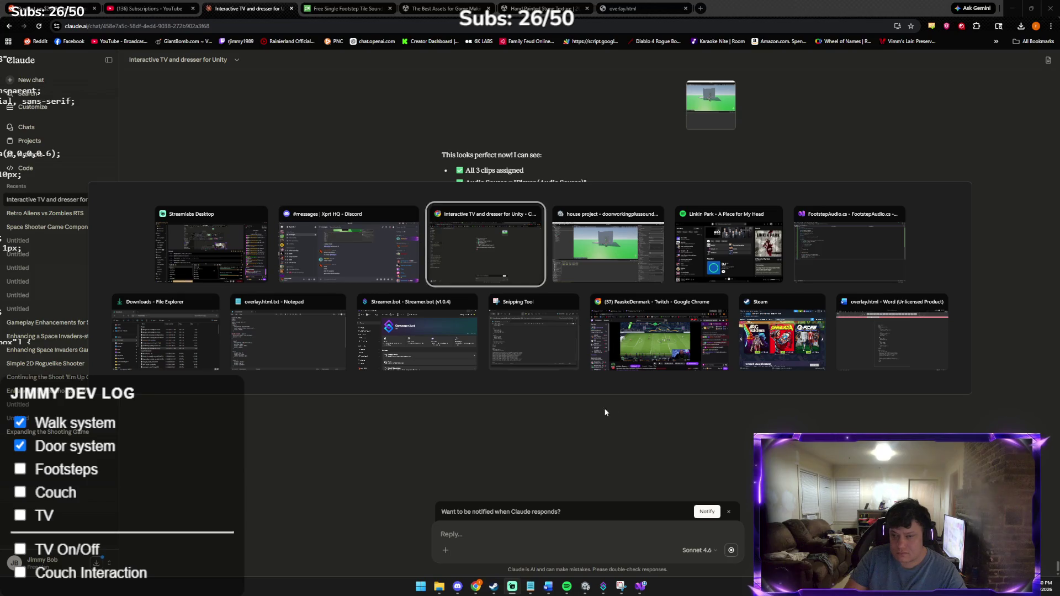
pyautogui.press('Tab')
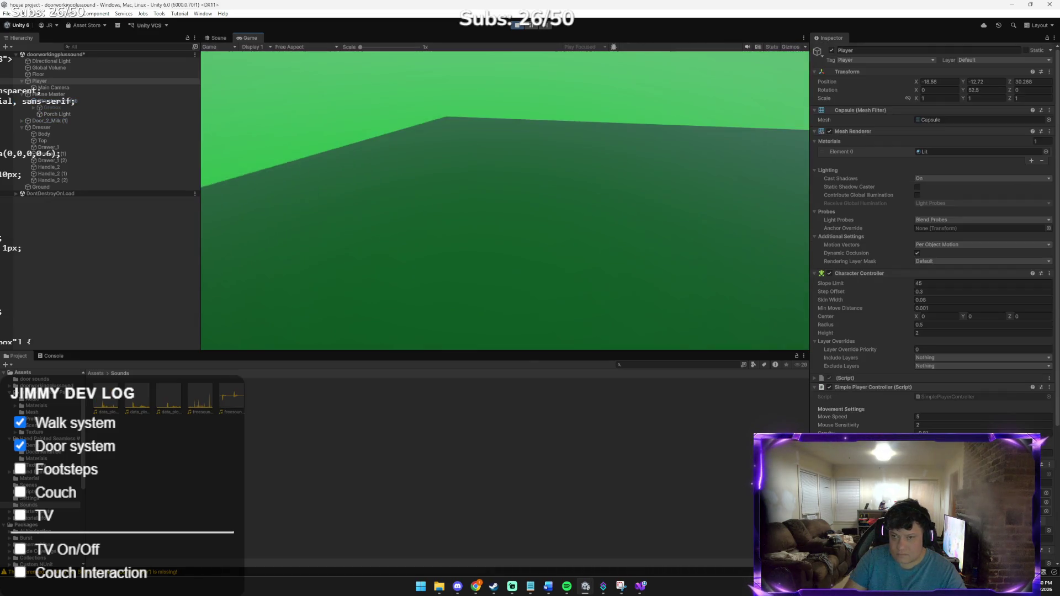
# Step: Walk the player to the house door, open it with E and step into the room
pyautogui.press('w')
pyautogui.press('e')
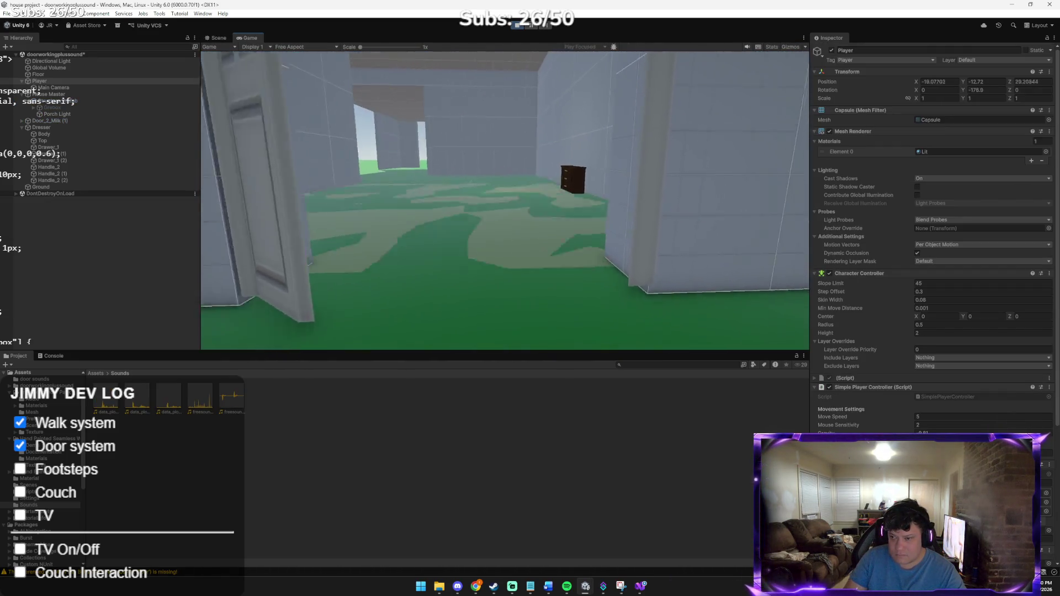
pyautogui.press('w')
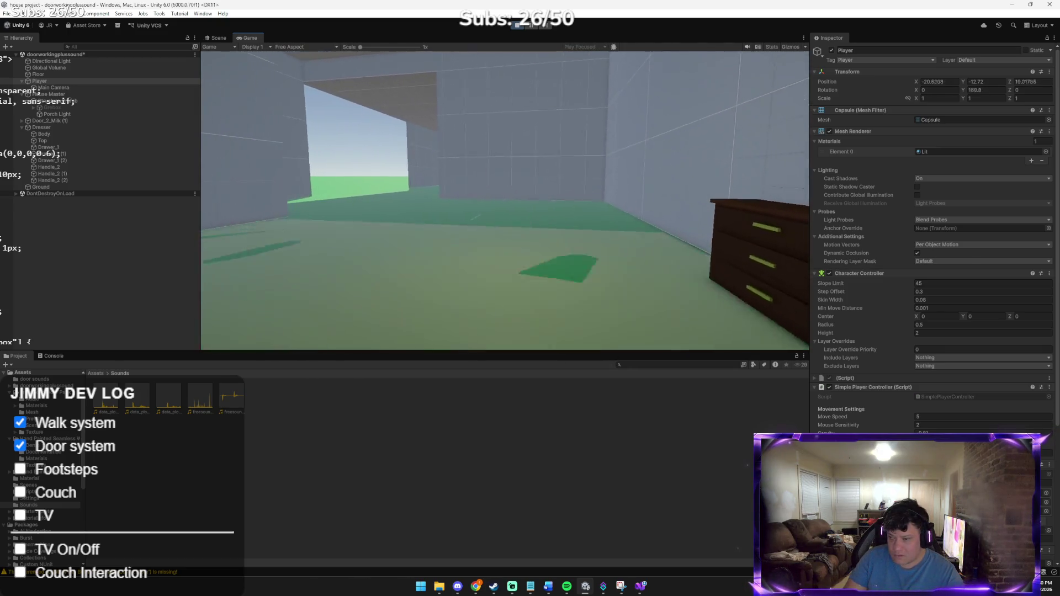
pyautogui.press('w')
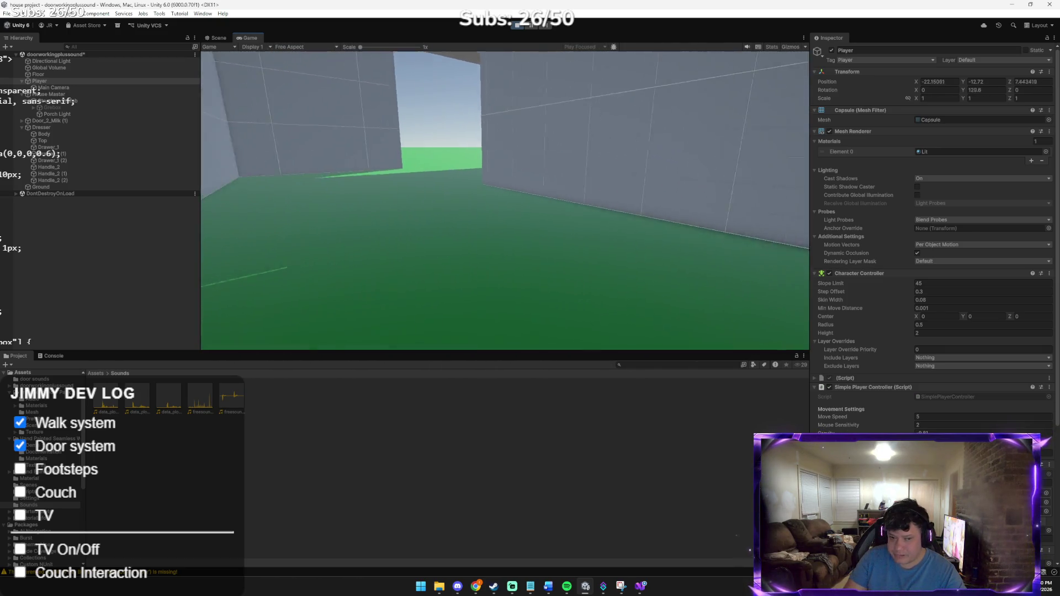
pyautogui.hotkey('alt', 'Tab')
pyautogui.hotkey('alt', 'Tab')
pyautogui.hotkey('alt', 'Tab')
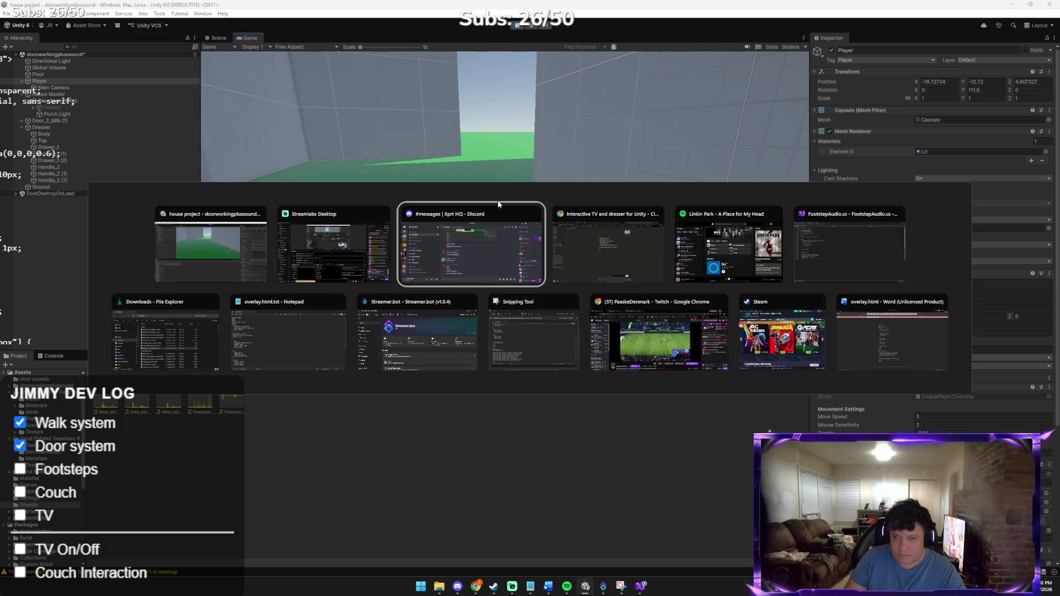
pyautogui.press('Escape')
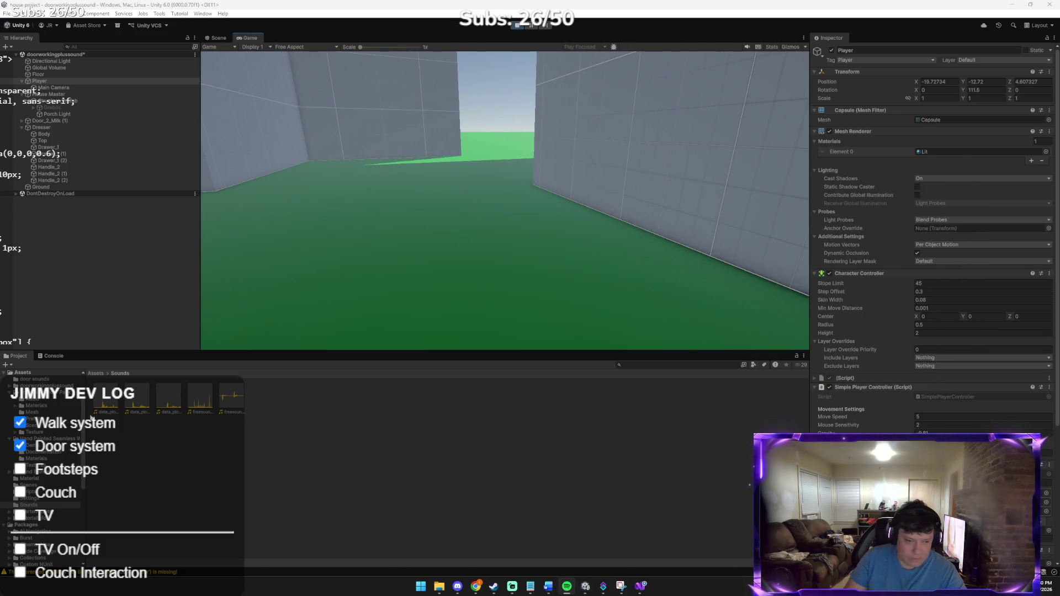
# Step: Walk around the room back toward the doorway, then stop the play test and switch to Claude
pyautogui.press('w')
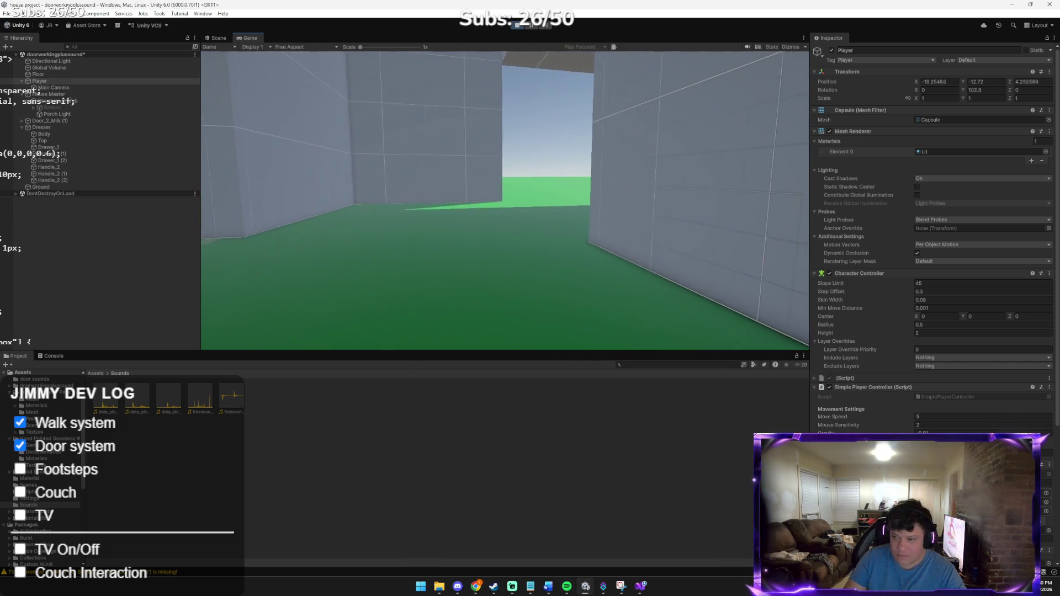
pyautogui.press('w')
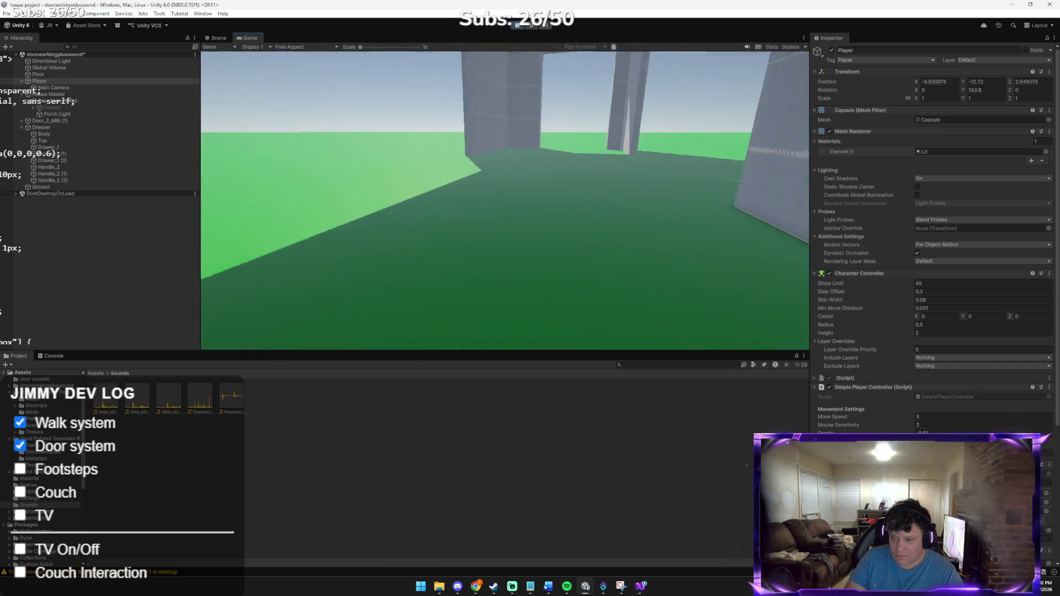
pyautogui.press('w')
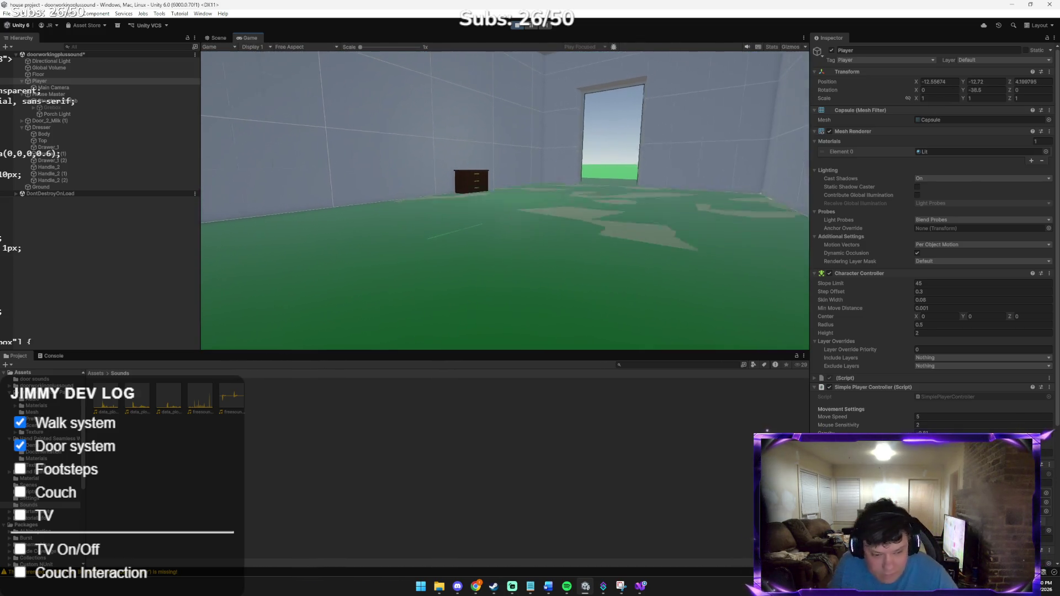
pyautogui.moveTo(539, 28)
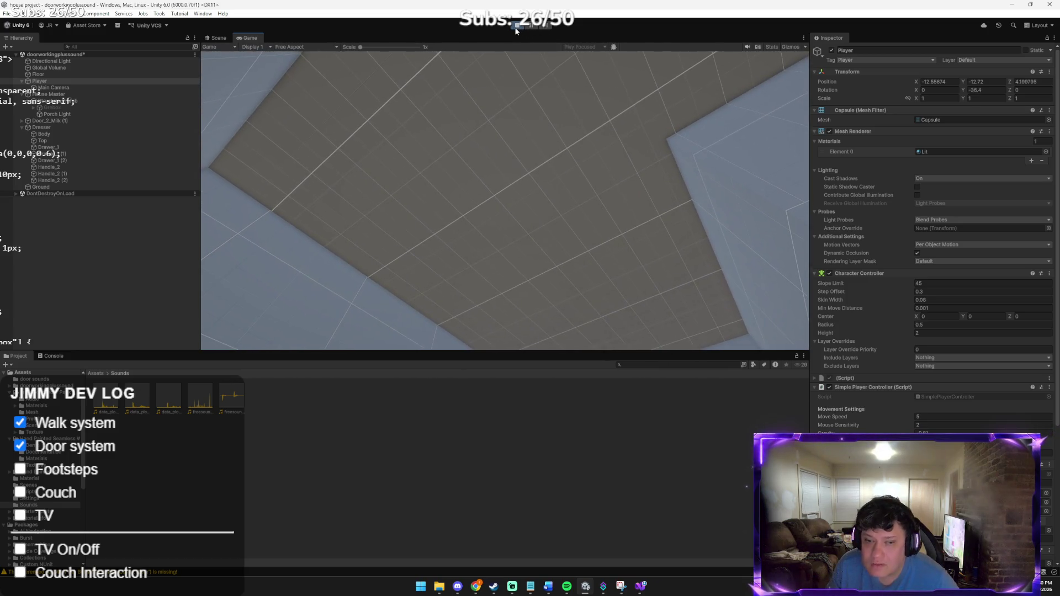
pyautogui.hotkey('ctrl', 'p')
pyautogui.hotkey('alt', 'Tab')
pyautogui.hotkey('alt', 'Tab')
pyautogui.hotkey('alt', 'Tab')
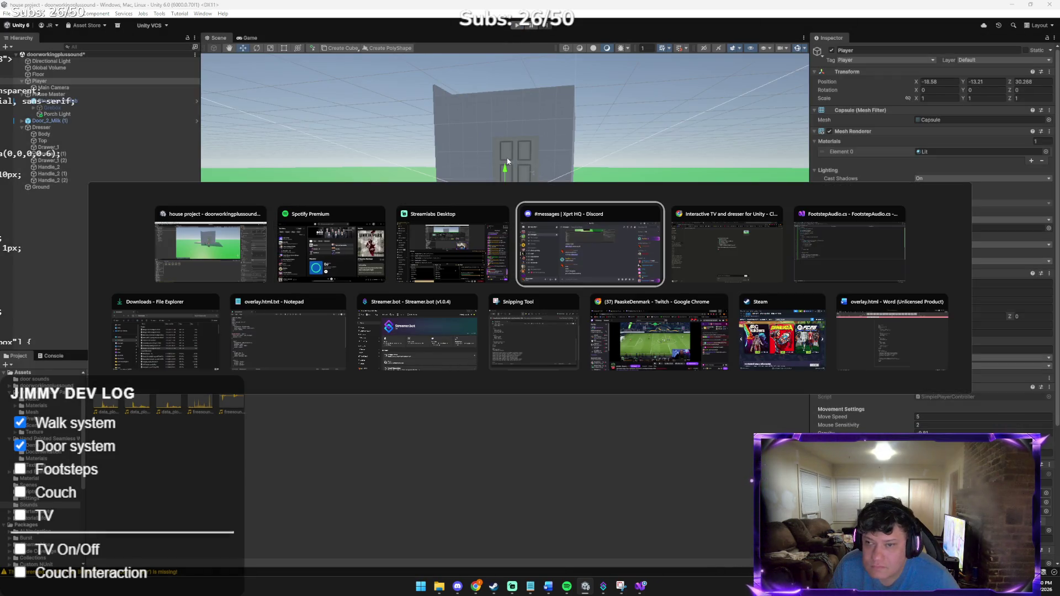
# Step: Tell Claude 'still nothing :(' and get its debug Update method logging Moving and Grounded
pyautogui.write('still noth')
pyautogui.write('in')
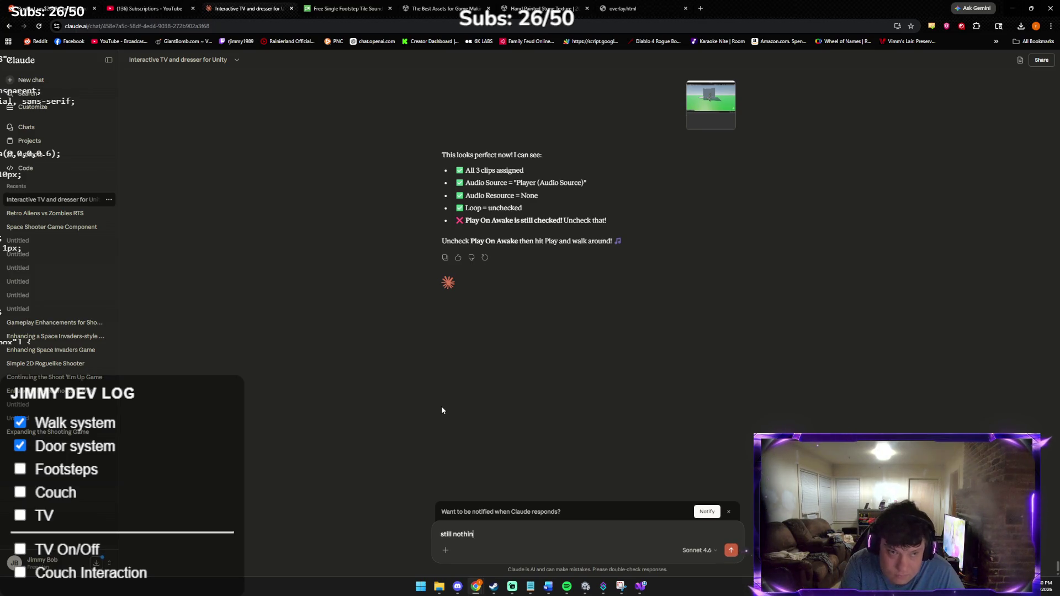
pyautogui.write('g :(')
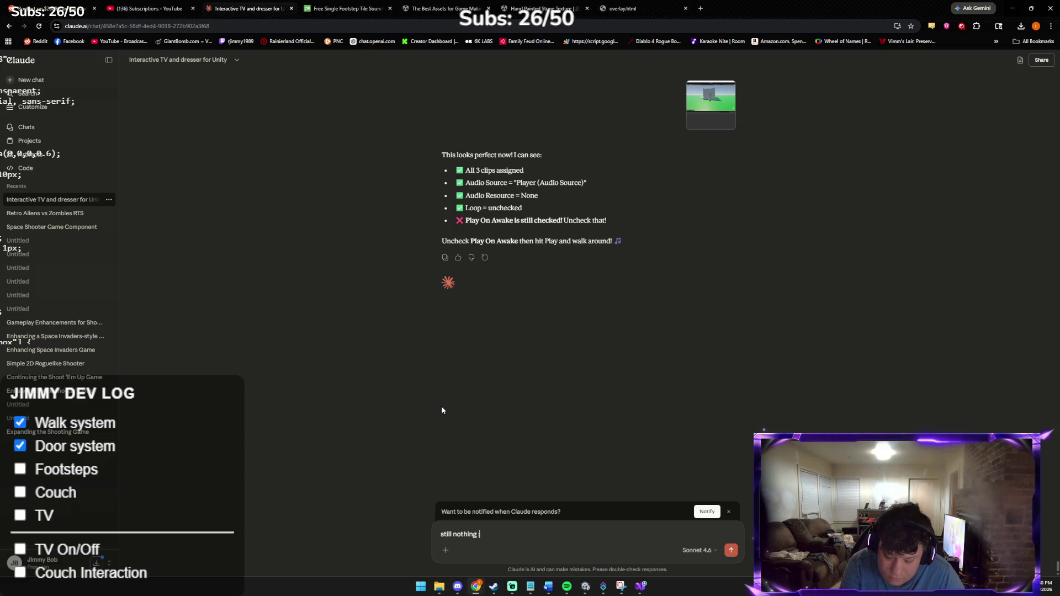
pyautogui.press('Return')
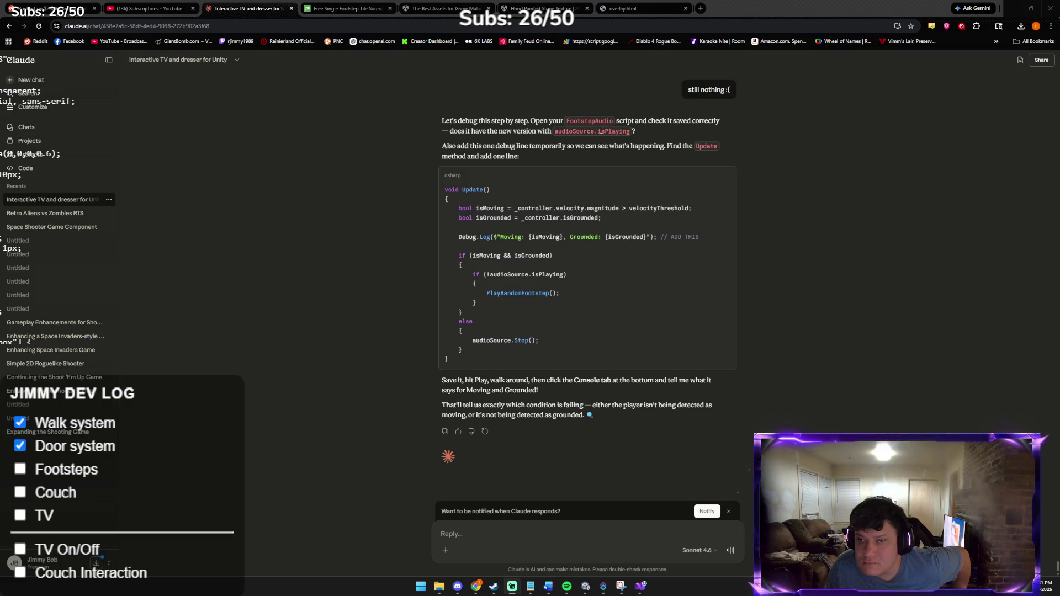
pyautogui.moveTo(719, 171)
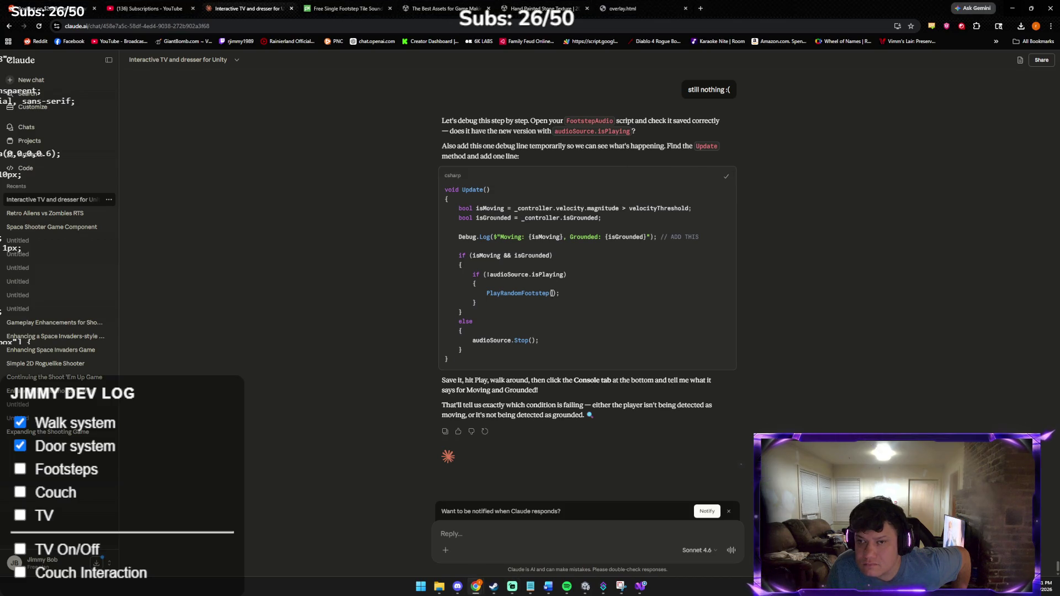
pyautogui.click(583, 587)
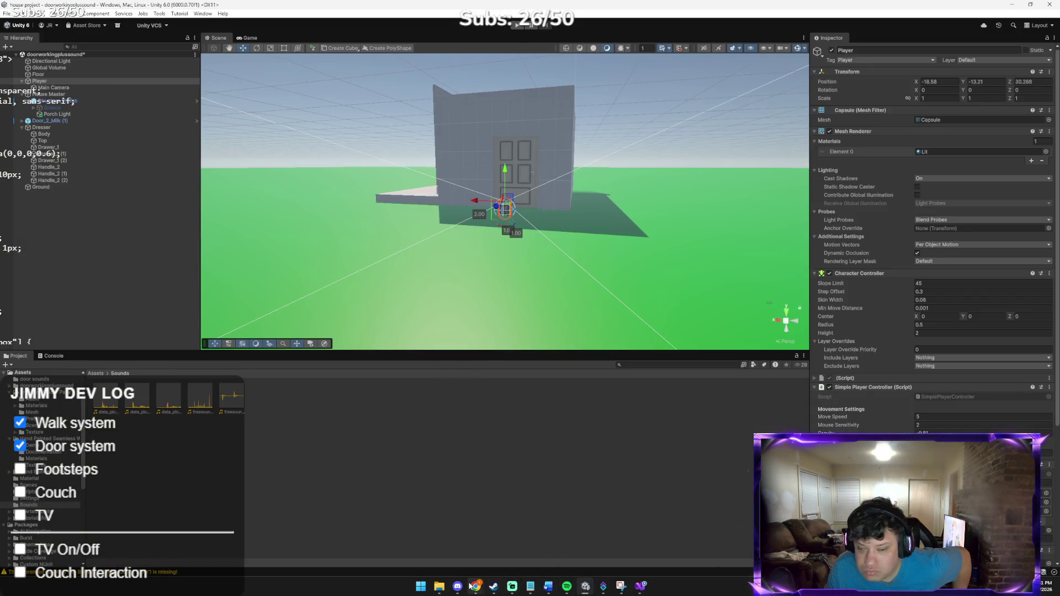
# Step: Paste the debug Update method into the Update block of FootstepAudio.cs
pyautogui.moveTo(476, 587)
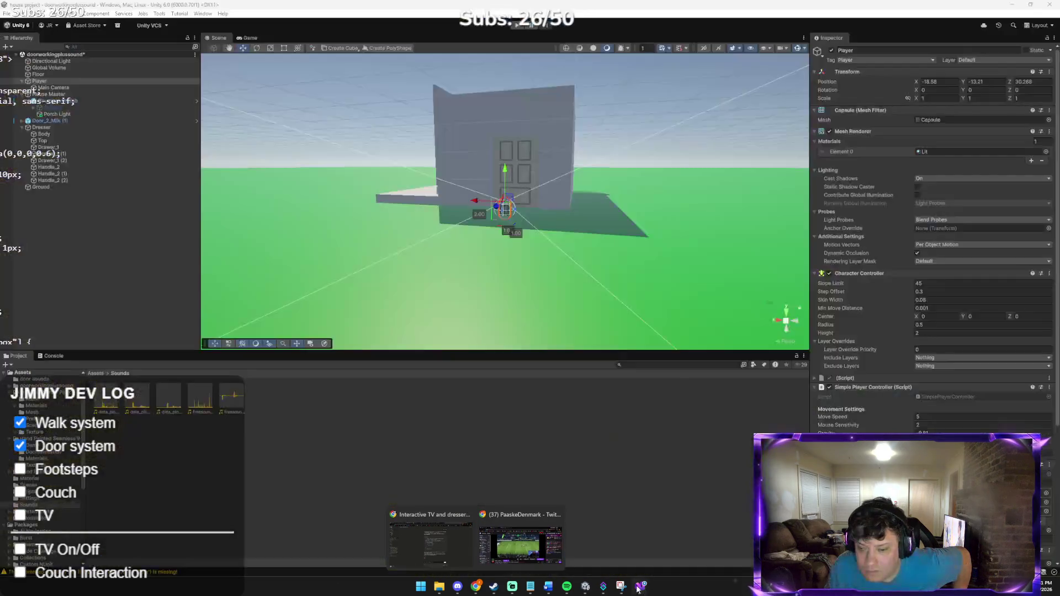
pyautogui.click(641, 586)
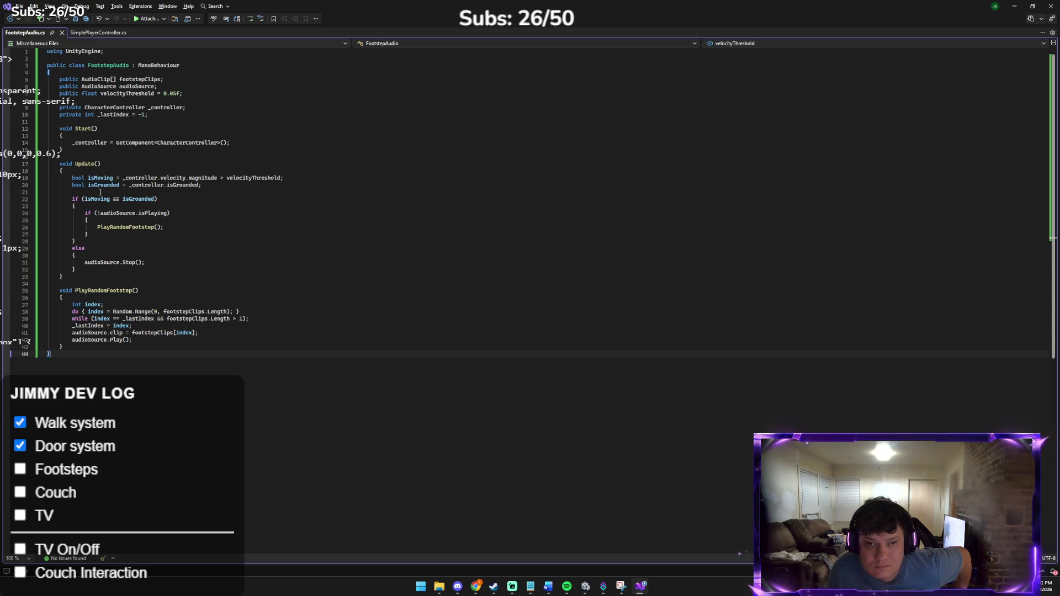
pyautogui.click(104, 276)
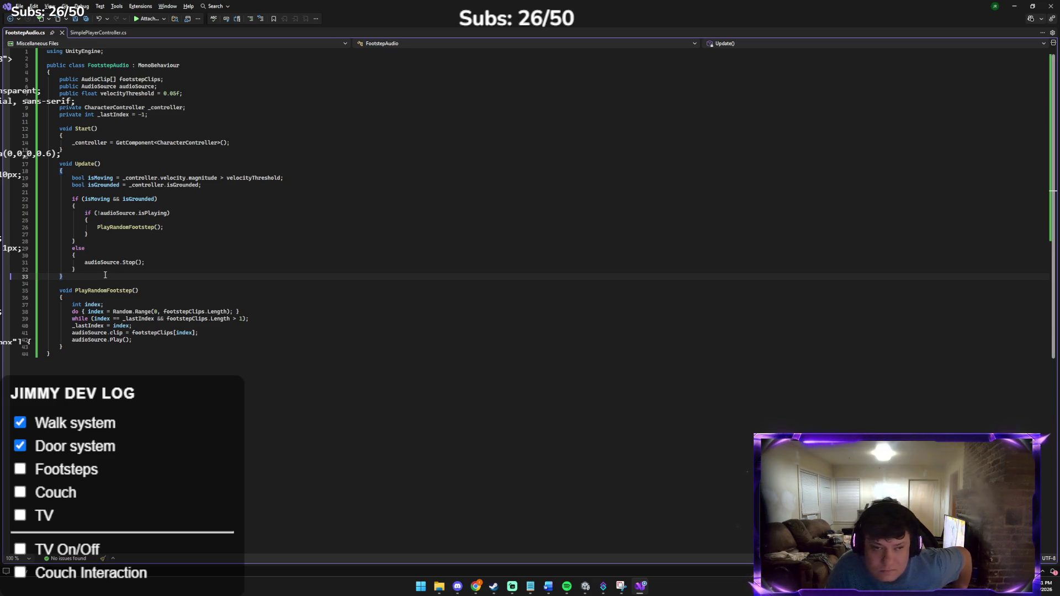
pyautogui.press('Return')
pyautogui.press('Return')
pyautogui.press('Up')
pyautogui.press('Up')
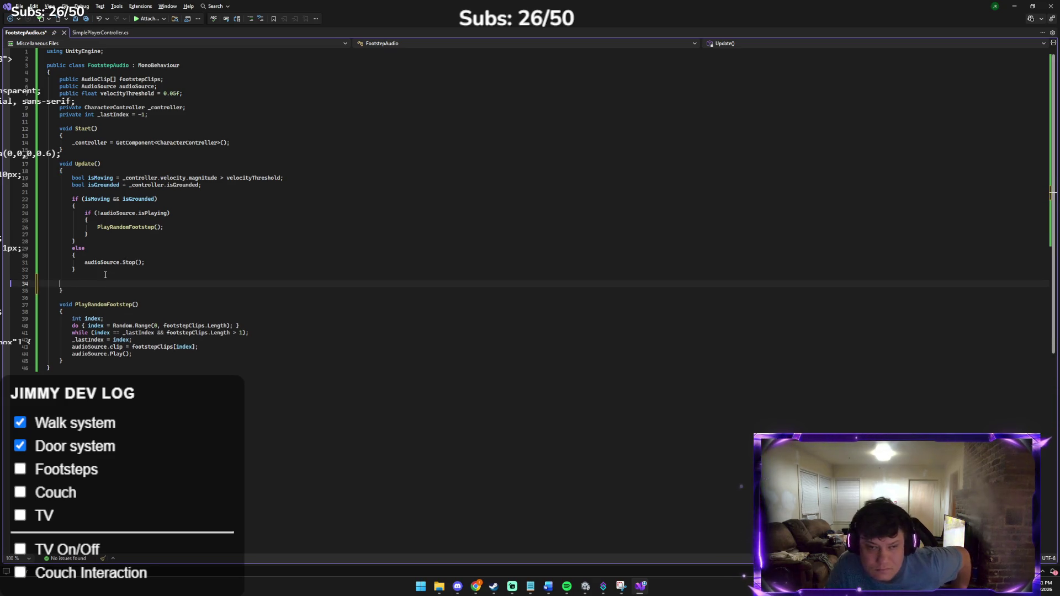
pyautogui.hotkey('ctrl', 'v')
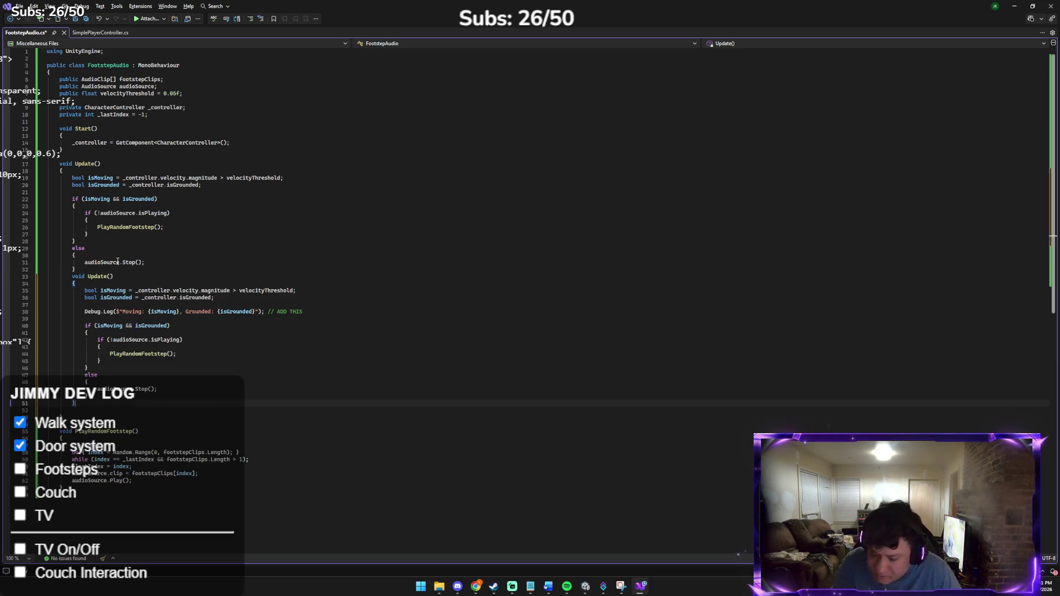
# Step: Paste the FootstepAudio script code into Claude's reply box
pyautogui.hotkey('alt', 'Tab')
pyautogui.press('Tab')
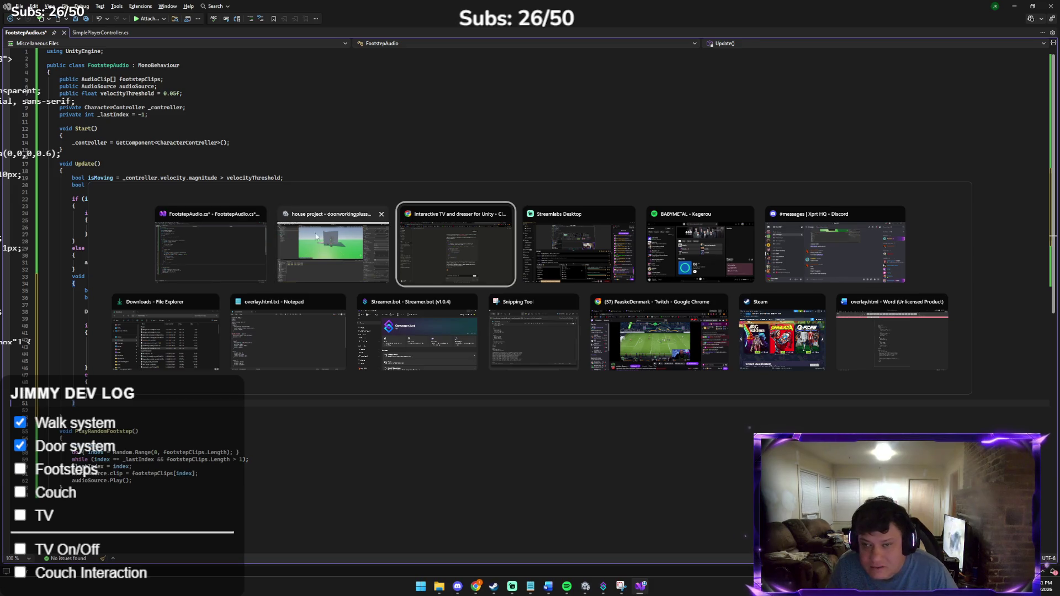
pyautogui.hotkey('ctrl', 'v')
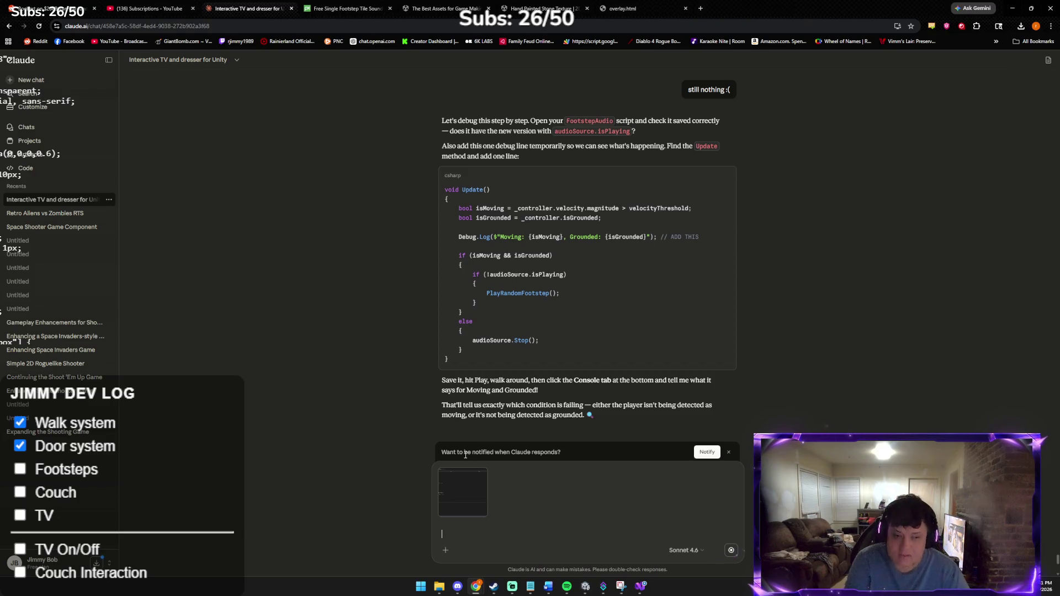
# Step: Send the pasted code asking 'like this?' and get Claude's fix: line 17 needs void Update()
pyautogui.press('Return')
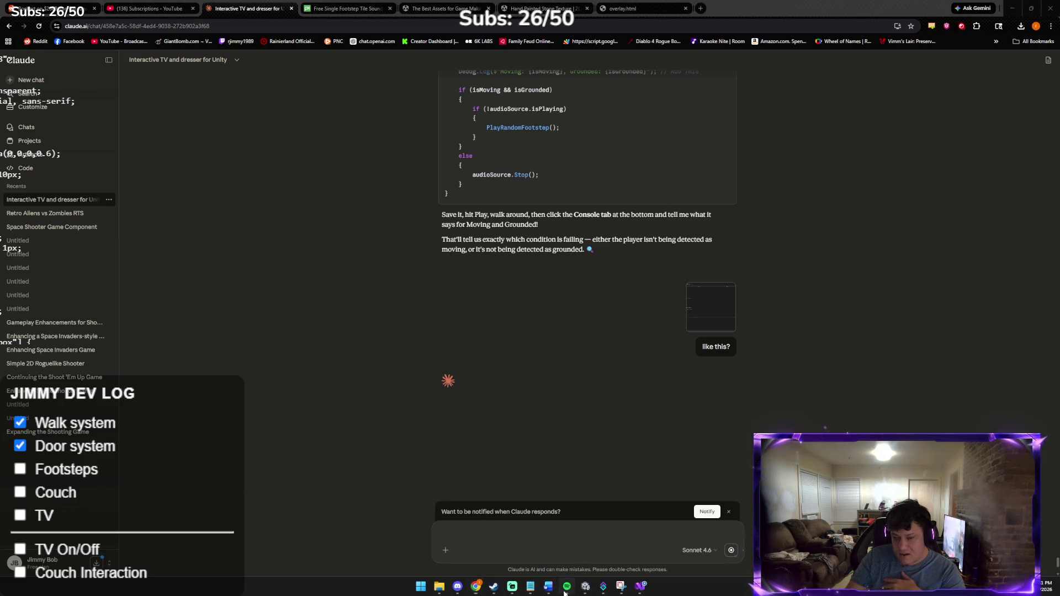
pyautogui.hotkey('ctrl', 'f')
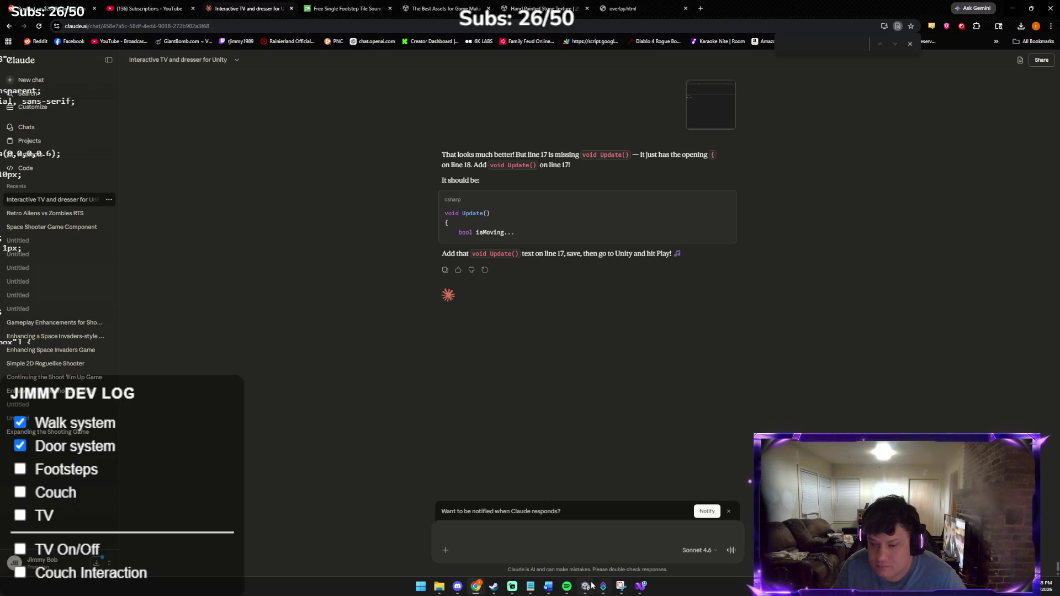
pyautogui.click(634, 588)
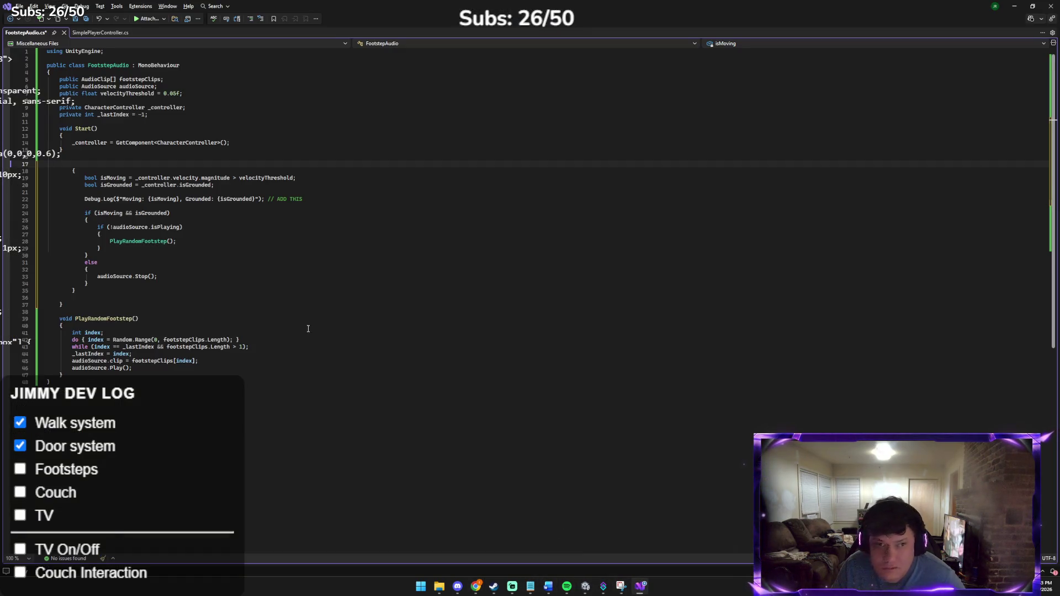
# Step: Restore void Update() at line 17, then send Claude a screenshot captioned 'we good'
pyautogui.hotkey('ctrl', 'z')
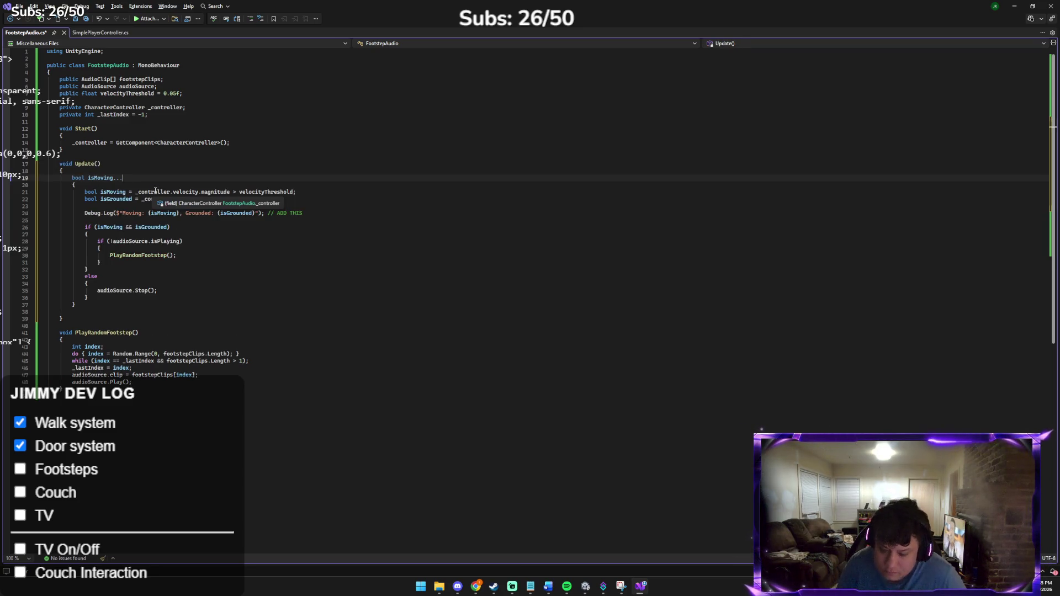
pyautogui.hotkey('alt', 'Tab')
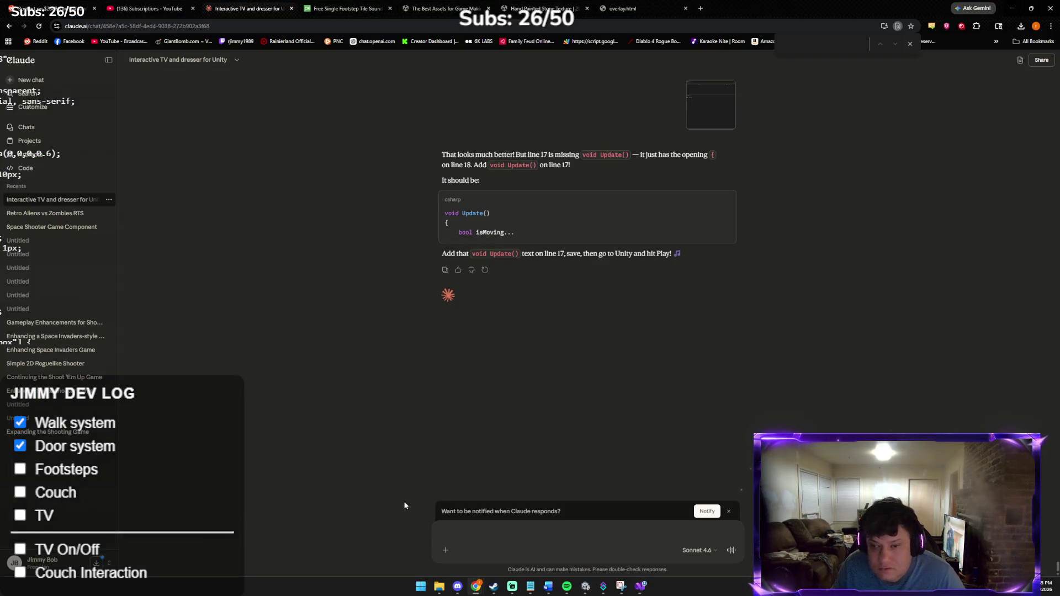
pyautogui.click(450, 529)
pyautogui.hotkey('ctrl', 'v')
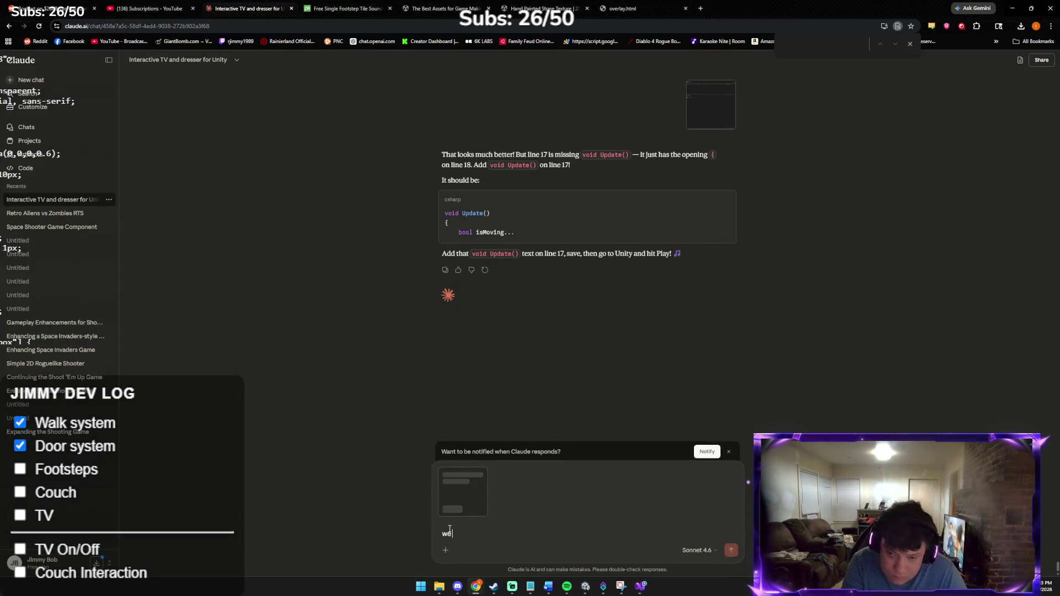
pyautogui.write('good')
pyautogui.press('Return')
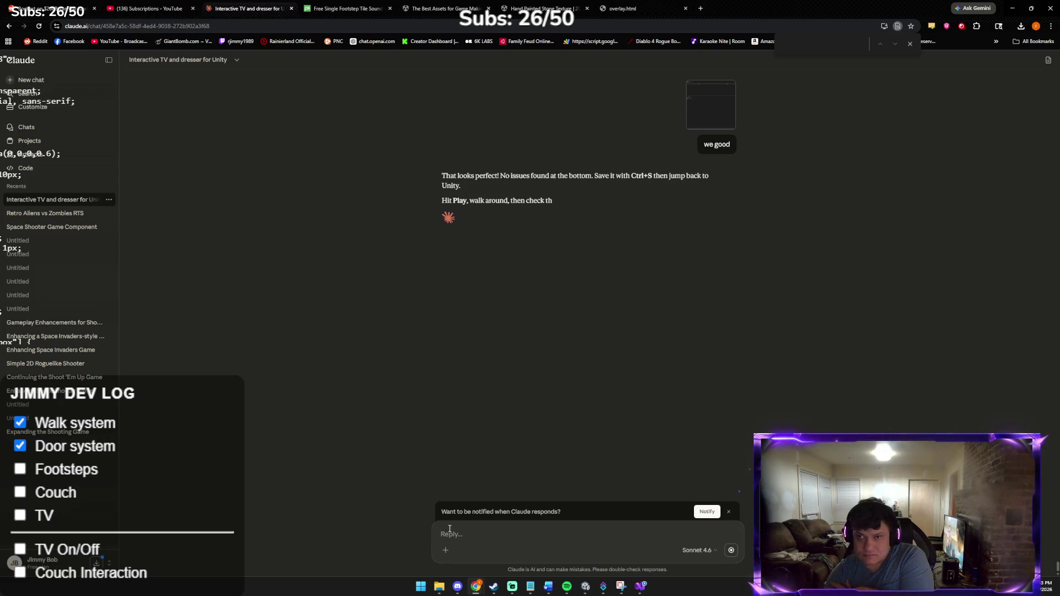
# Step: Save FootstepAudio.cs and check Unity's Console, which reports CS1002 '; expected' at line 19
pyautogui.hotkey('alt', 'Tab')
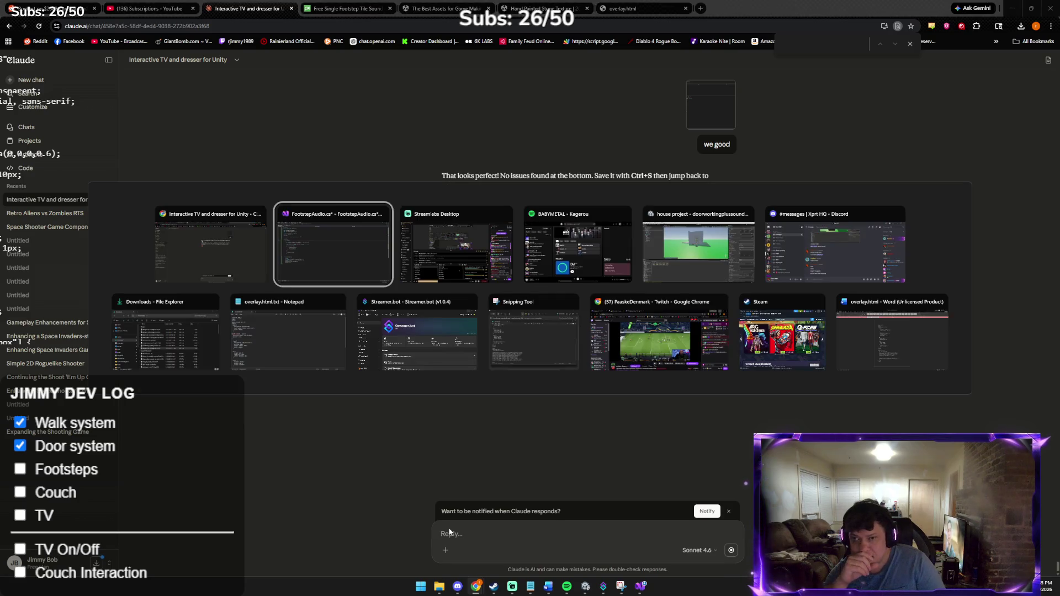
pyautogui.press('Tab')
pyautogui.press('Tab')
pyautogui.press('Tab')
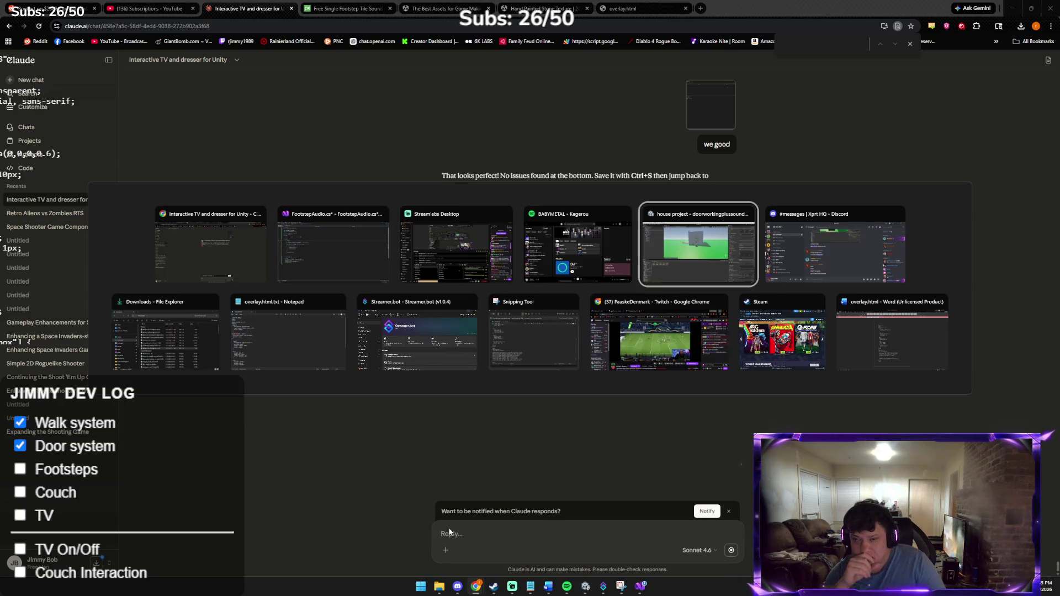
pyautogui.click(306, 237)
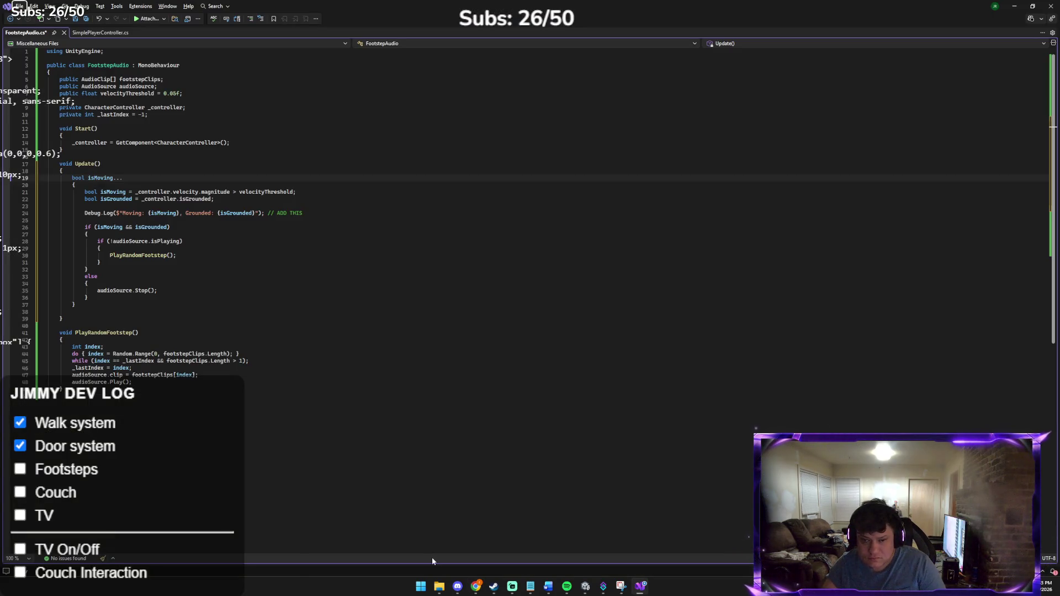
pyautogui.click(584, 586)
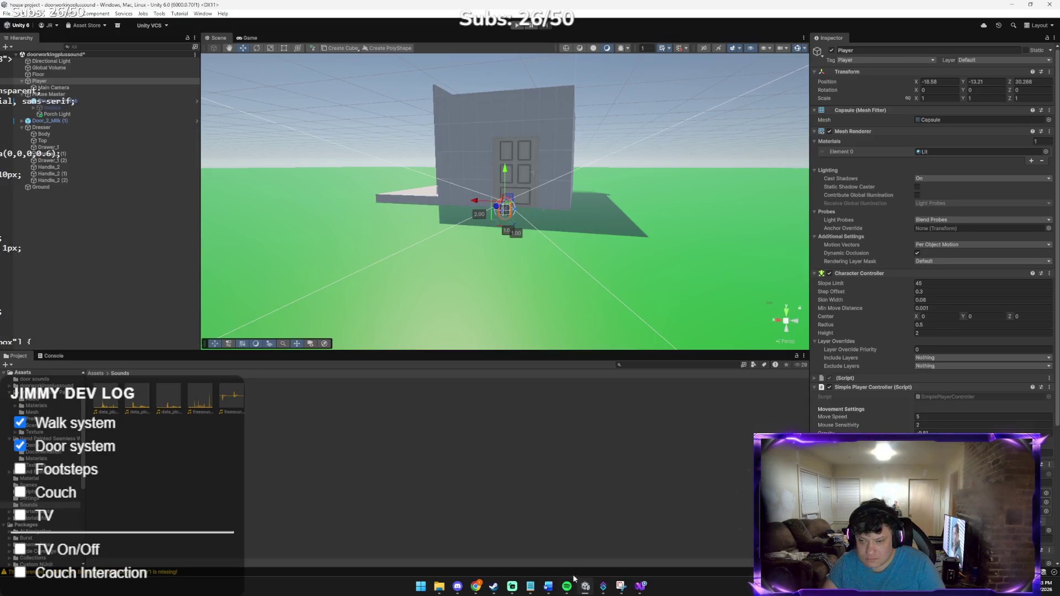
pyautogui.click(636, 587)
pyautogui.hotkey('ctrl', 's')
pyautogui.click(502, 508)
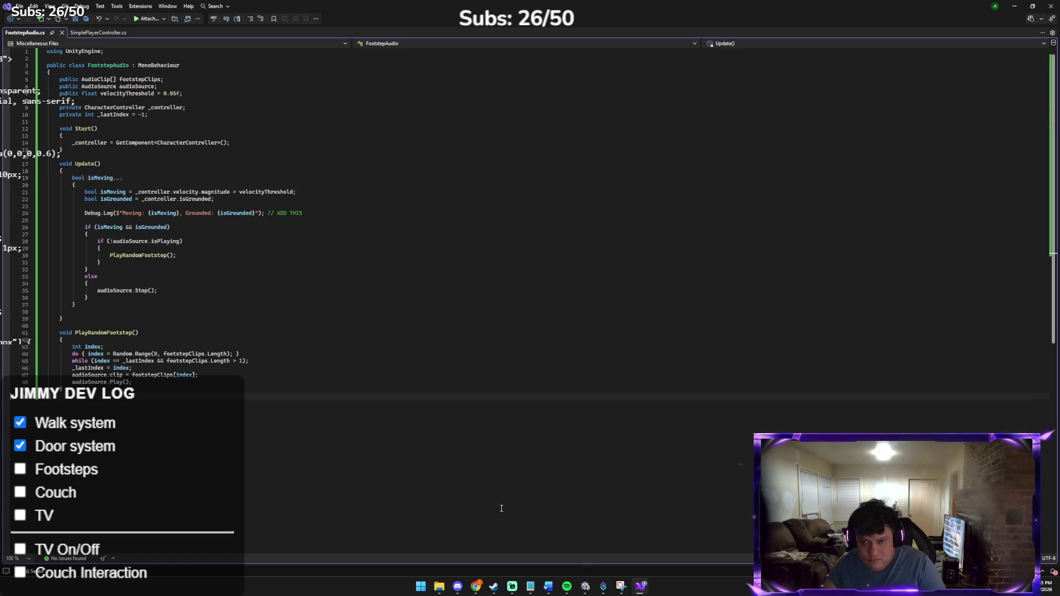
pyautogui.click(585, 587)
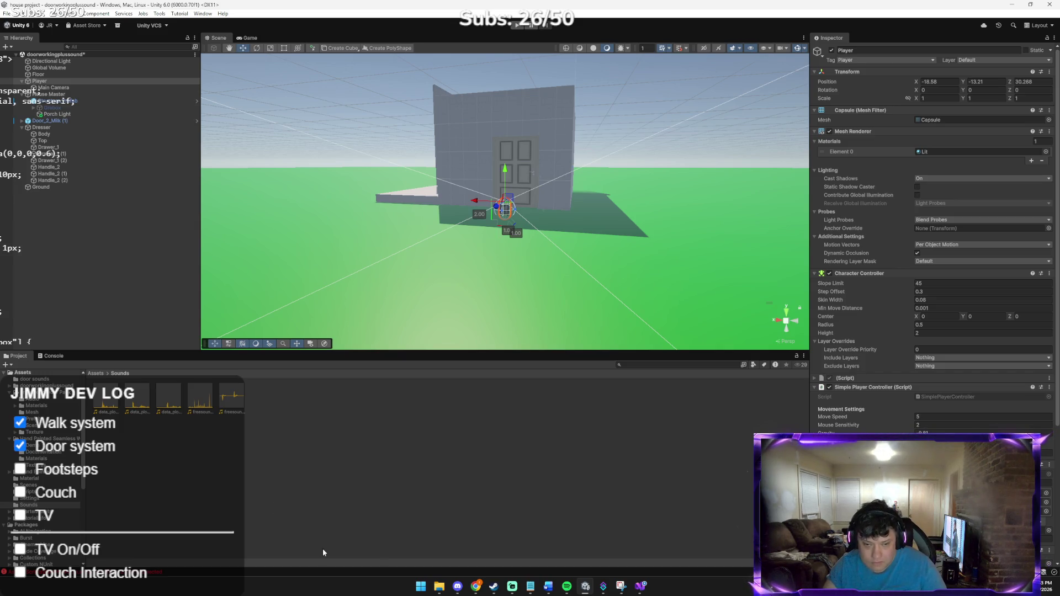
pyautogui.doubleClick(106, 576)
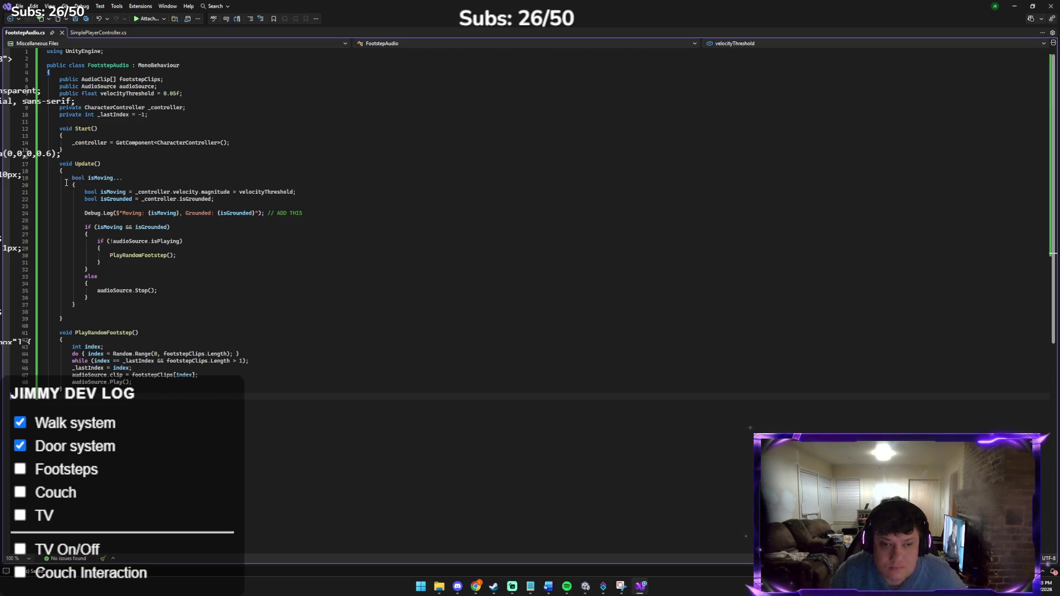
pyautogui.hotkey('alt', 'Tab')
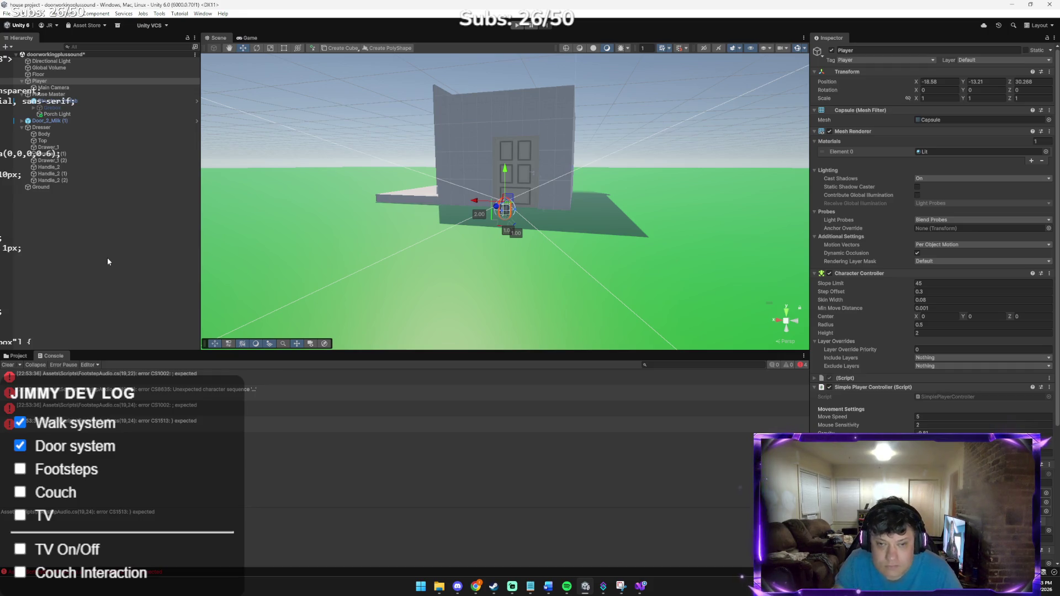
# Step: Send Claude a screenshot of Unity's compile errors with the message 'UHOH'
pyautogui.hotkey('alt', 'Tab')
pyautogui.press('Tab')
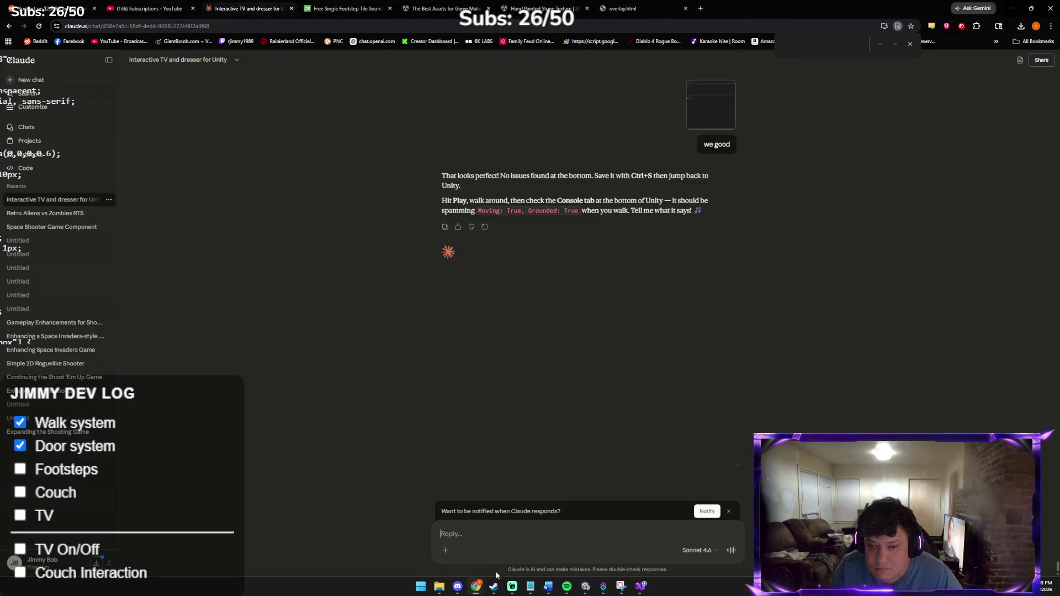
pyautogui.hotkey('ctrl', 'v')
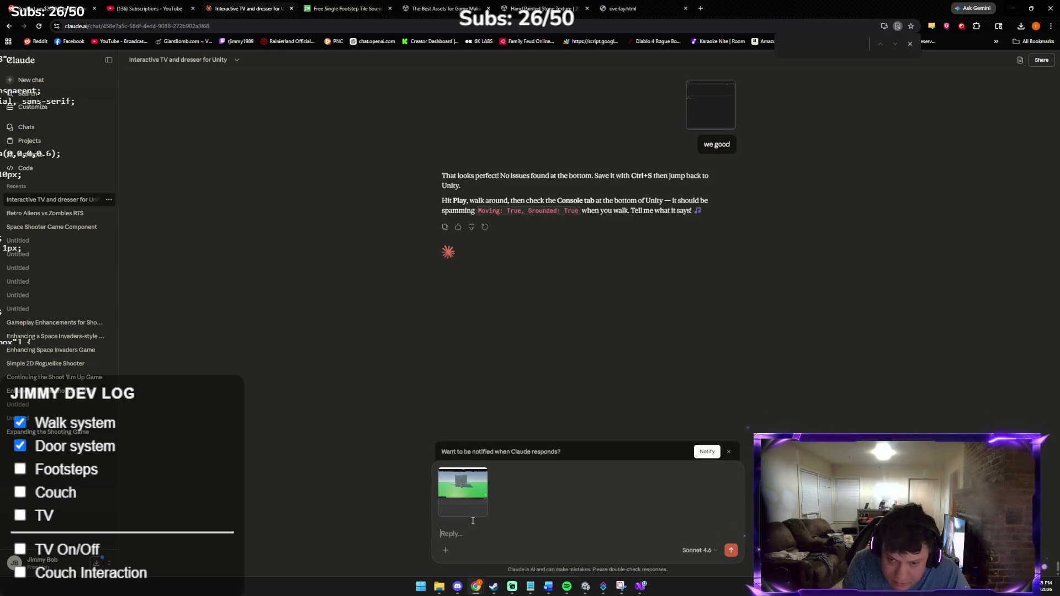
pyautogui.write('UHOH')
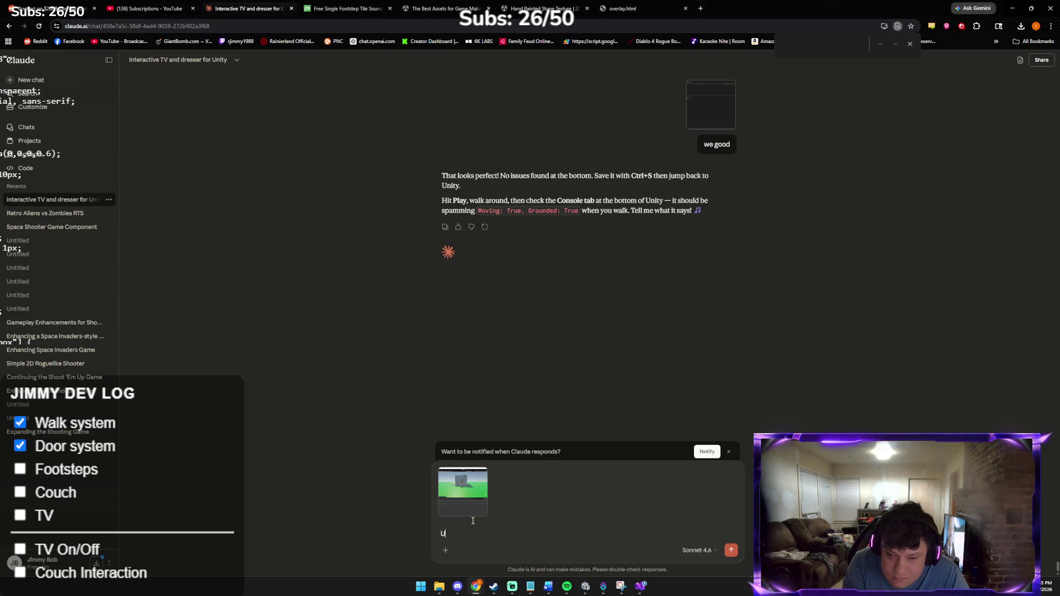
pyautogui.press('Return')
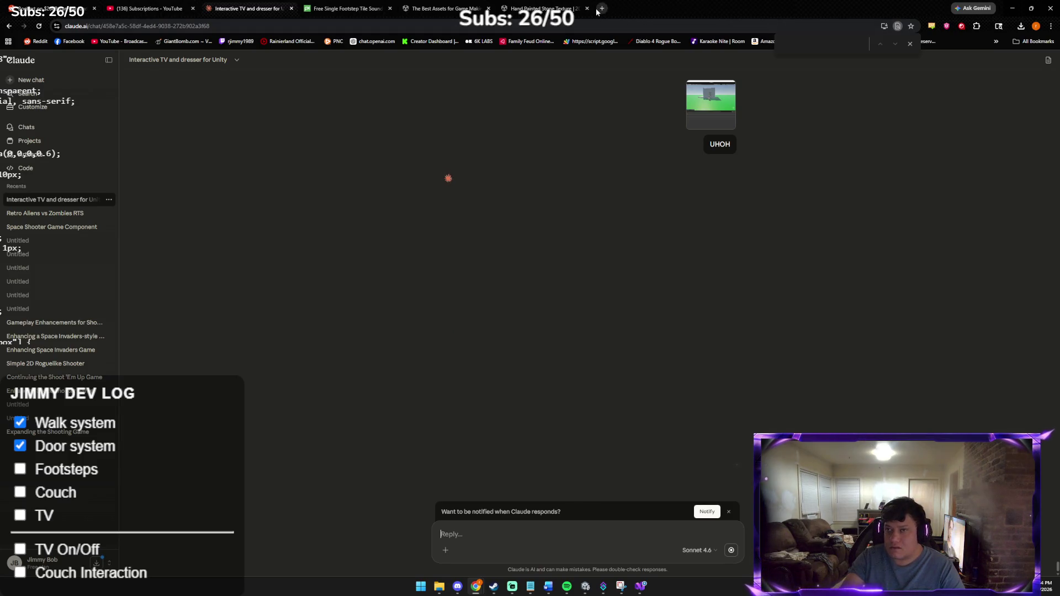
pyautogui.click(600, 9)
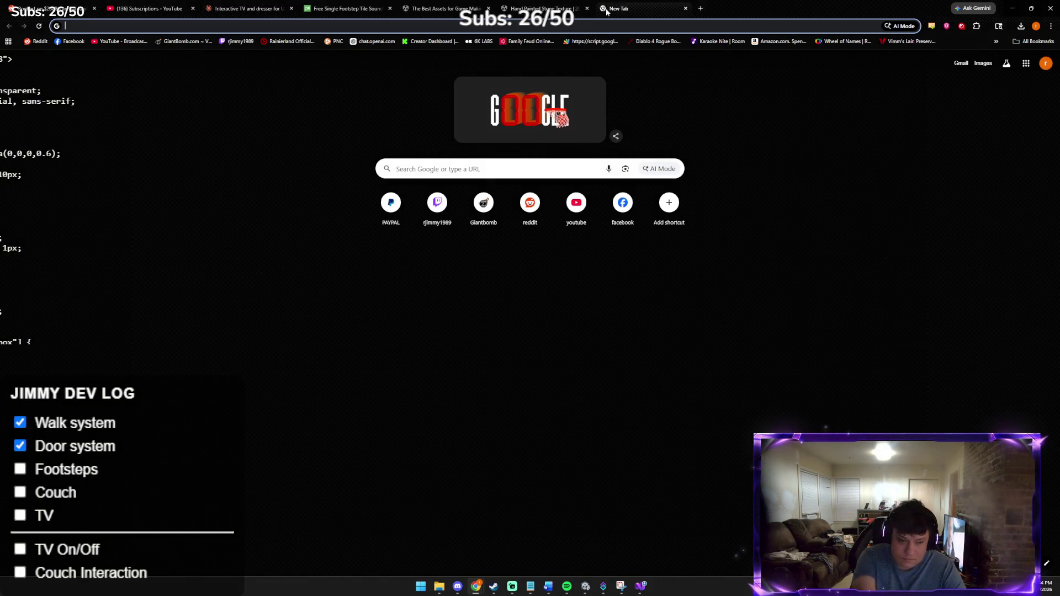
# Step: Search Google for 'ufc saturday' and browse the expanded Fight Night card for Sat, Mar 28
pyautogui.write('ufc sat')
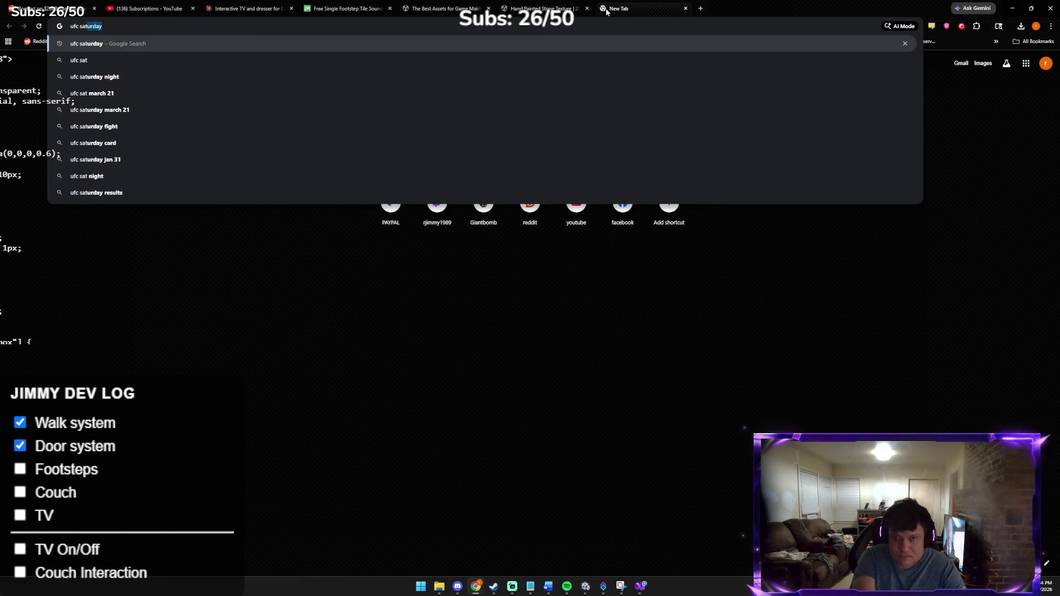
pyautogui.press('Return')
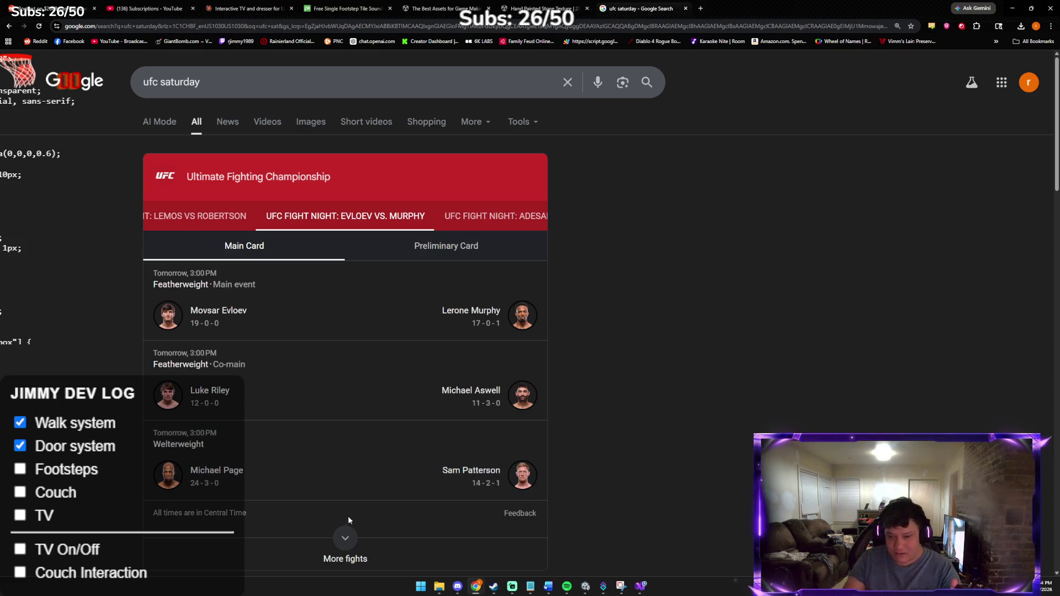
pyautogui.click(344, 540)
pyautogui.scroll(-2, 279, 480)
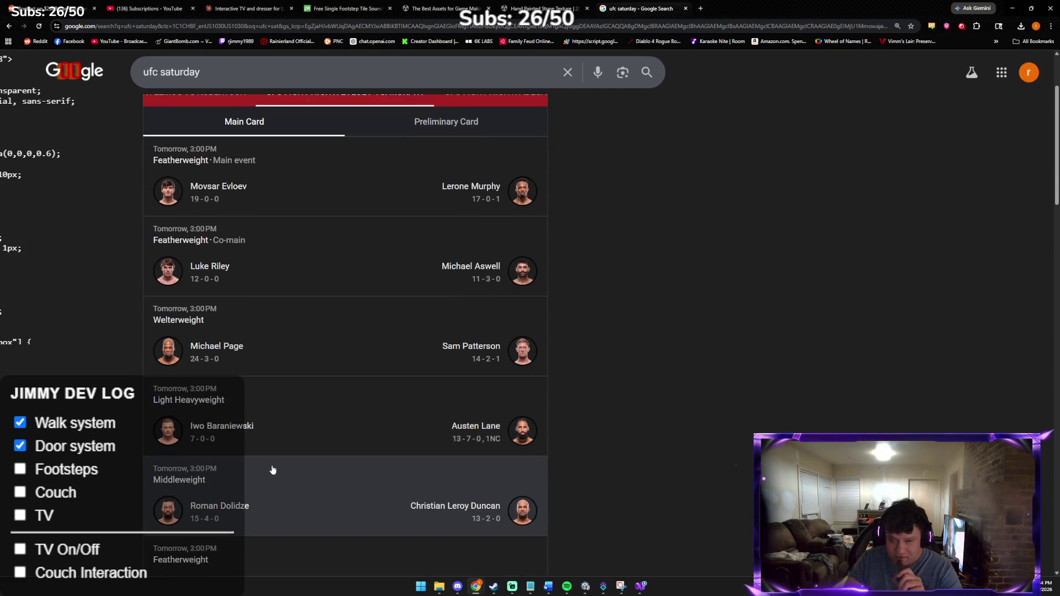
pyautogui.scroll(-2, 267, 465)
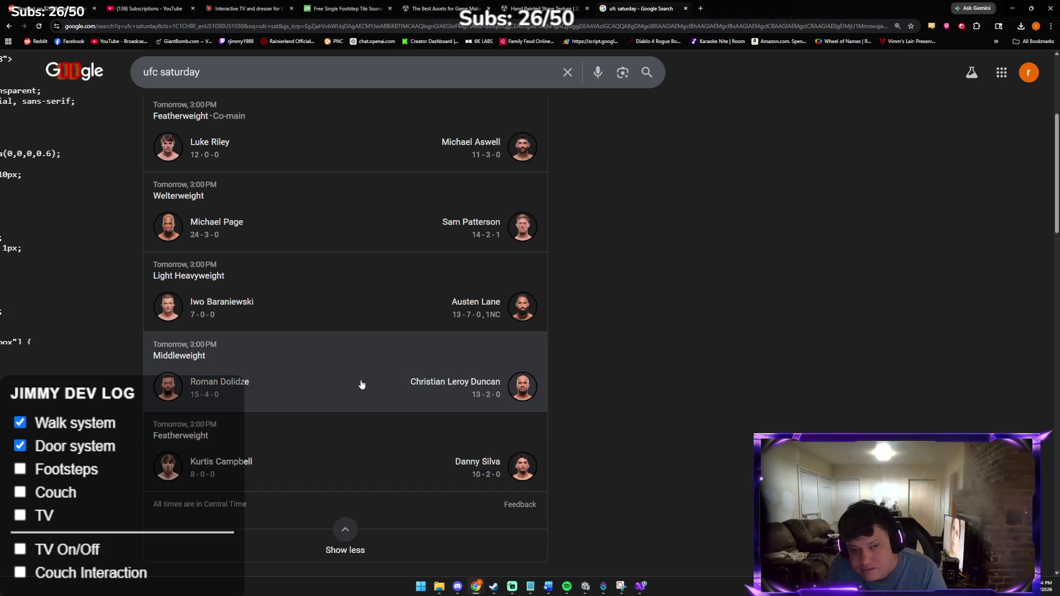
pyautogui.scroll(3, 356, 381)
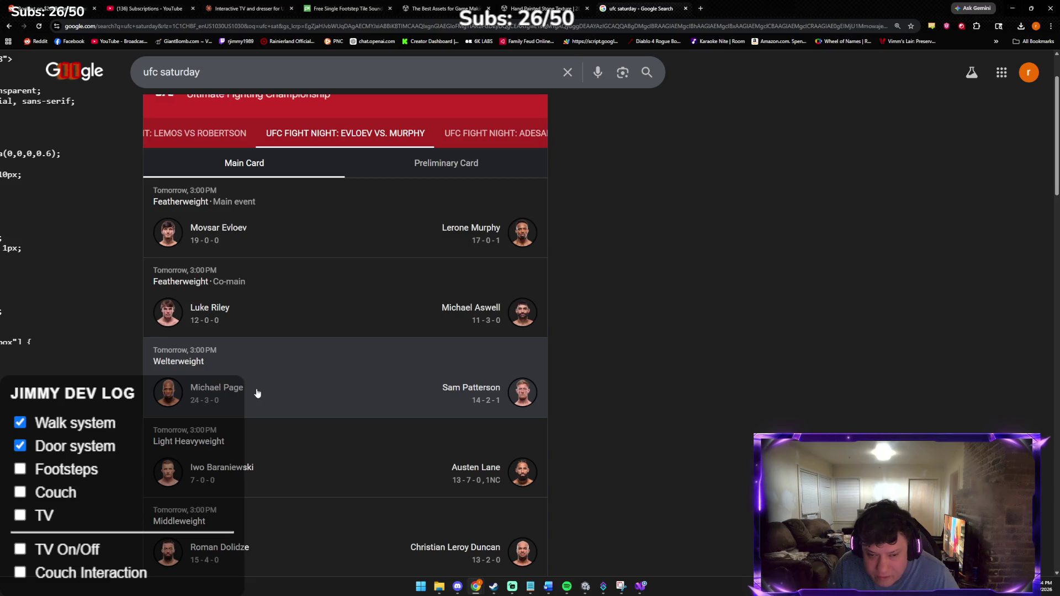
pyautogui.scroll(2, 252, 399)
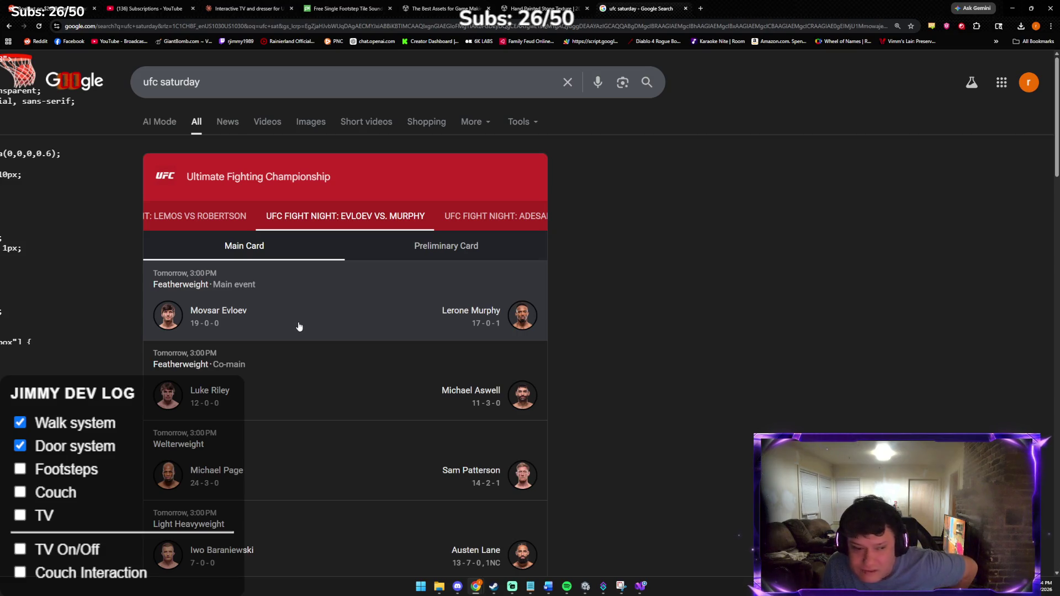
pyautogui.scroll(-2, 314, 366)
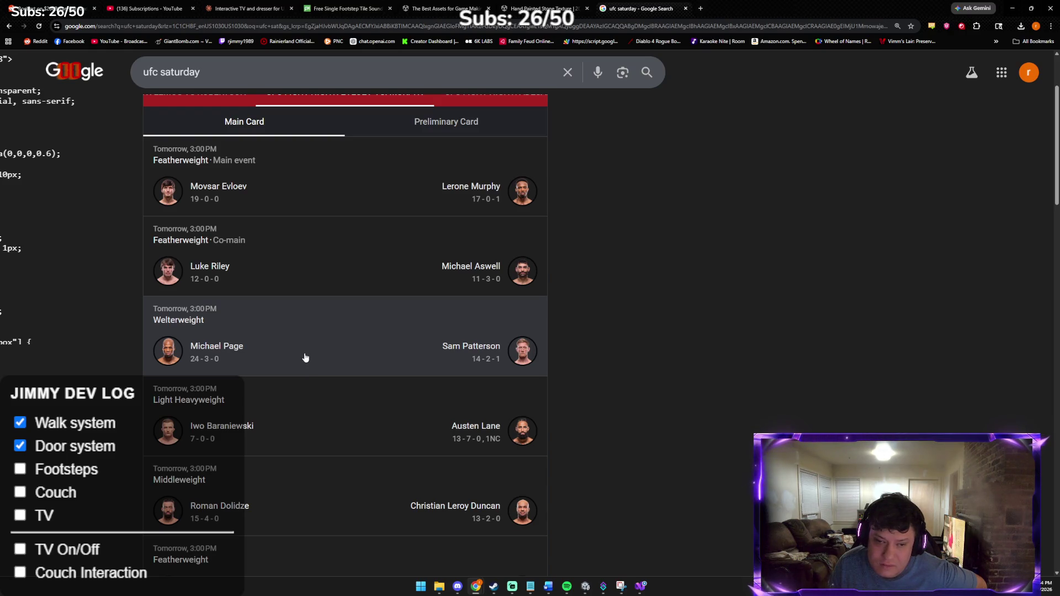
pyautogui.scroll(-2, 328, 425)
pyautogui.scroll(-2, 318, 425)
pyautogui.scroll(3, 449, 280)
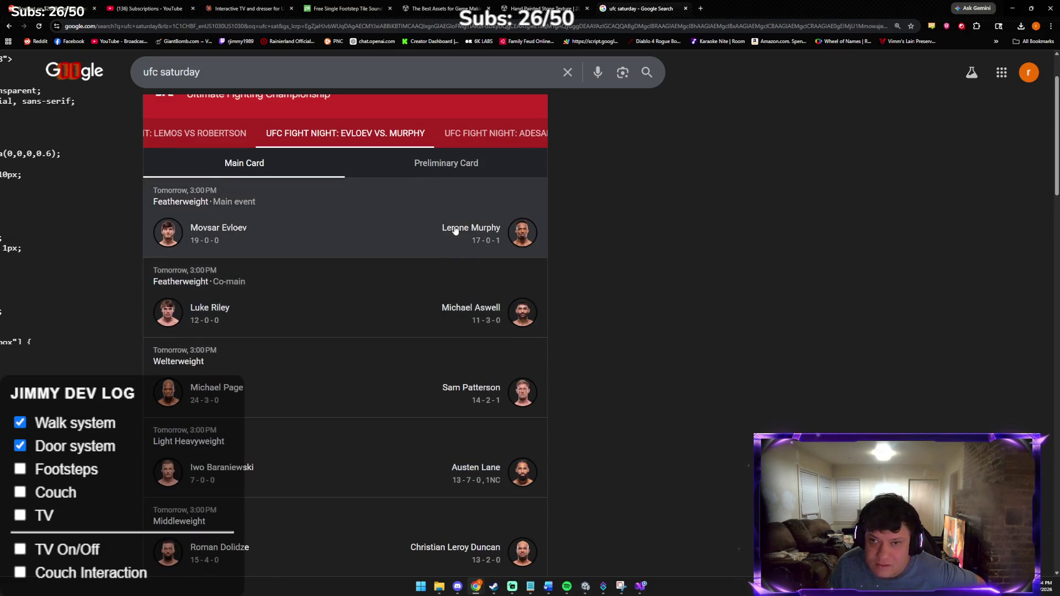
pyautogui.scroll(2, 455, 231)
# Step: View the Adesanya vs. Pyfer main card, then close the tab and return to Claude
pyautogui.click(475, 216)
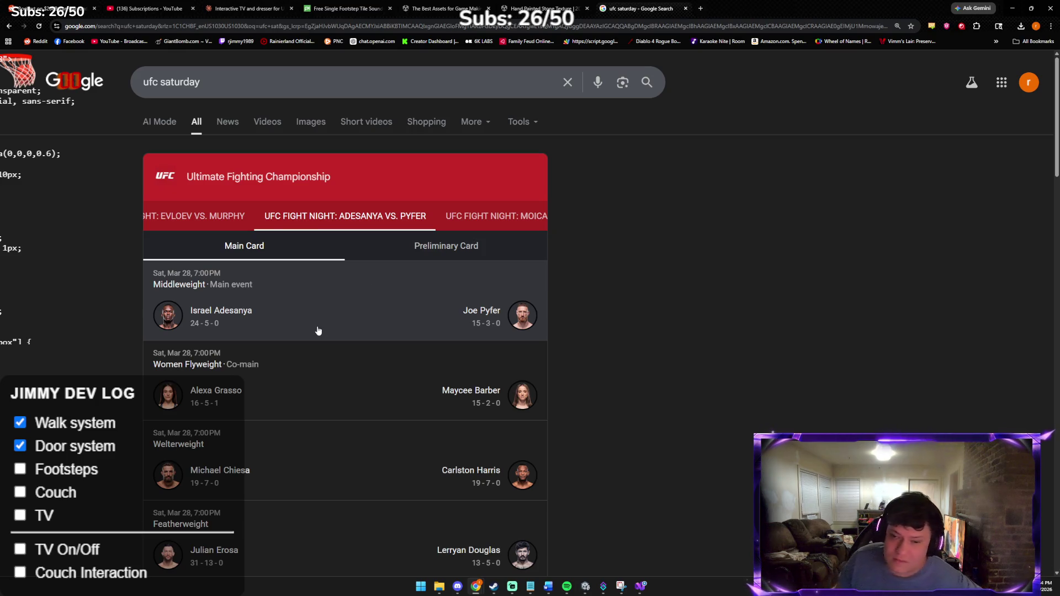
pyautogui.scroll(-2, 319, 331)
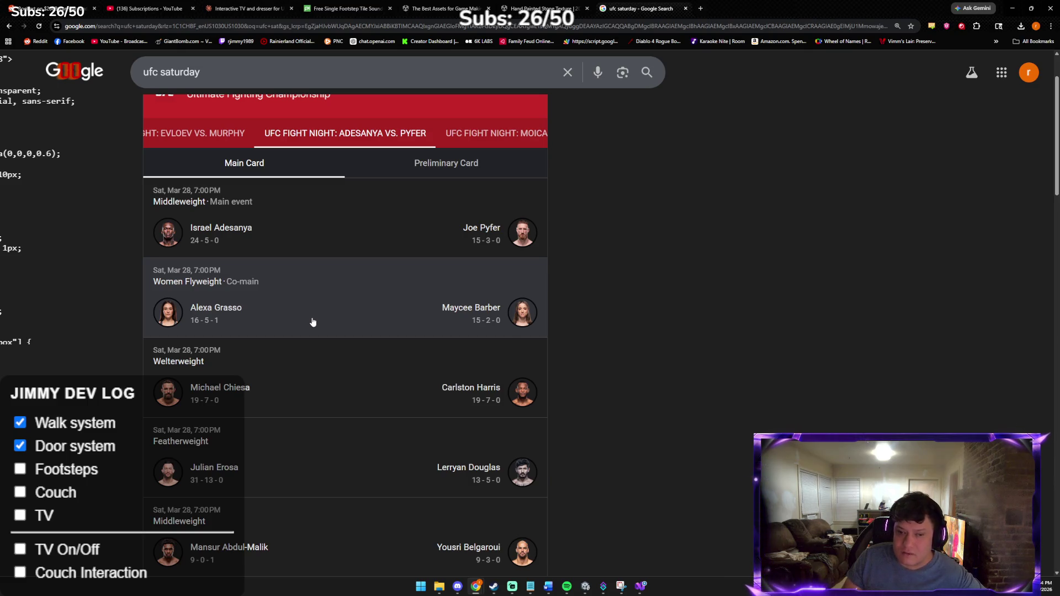
pyautogui.scroll(-1, 313, 323)
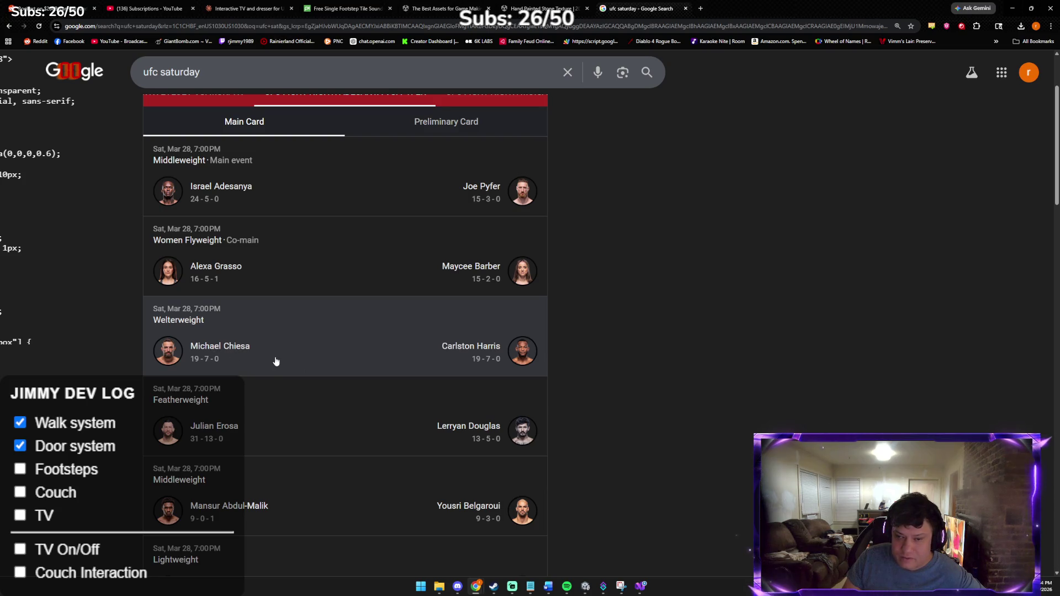
pyautogui.scroll(-3, 292, 346)
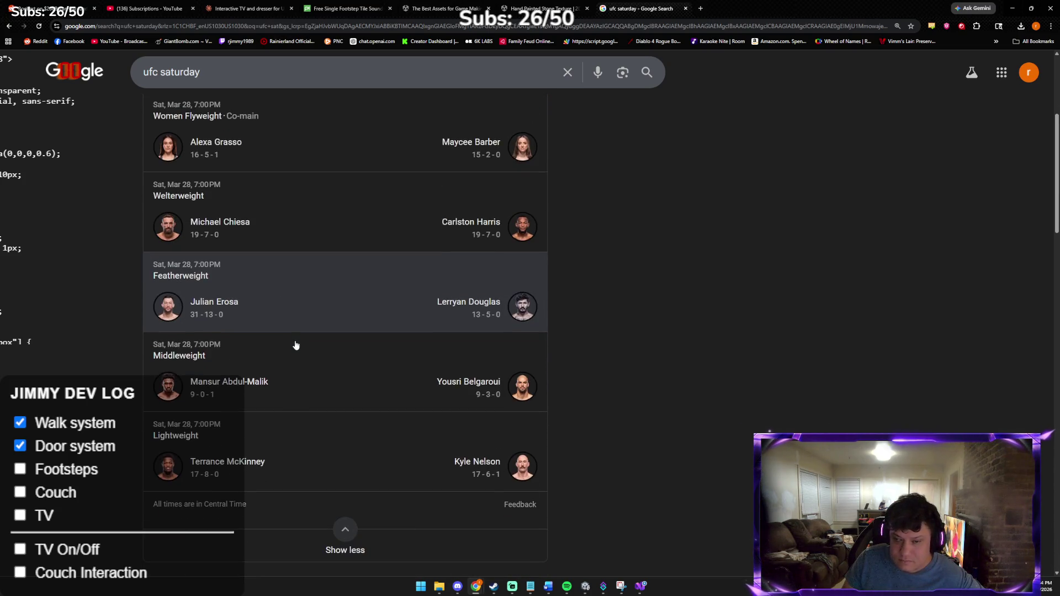
pyautogui.scroll(6, 296, 346)
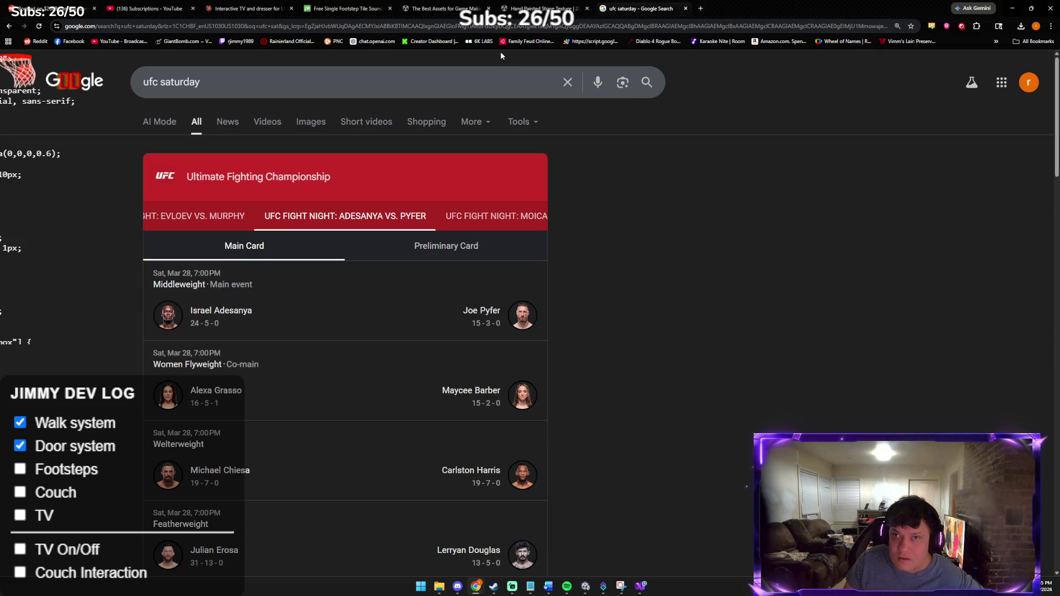
pyautogui.click(686, 9)
pyautogui.click(289, 5)
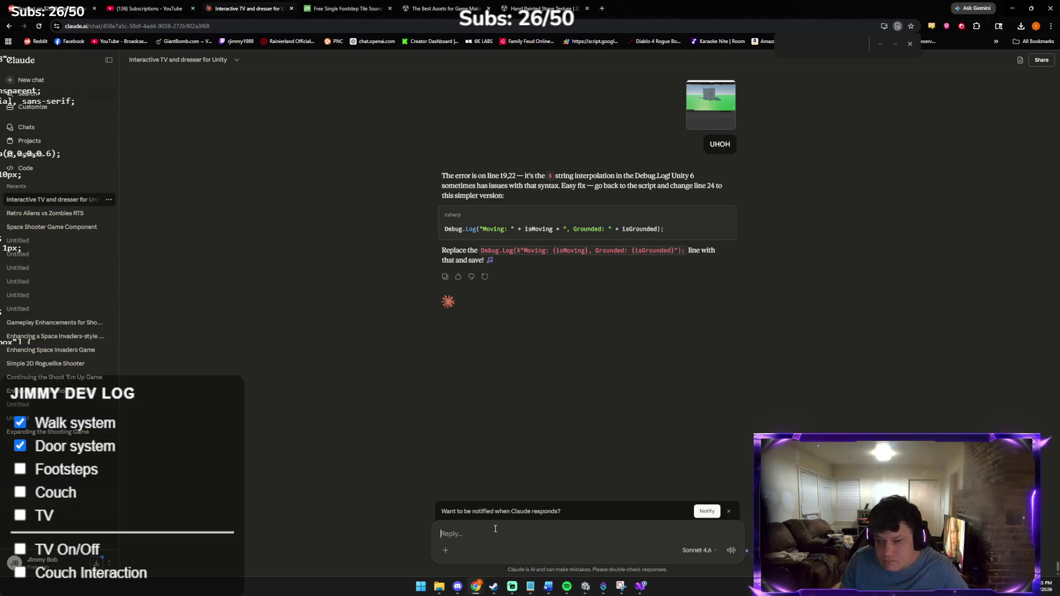
# Step: Ask Claude 'can you post full code again haha' and copy the reposted FootstepAudio script
pyautogui.write('can you p')
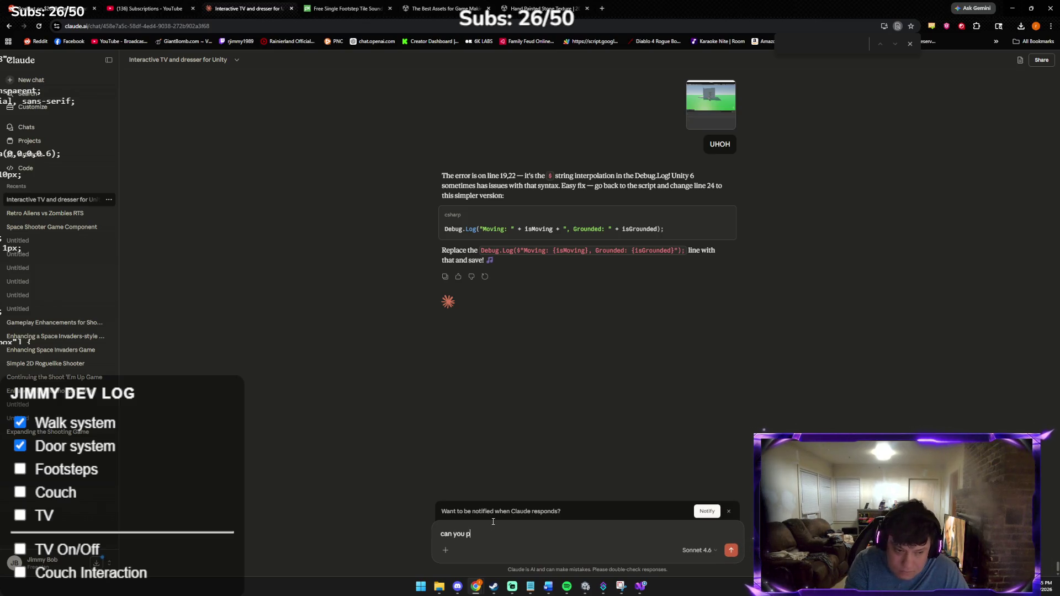
pyautogui.write('ost full code again haha im trying')
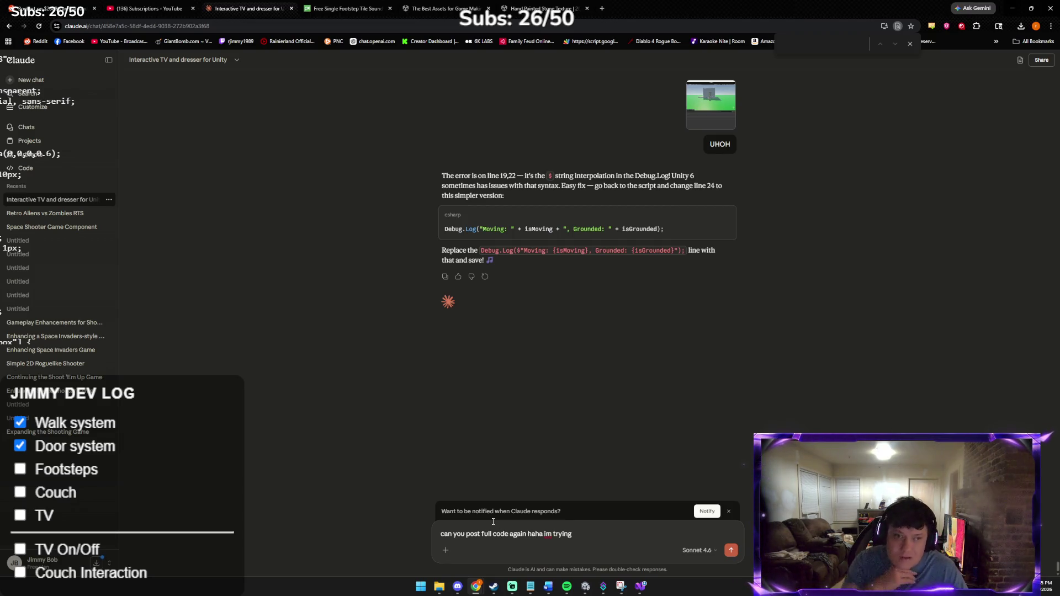
pyautogui.press('Return')
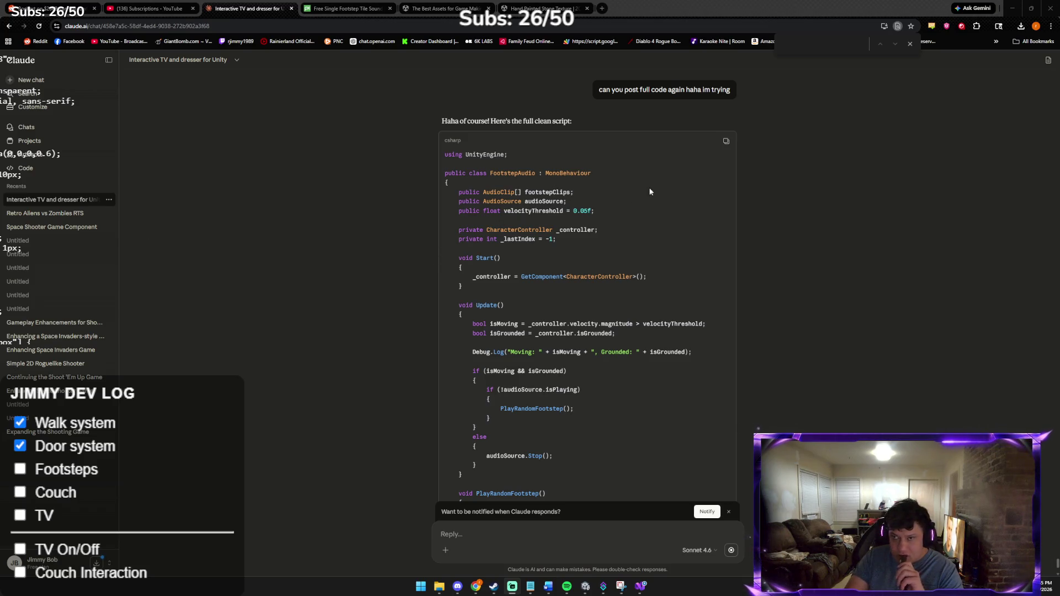
pyautogui.click(726, 141)
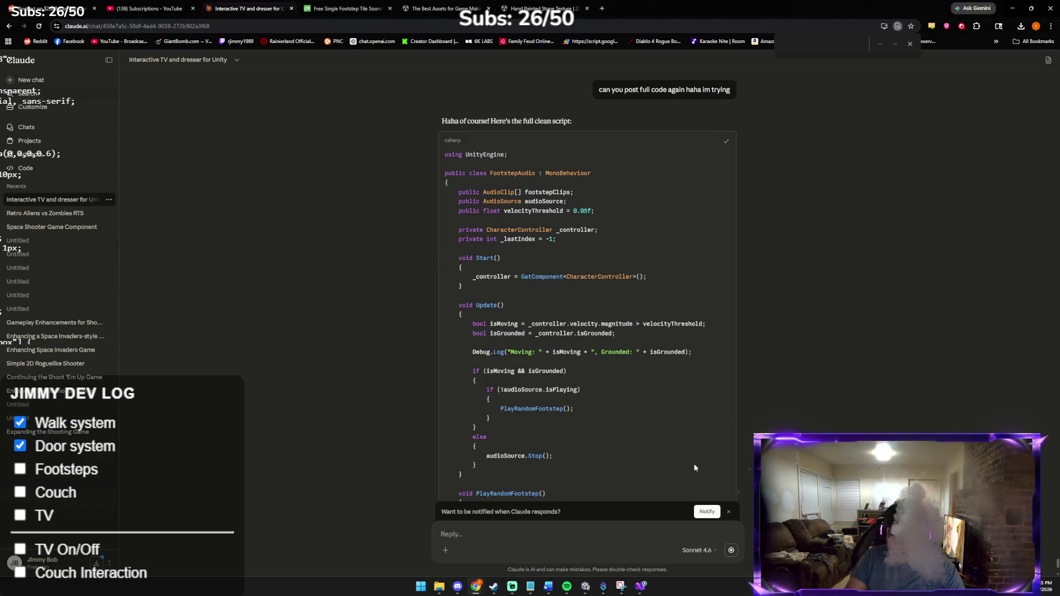
pyautogui.click(641, 586)
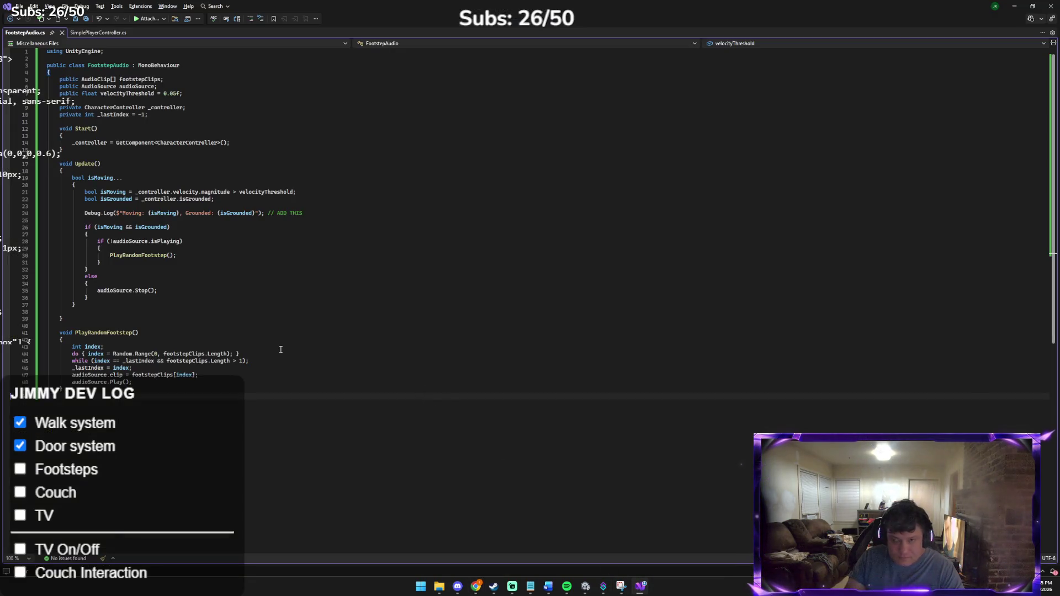
# Step: Replace all of FootstepAudio.cs with the copied full script and save it
pyautogui.hotkey('alt', 'Tab')
pyautogui.hotkey('alt', 'Tab')
pyautogui.hotkey('alt', 'Tab')
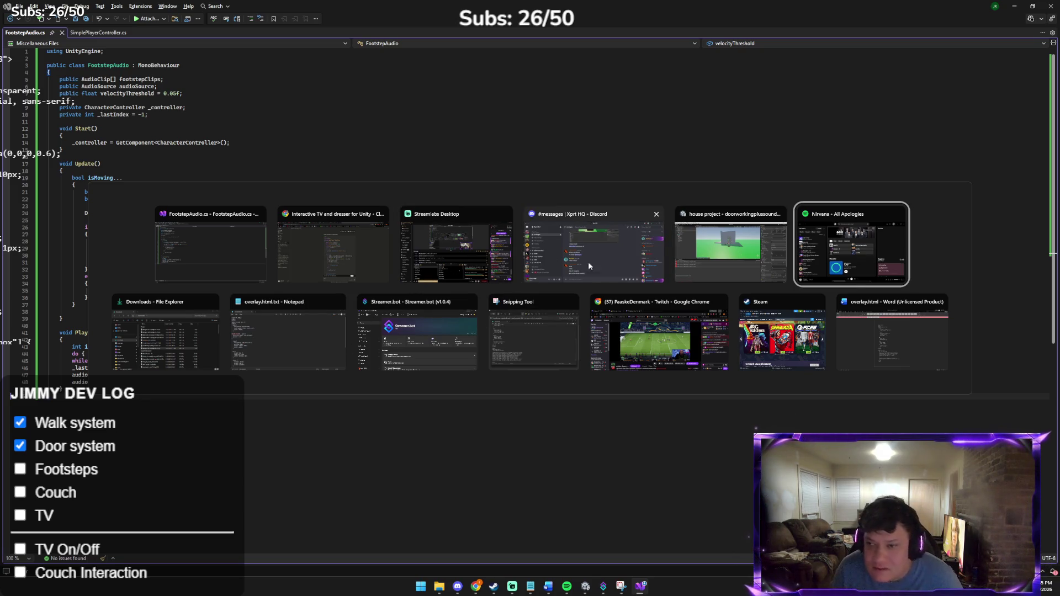
pyautogui.press('Escape')
pyautogui.moveTo(659, 313); pyautogui.dragTo(62, 319)
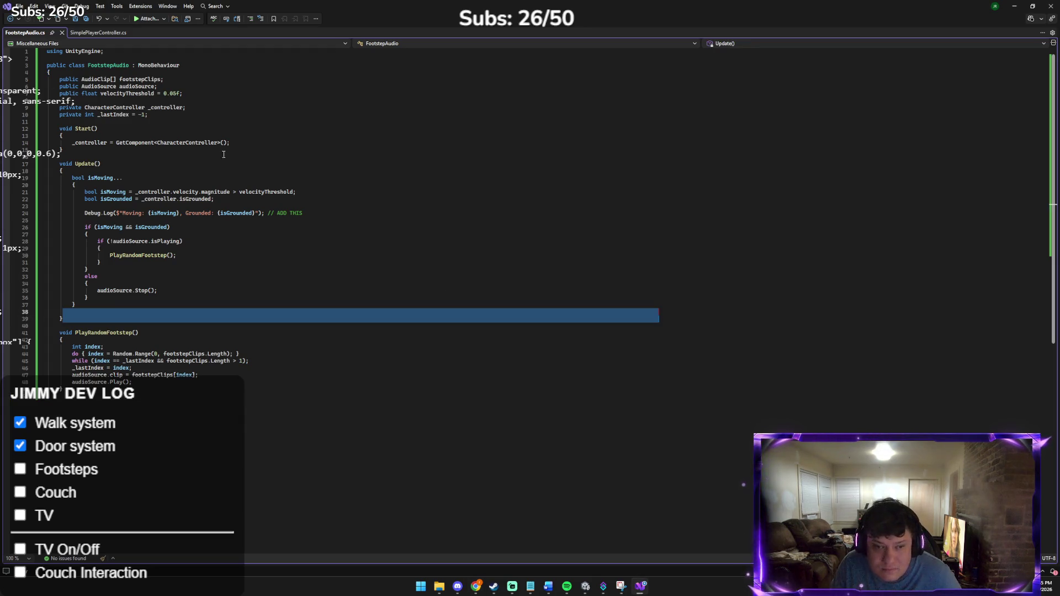
pyautogui.hotkey('ctrl', 'a')
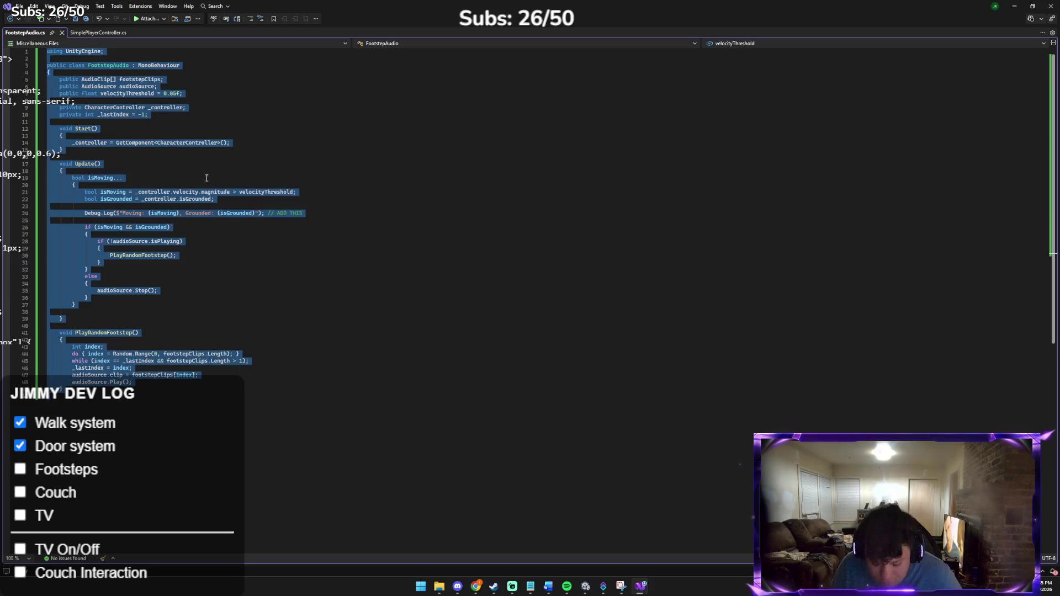
pyautogui.hotkey('ctrl', 'v')
pyautogui.hotkey('ctrl', 's')
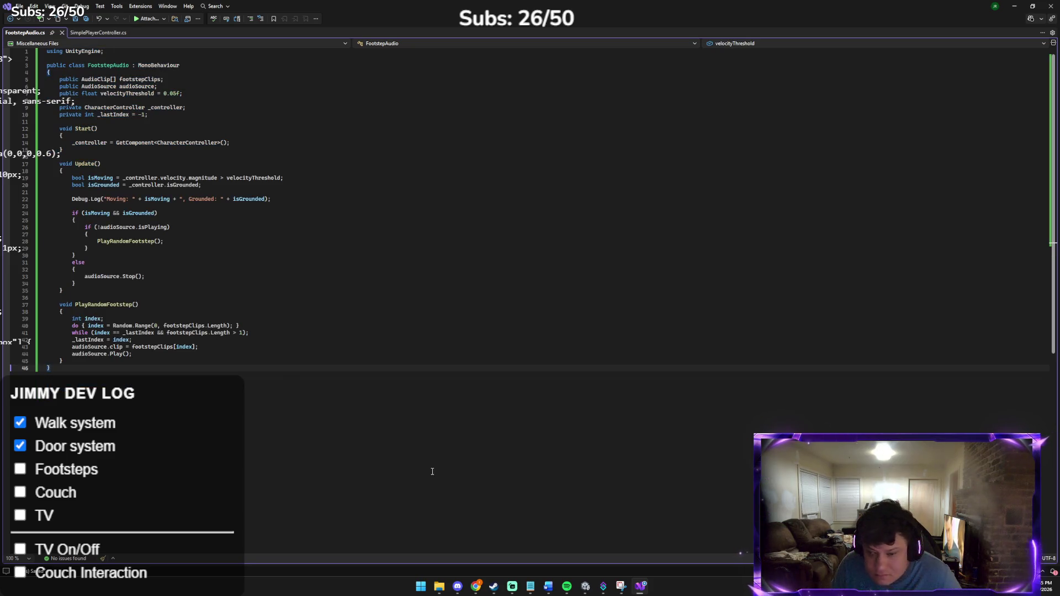
# Step: Let Unity recompile with no Console errors, then return to the browser
pyautogui.click(585, 587)
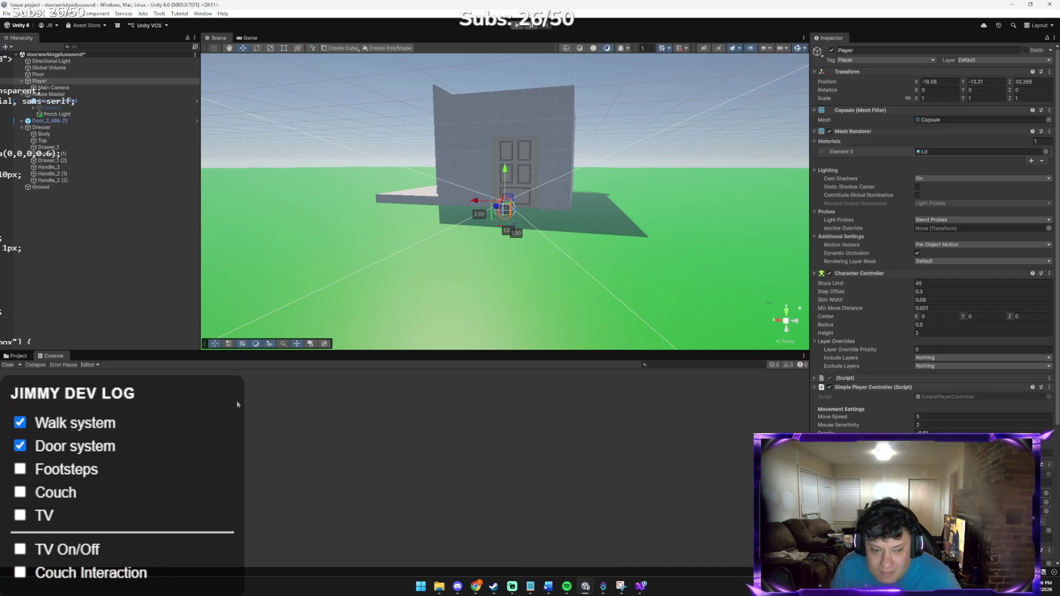
pyautogui.moveTo(476, 587)
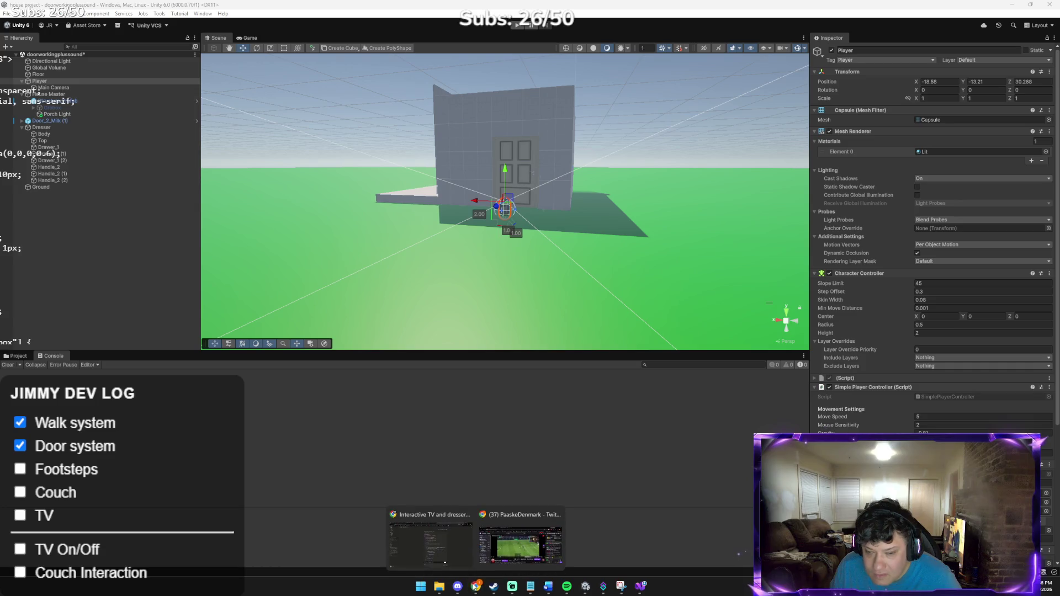
pyautogui.click(431, 547)
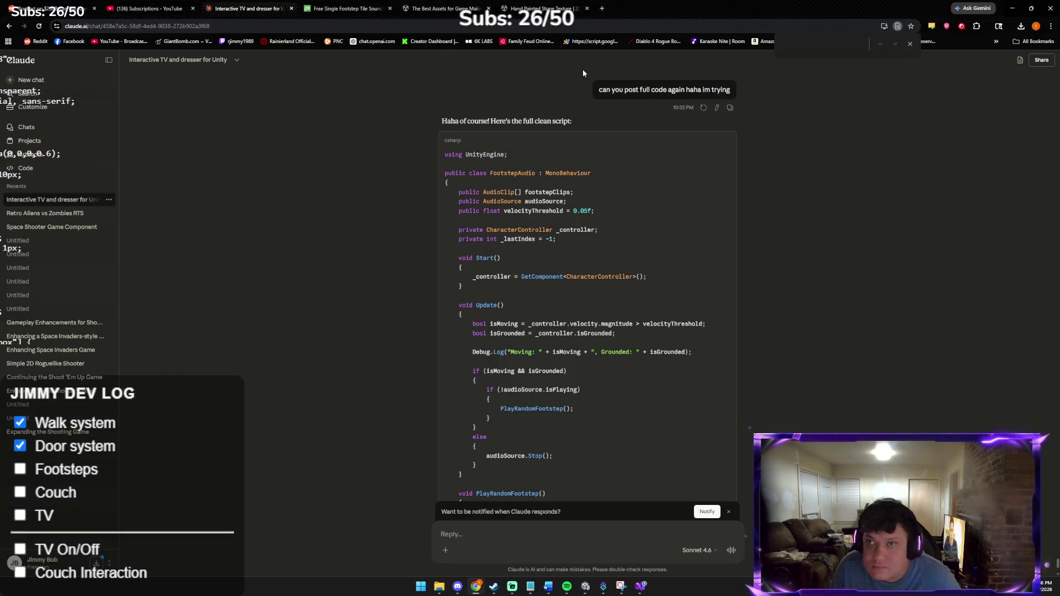
pyautogui.click(602, 8)
# Step: Browse the upcoming events on the UFC events page, then close that tab
pyautogui.write('uf')
pyautogui.press('Return')
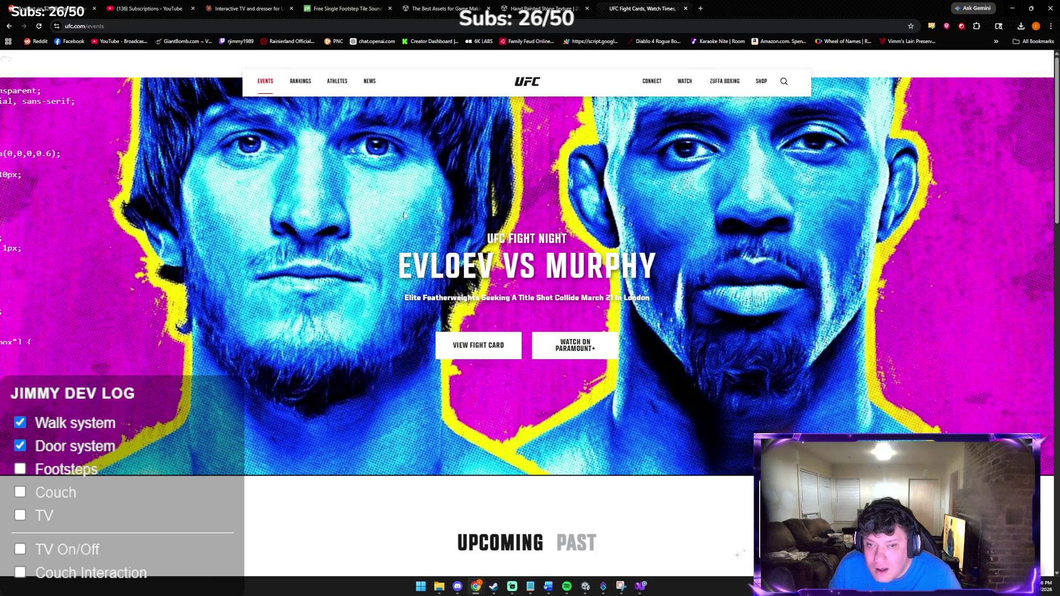
pyautogui.scroll(-5, 356, 220)
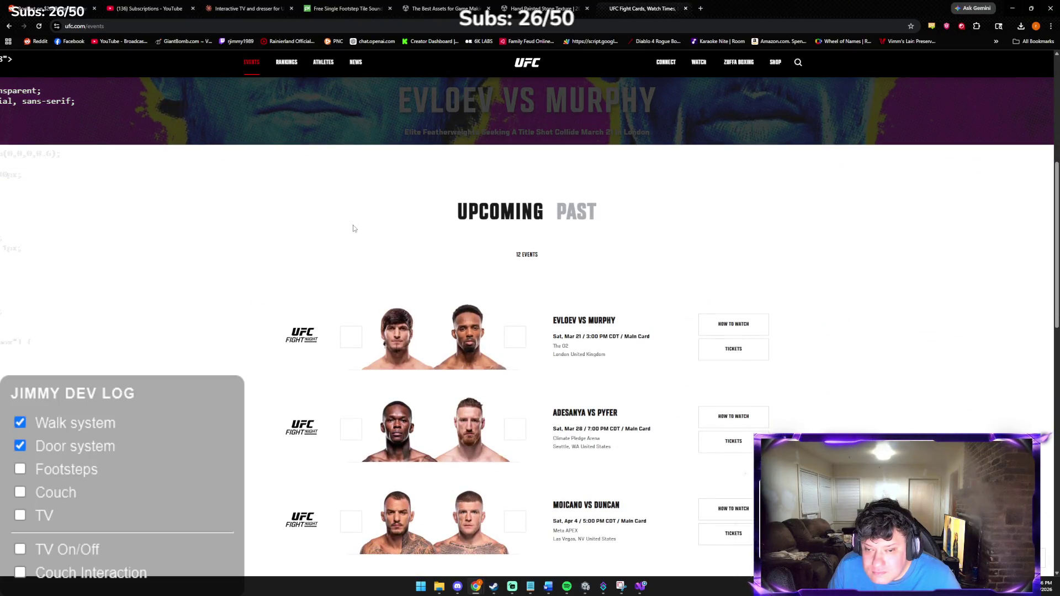
pyautogui.scroll(-2, 354, 228)
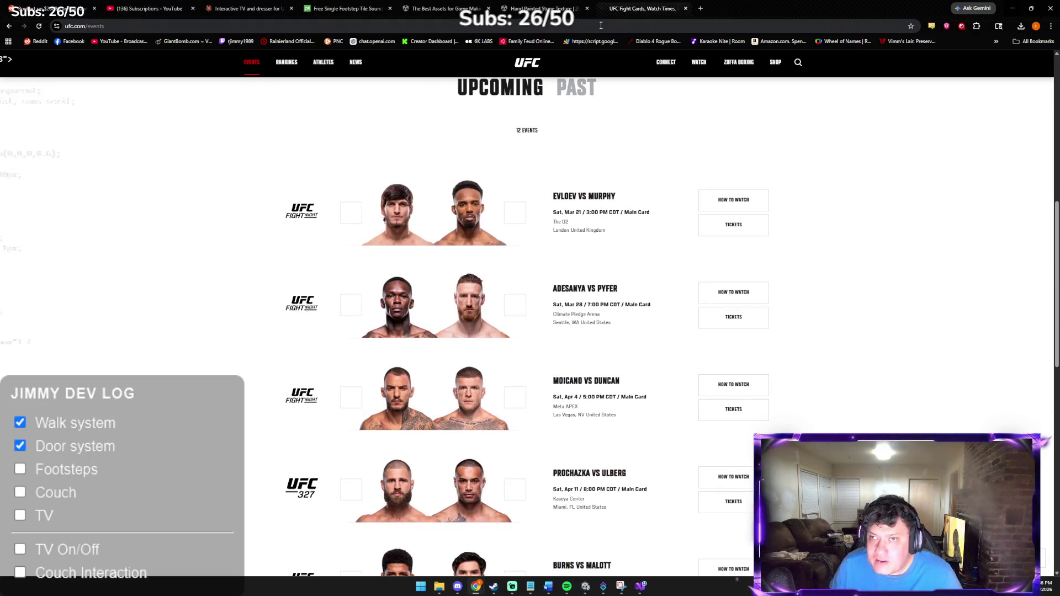
pyautogui.middleClick(616, 4)
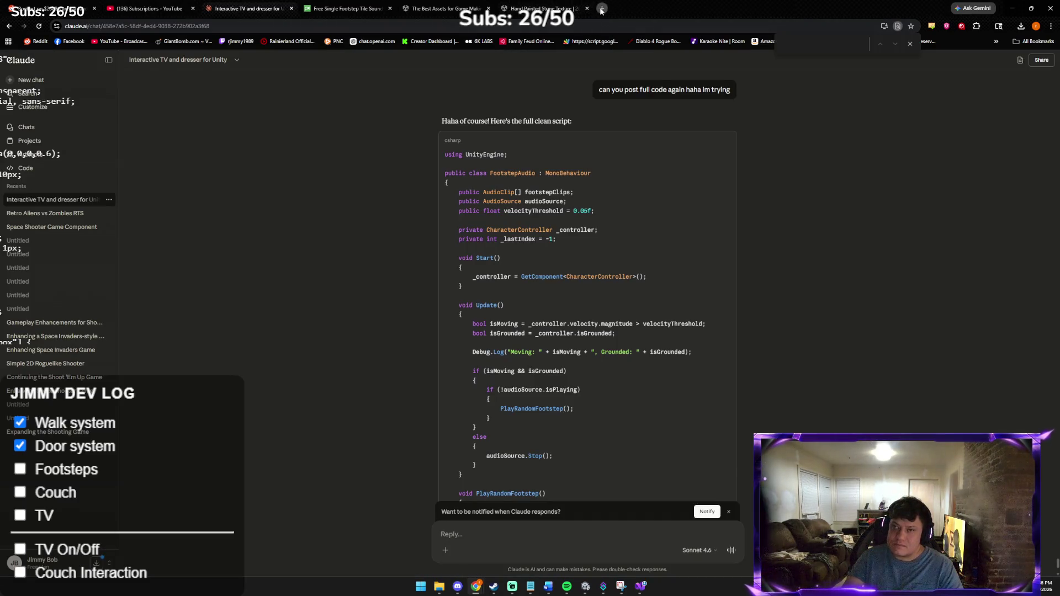
# Step: Search Google for 'paddy the baddy next fight'
pyautogui.click(602, 8)
pyautogui.write('paddy')
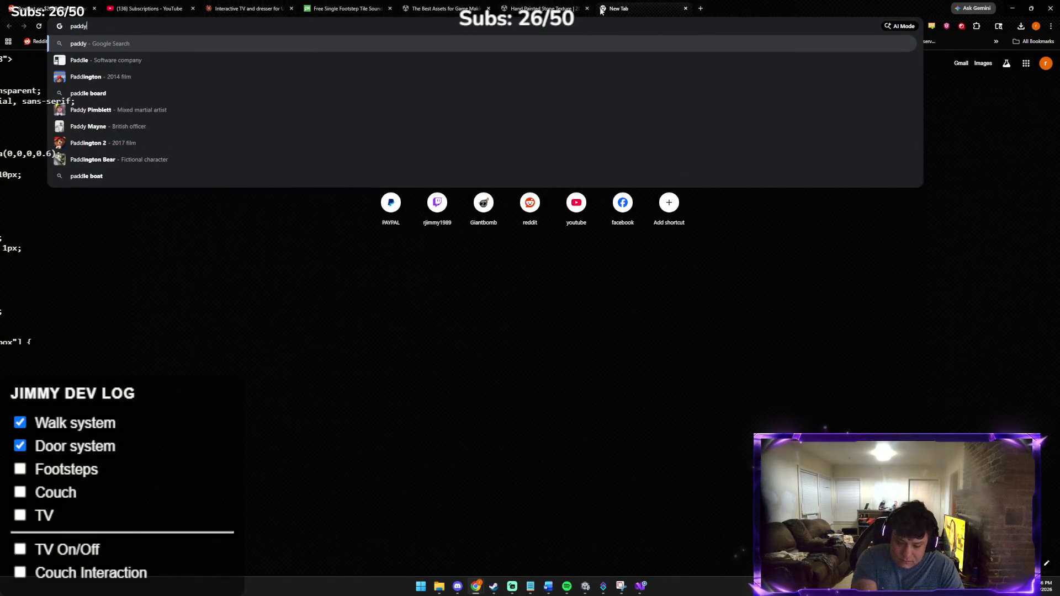
pyautogui.write(' the baddy next fi')
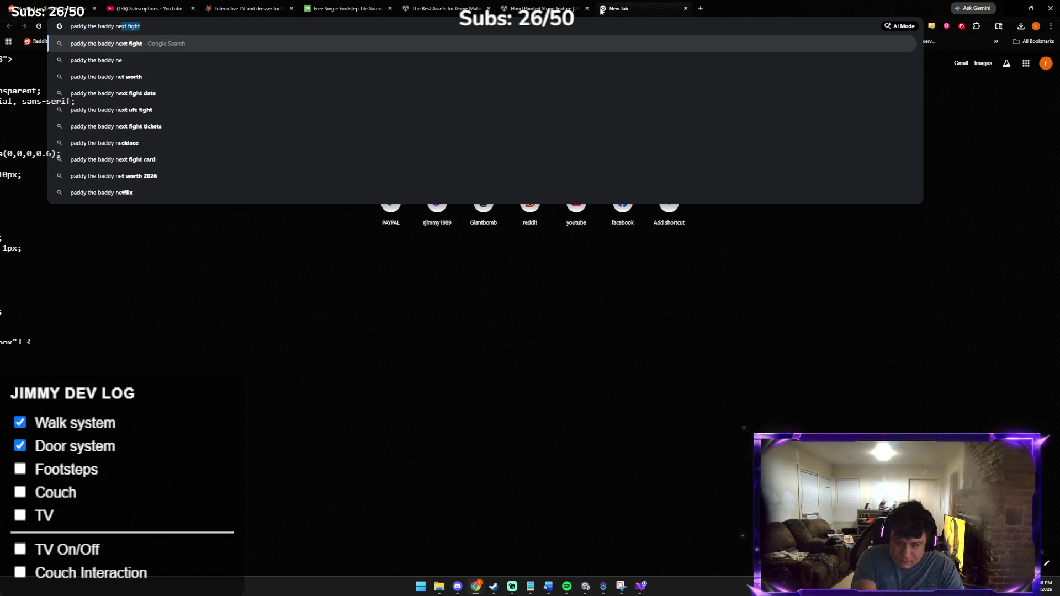
pyautogui.press('Return')
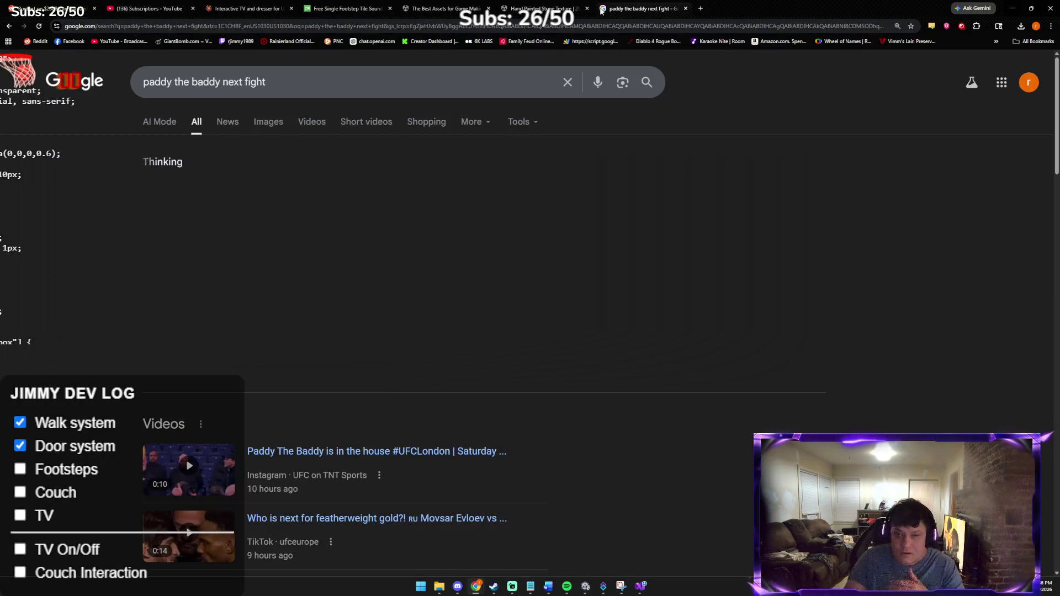
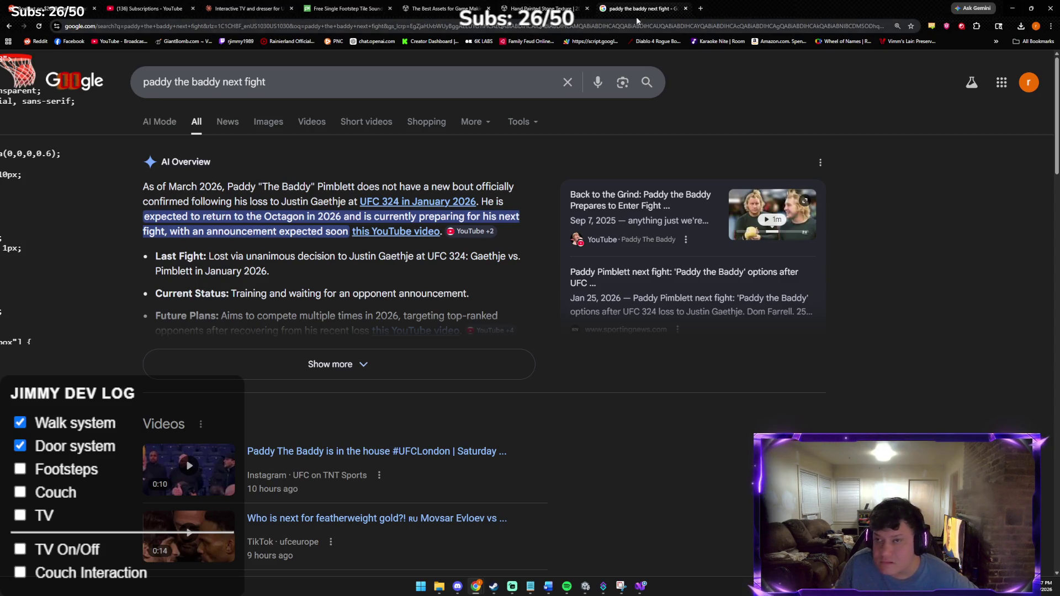
# Step: Close the Paddy the Baddy Google search tab to bring back the Claude chat
pyautogui.hotkey('ctrl', 'w')
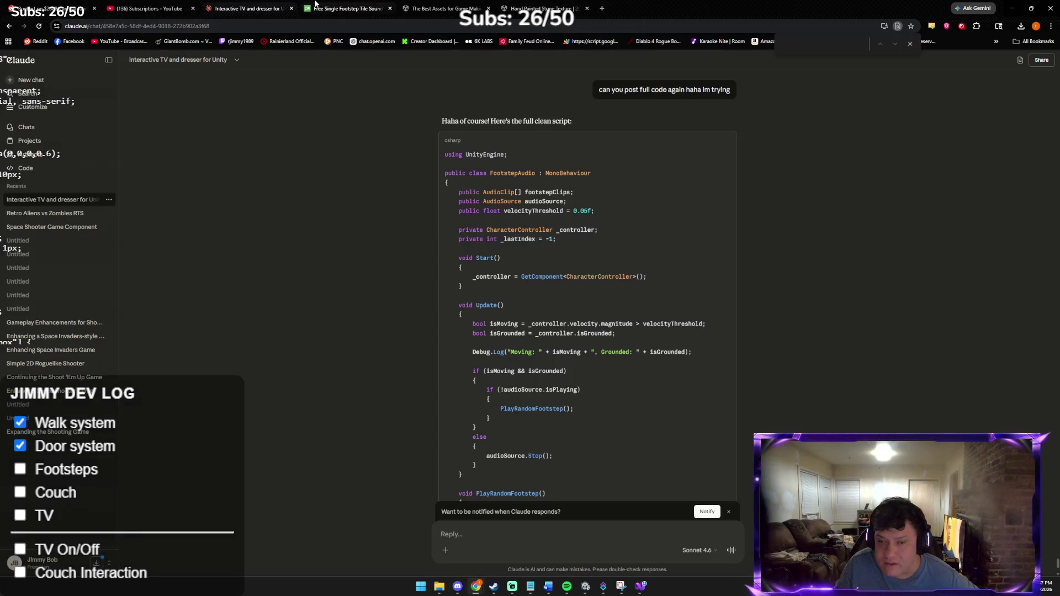
# Step: Compare the Unity house scene with the Claude chat, scrolling down the conversation
pyautogui.click(584, 588)
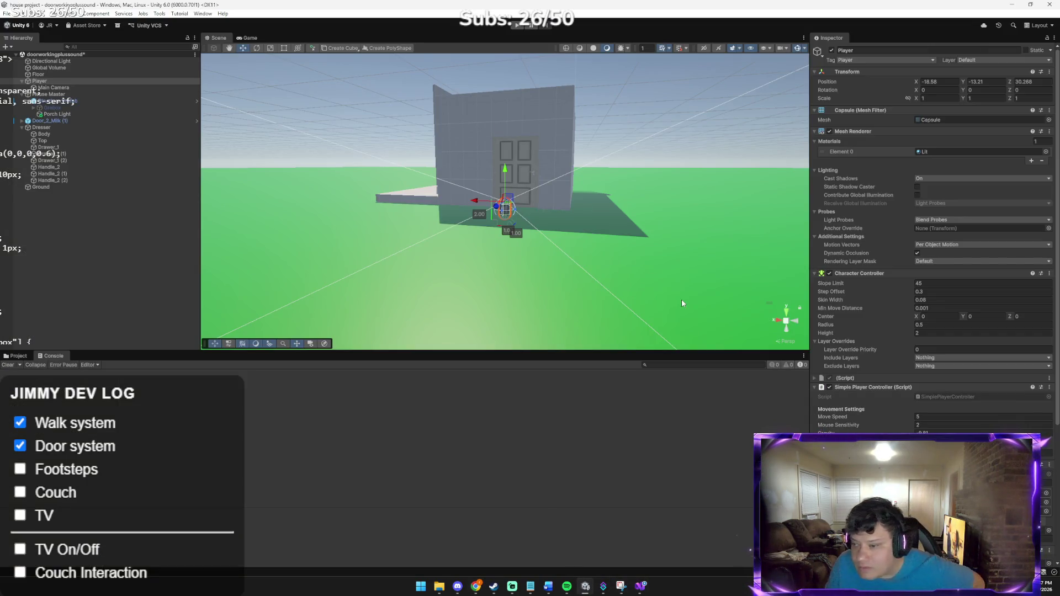
pyautogui.hotkey('alt', 'Tab')
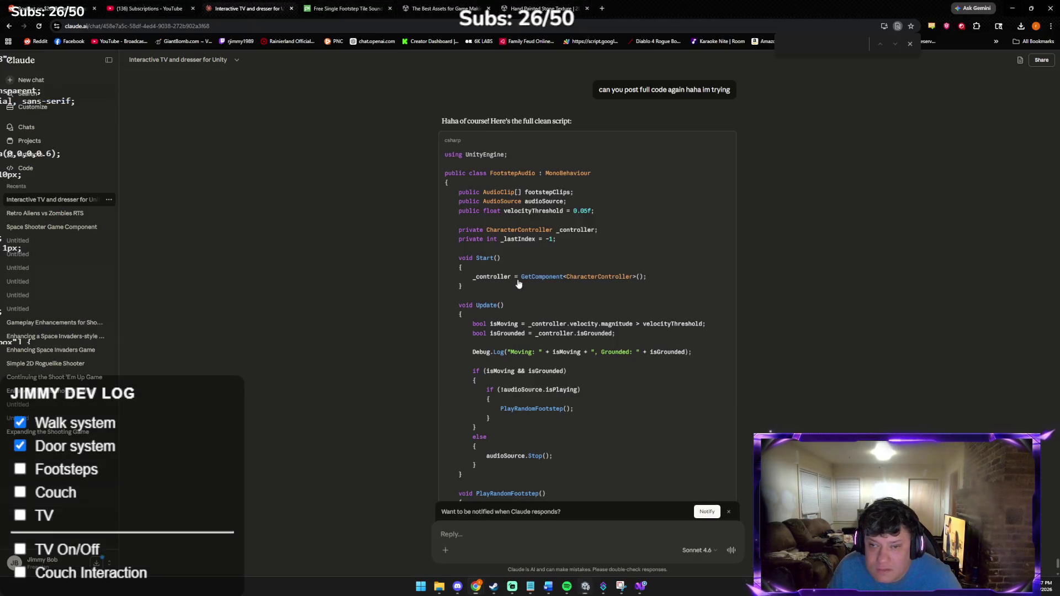
pyautogui.scroll(-3, 548, 299)
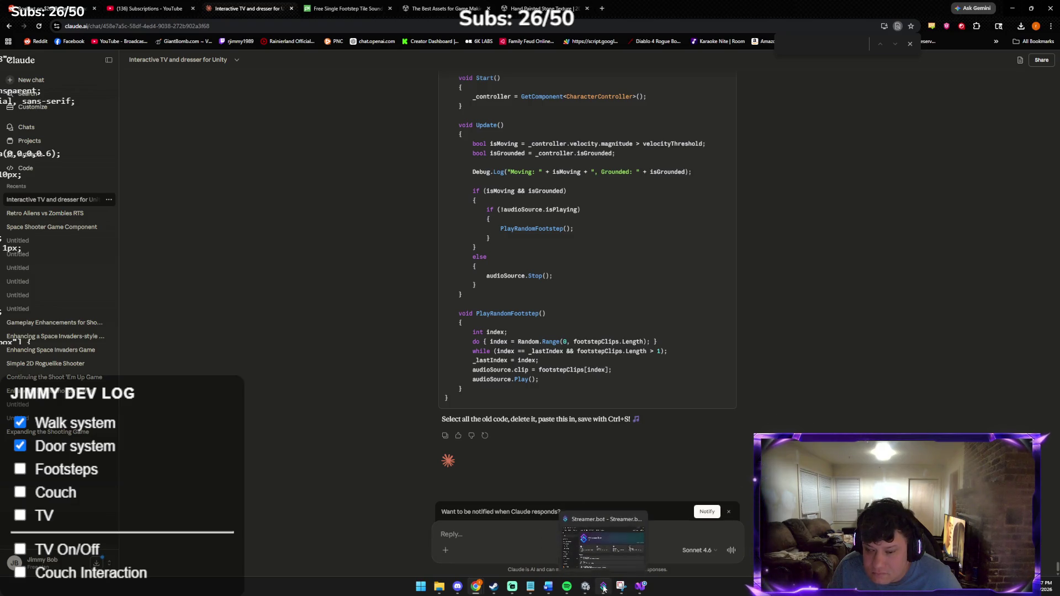
pyautogui.click(585, 586)
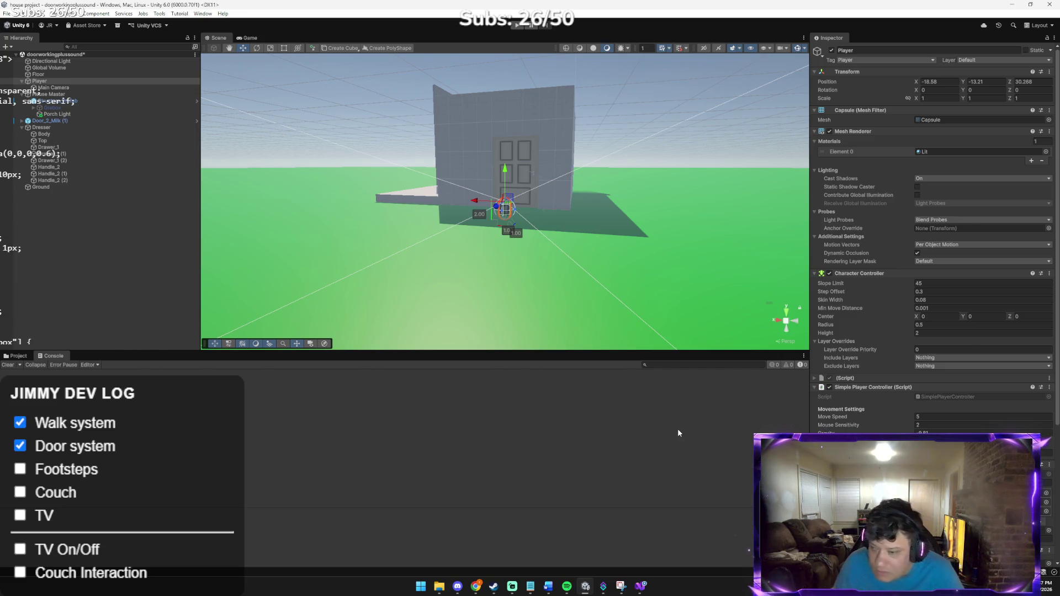
pyautogui.hotkey('alt', 'Tab')
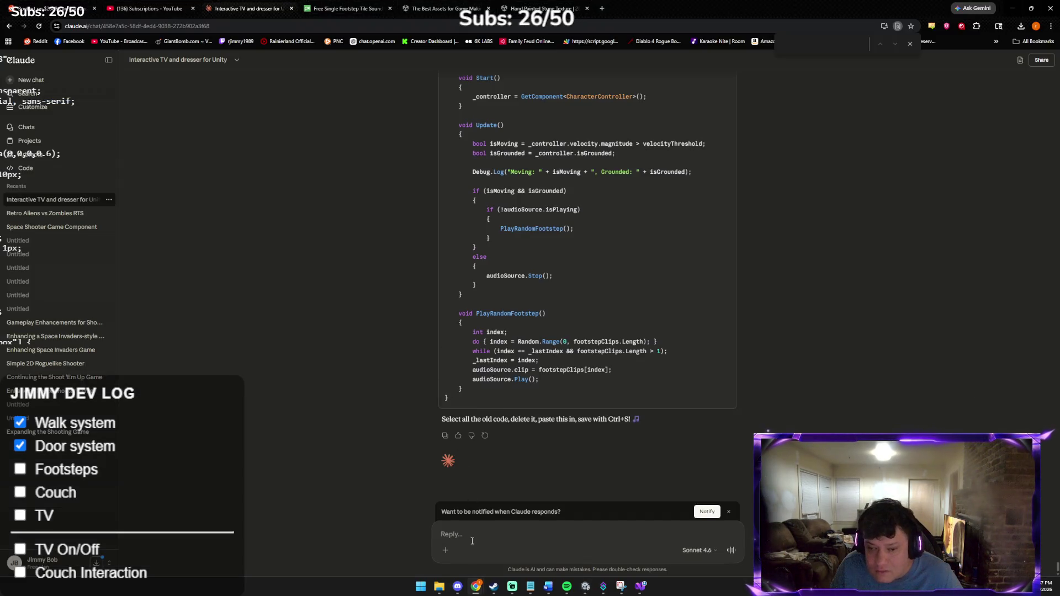
# Step: Paste the Unity scene screenshot into the Claude reply and start typing a question
pyautogui.hotkey('ctrl', 'v')
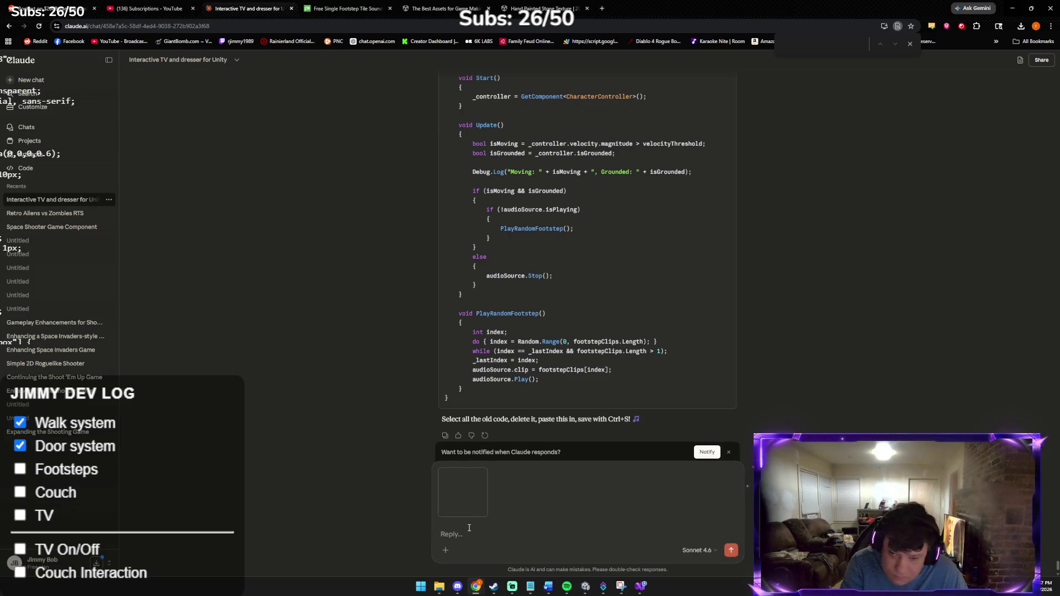
pyautogui.write('do')
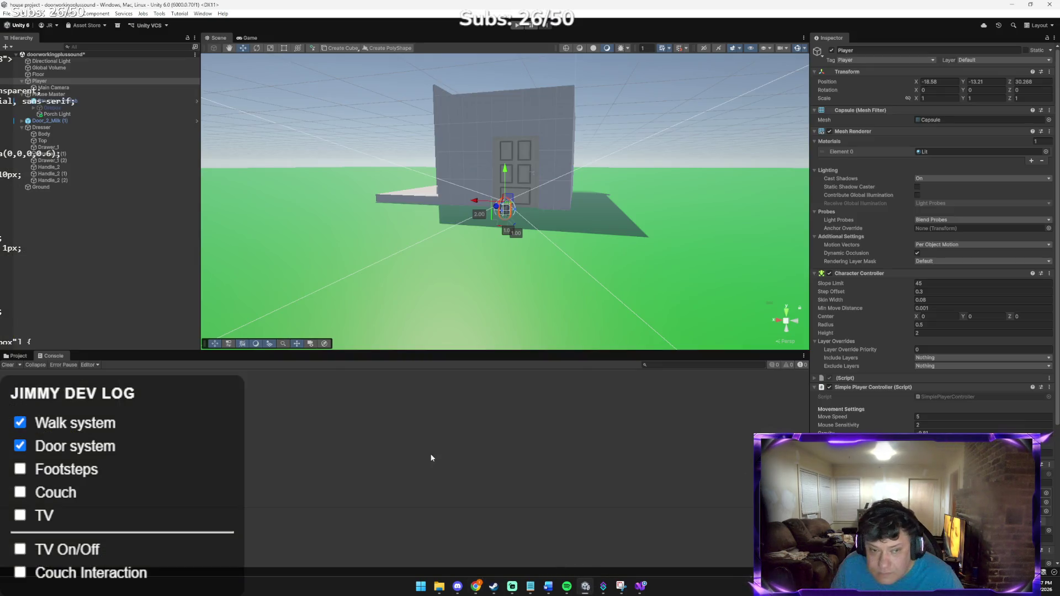
pyautogui.click(585, 586)
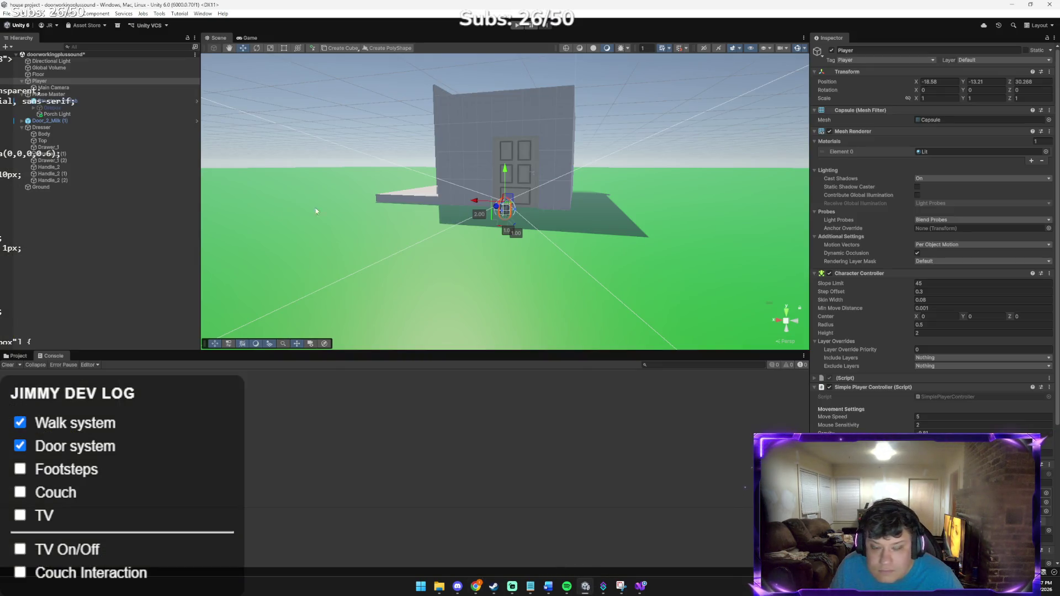
# Step: Open the Scripts folder under Assets in the Project files
pyautogui.click(18, 356)
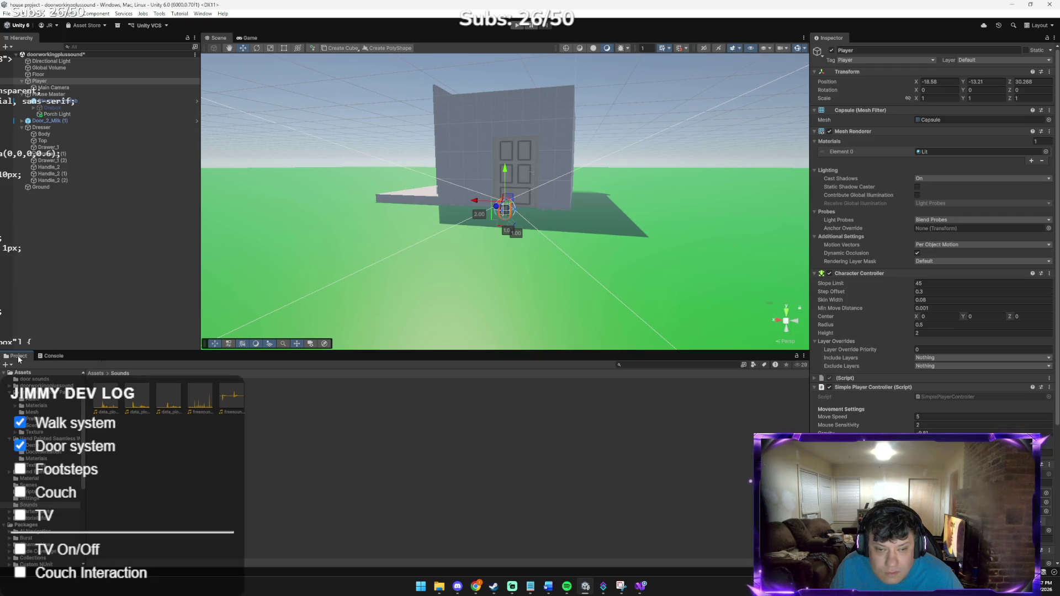
pyautogui.click(96, 374)
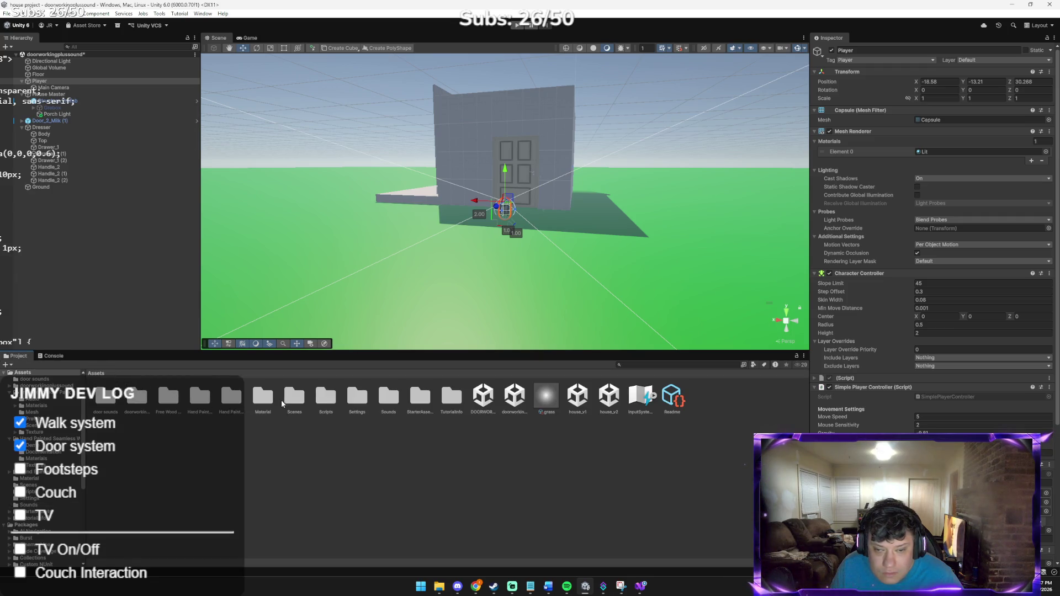
pyautogui.doubleClick(327, 397)
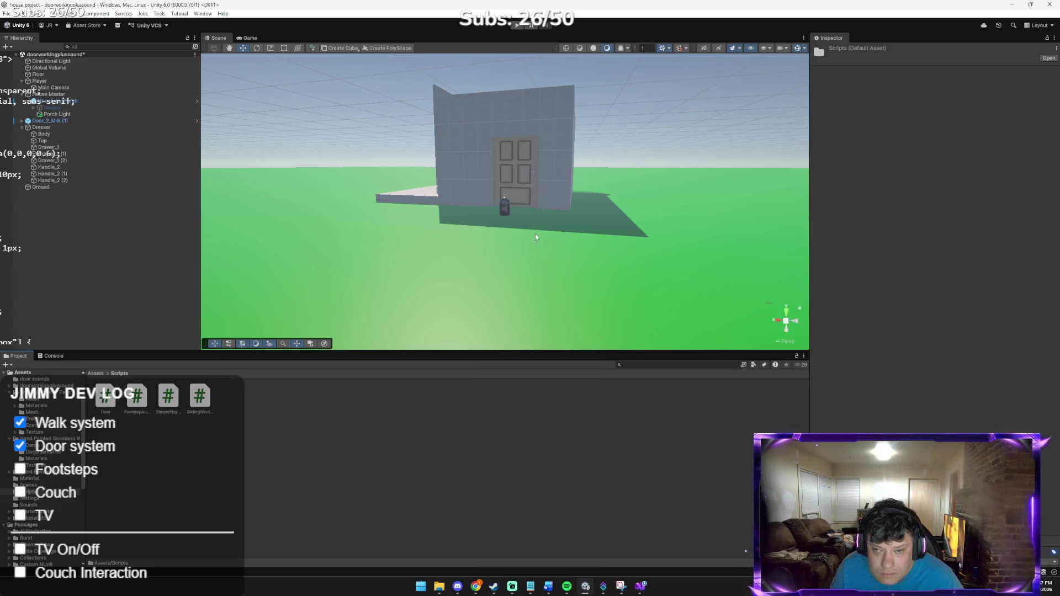
# Step: Check the Player's Footstep Audio component with its three footstep clips and Audio Source
pyautogui.click(505, 207)
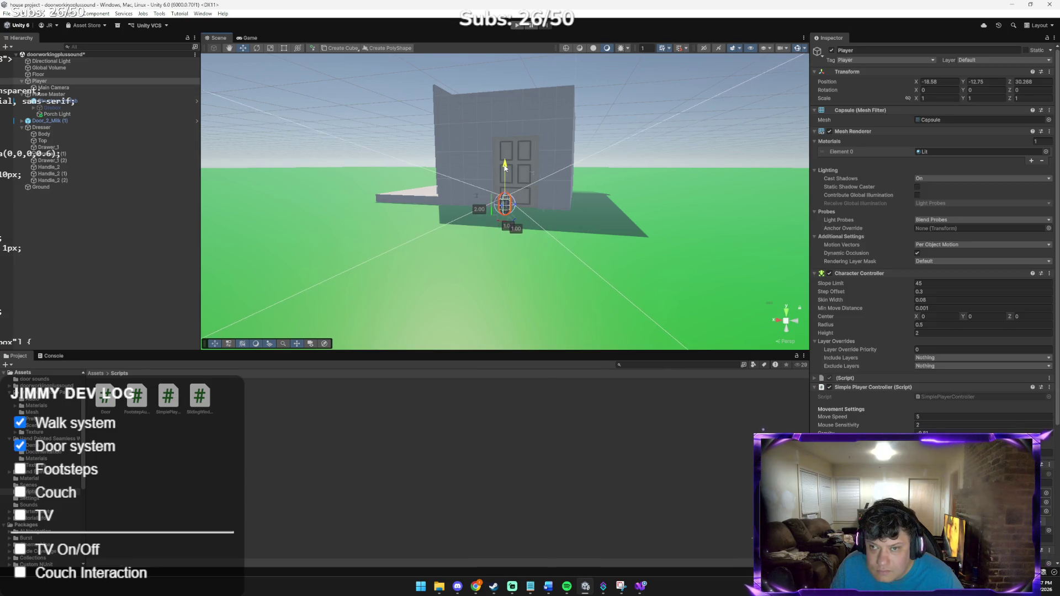
pyautogui.click(117, 291)
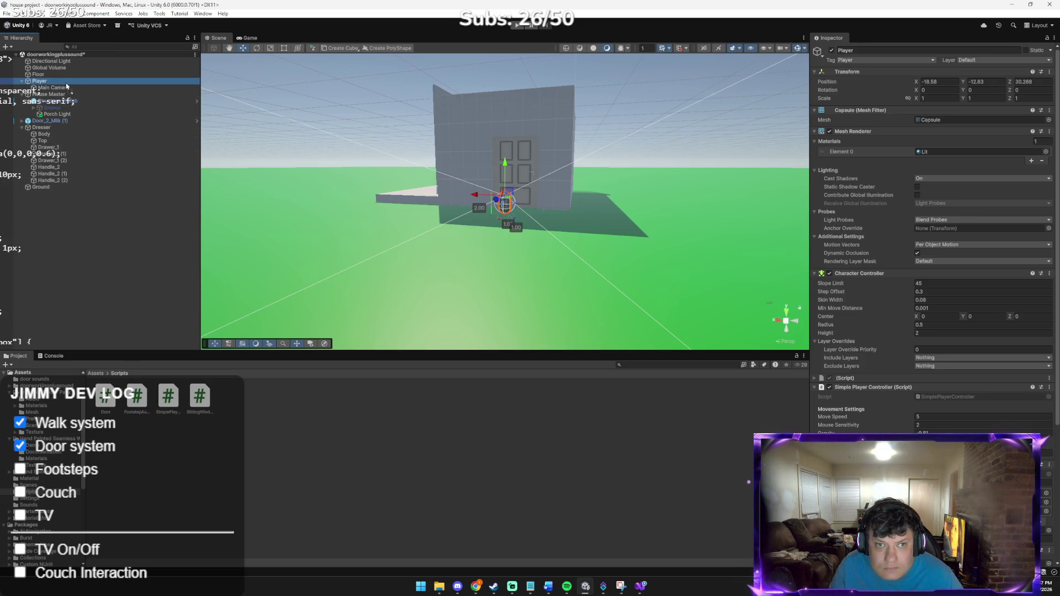
pyautogui.scroll(-5, 933, 238)
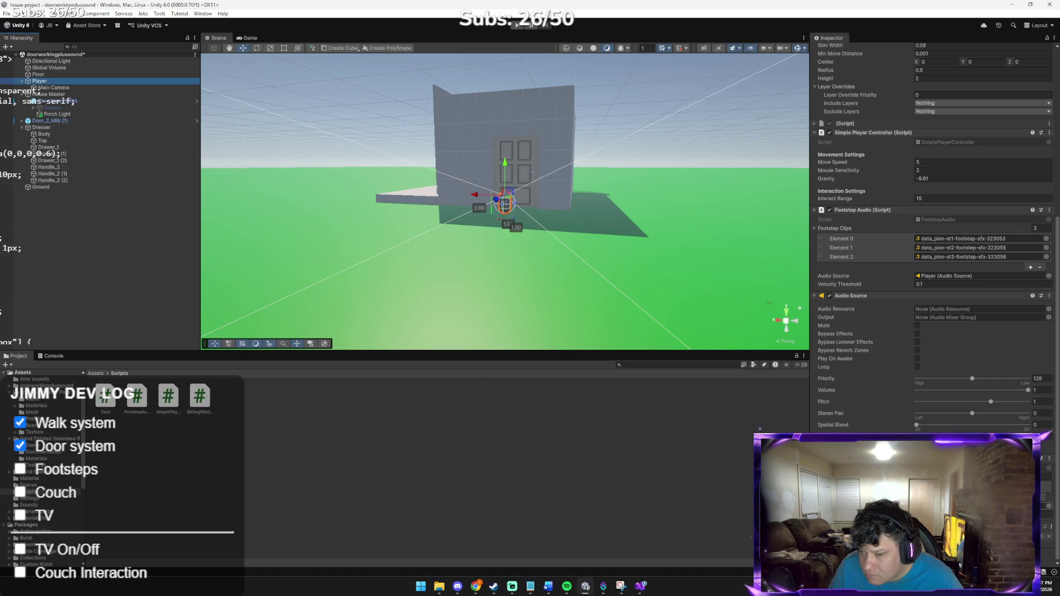
pyautogui.click(1049, 458)
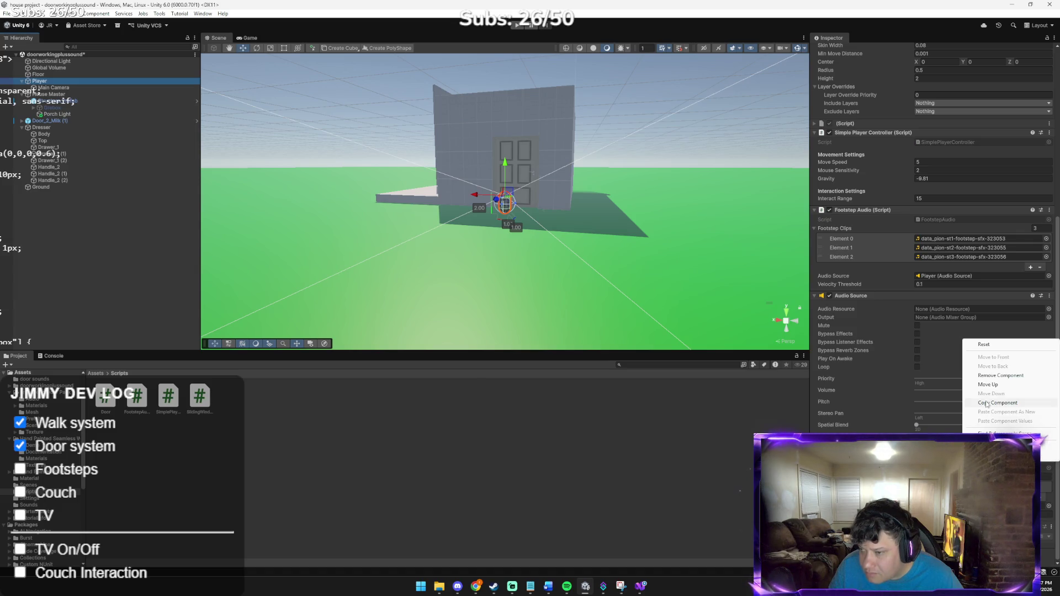
pyautogui.click(1001, 376)
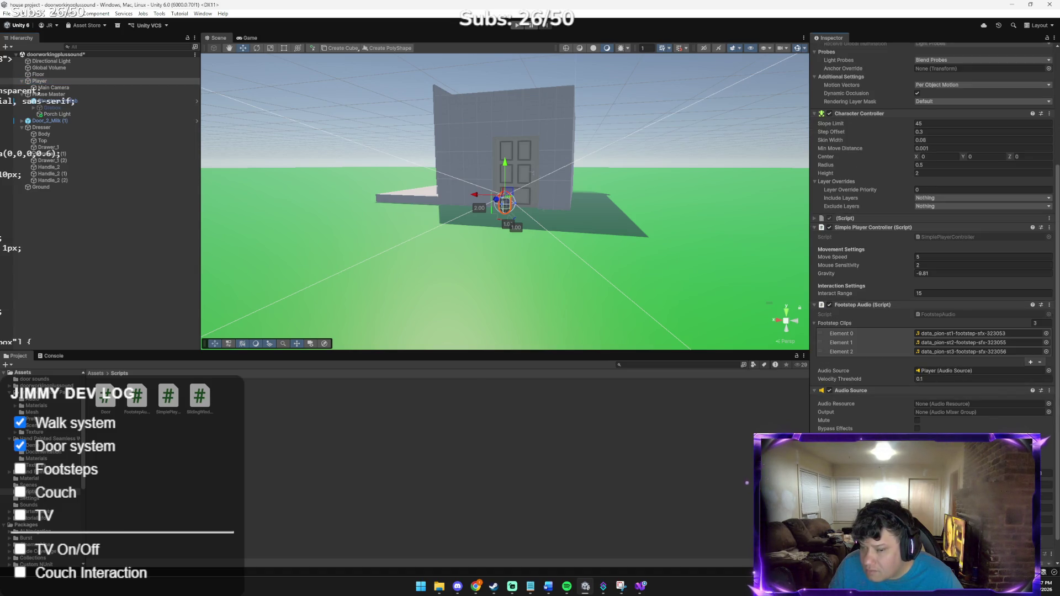
pyautogui.moveTo(475, 586)
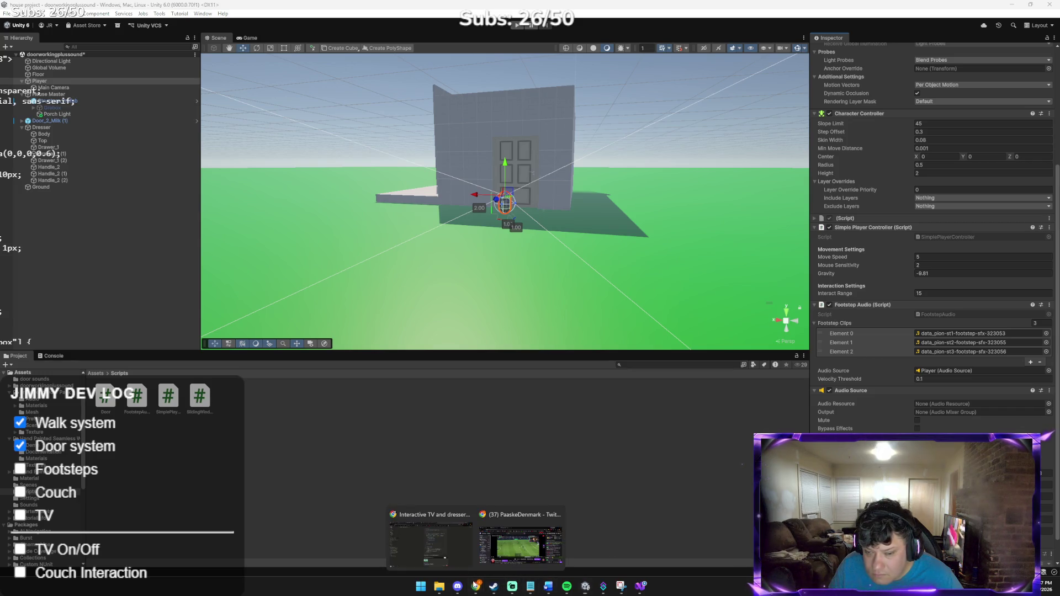
pyautogui.click(461, 548)
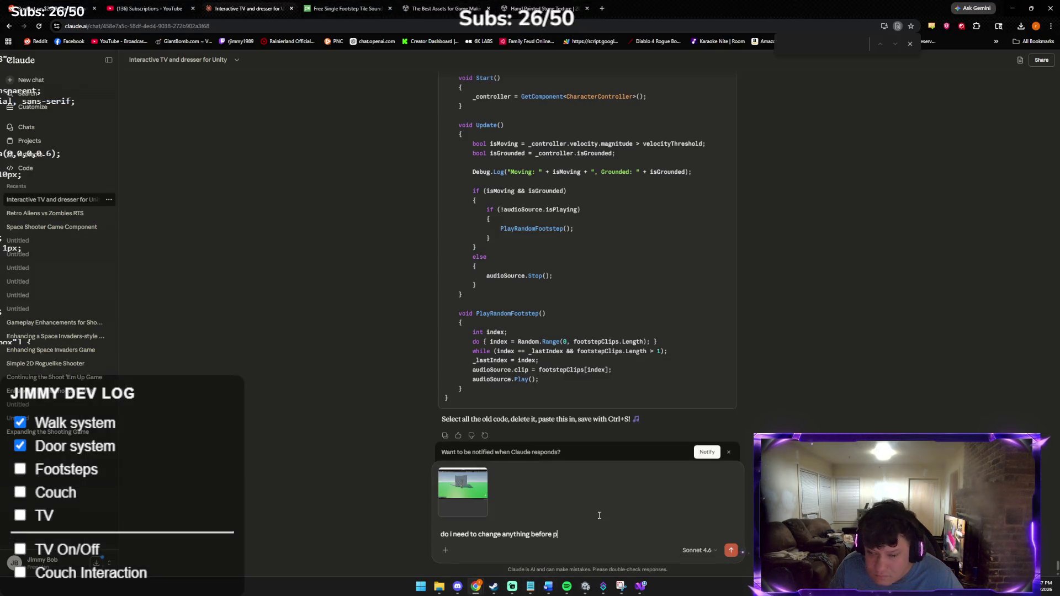
# Step: Ask Claude whether anything needs changing before pressing play and read its 'Everything looks perfect!' reply
pyautogui.write('ressing play')
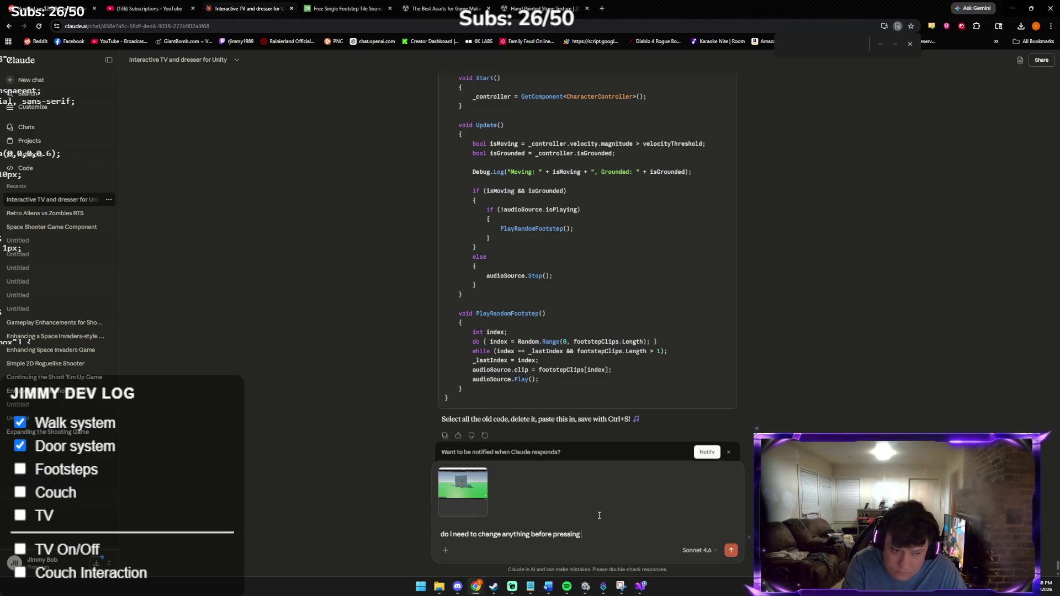
pyautogui.press('Return')
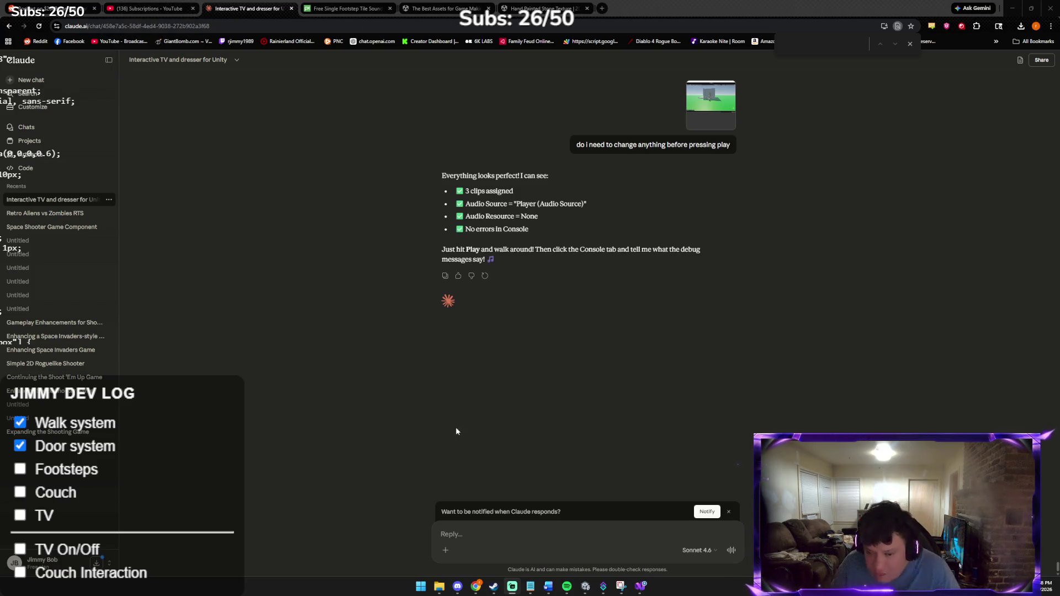
pyautogui.moveTo(586, 588)
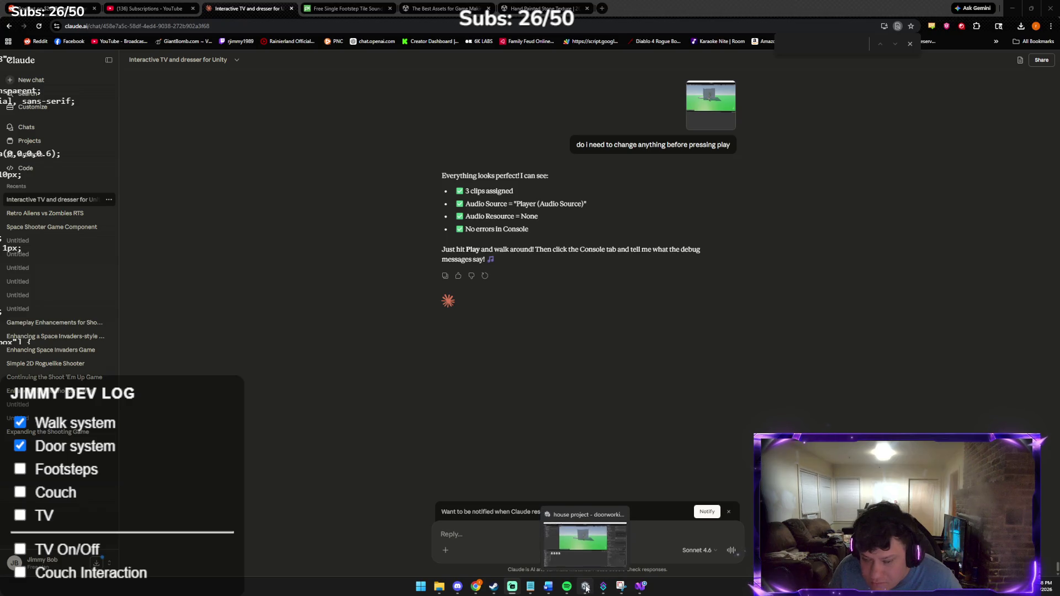
pyautogui.moveTo(563, 573)
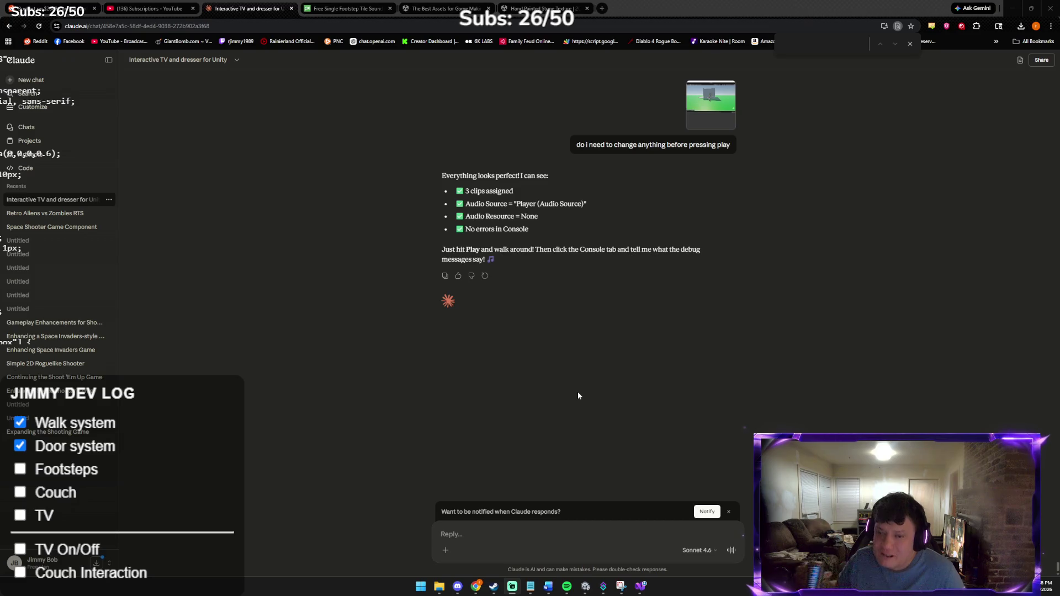
pyautogui.hotkey('alt', 'Tab')
pyautogui.hotkey('alt', 'Tab')
pyautogui.hotkey('alt', 'Tab')
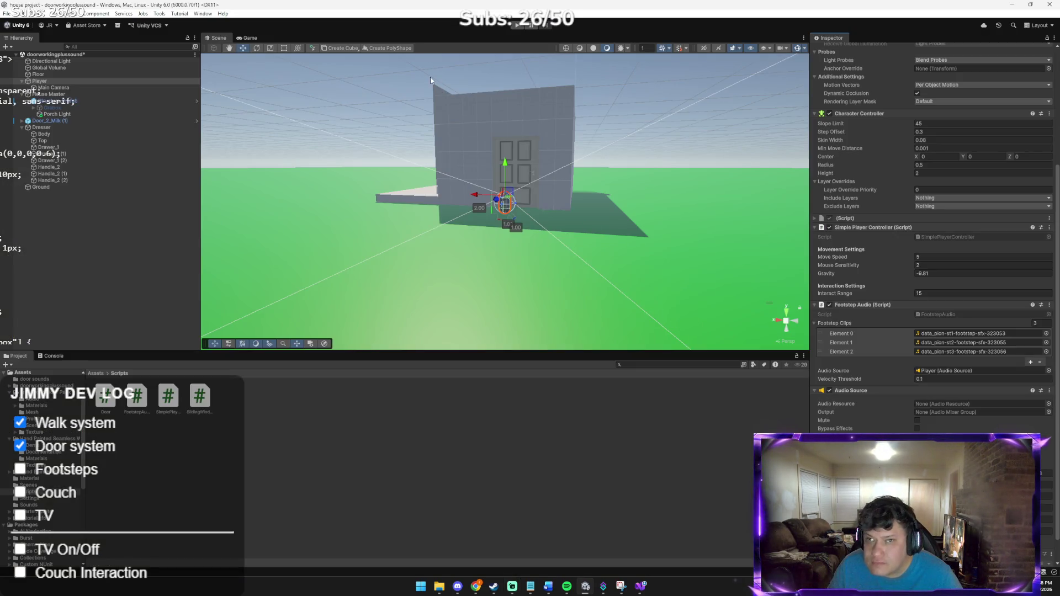
# Step: Enter Play mode and walk the player through the door into the house and back out
pyautogui.click(515, 25)
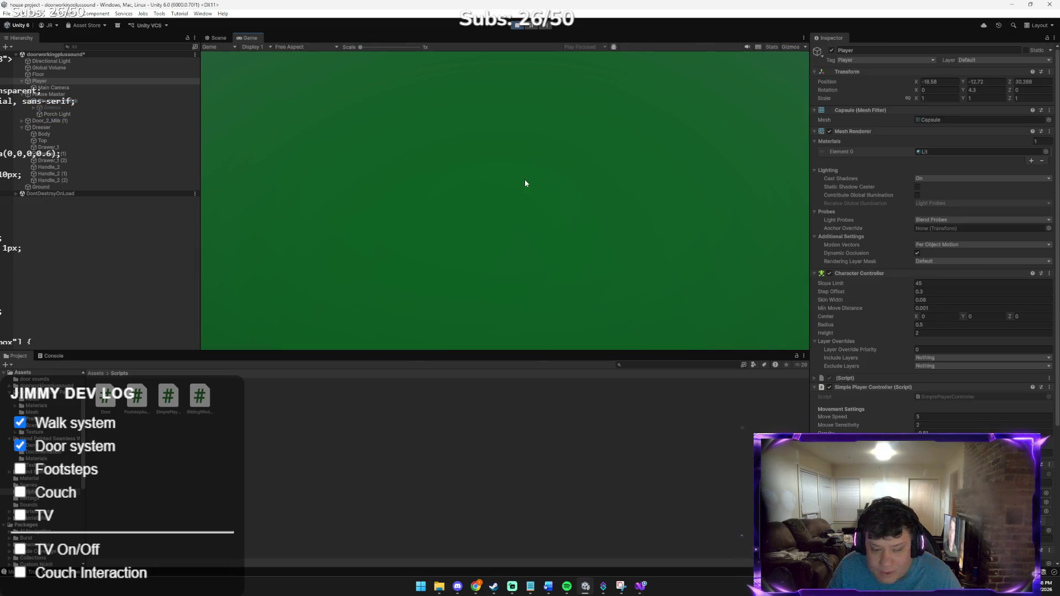
pyautogui.press('w')
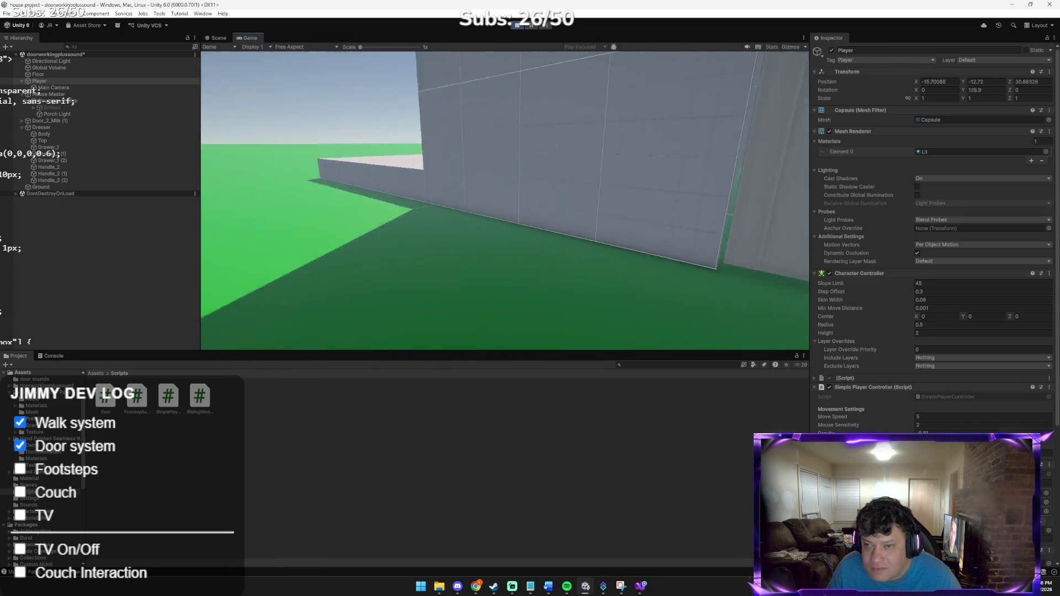
pyautogui.press('e')
pyautogui.press('w')
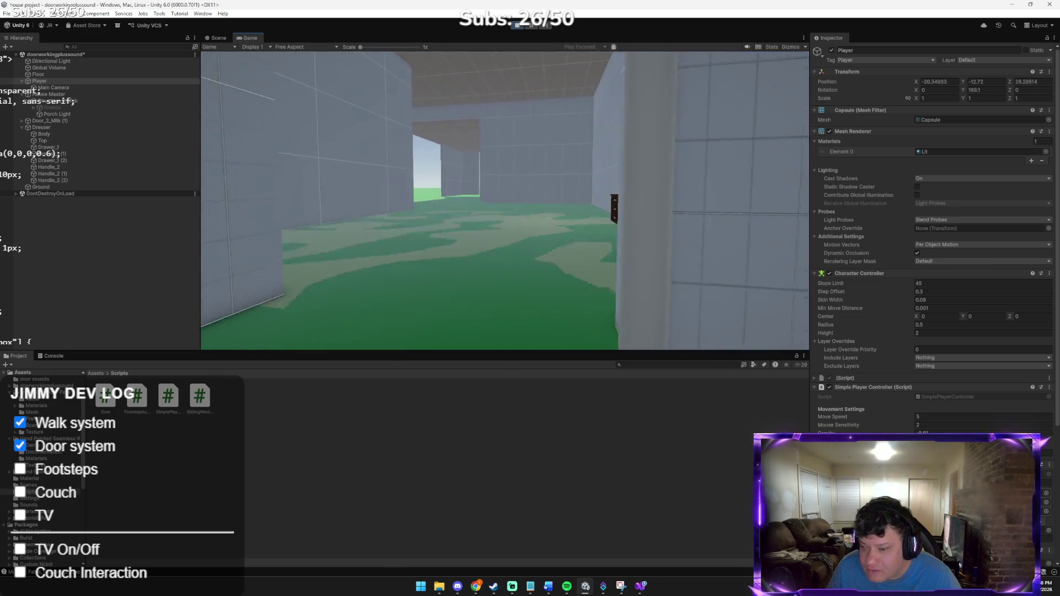
pyautogui.press('w')
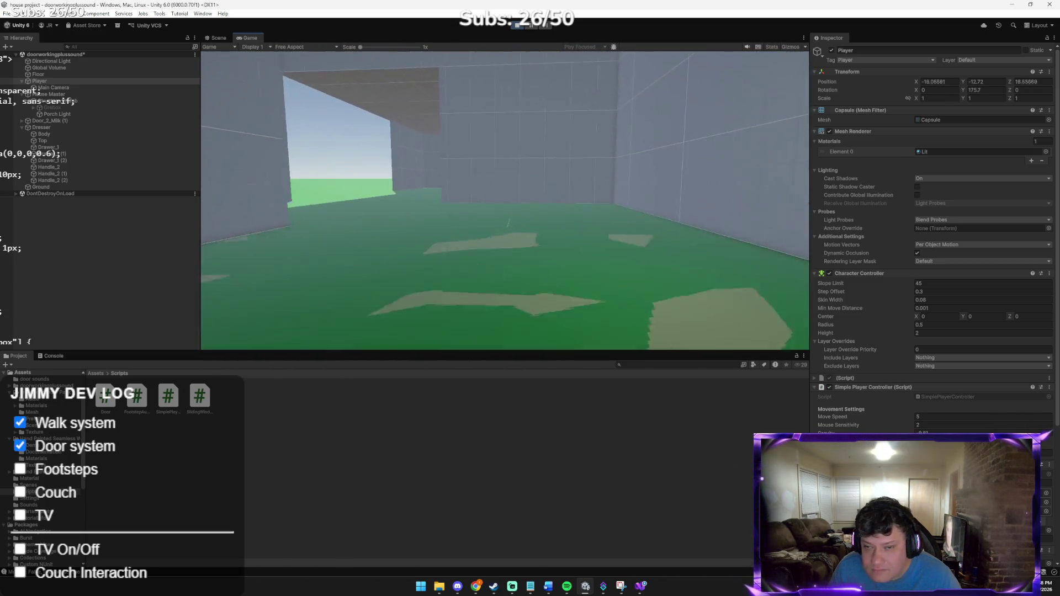
pyautogui.press('w')
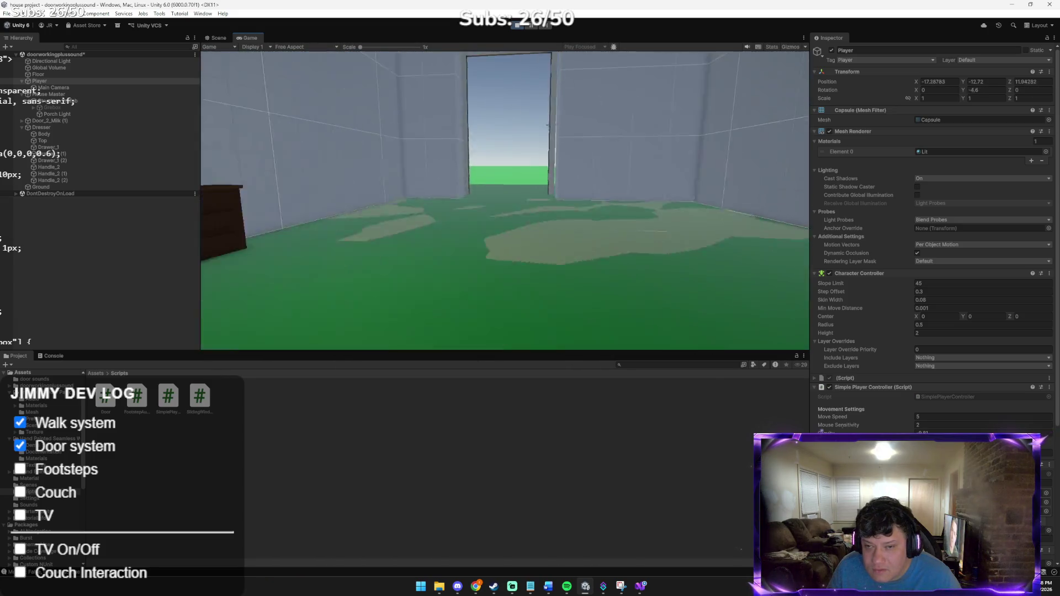
pyautogui.press('w')
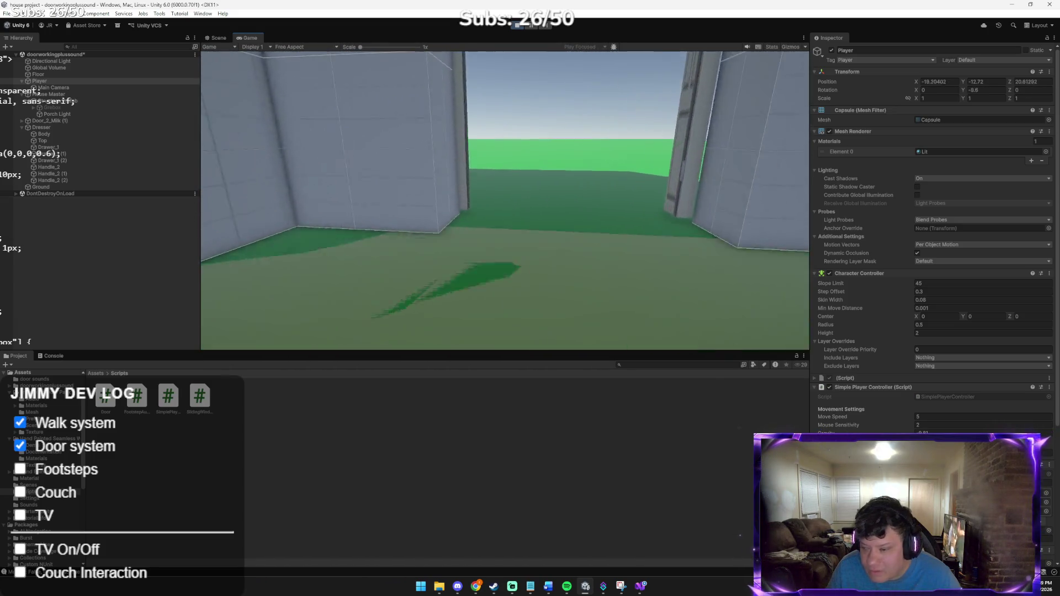
pyautogui.press('w')
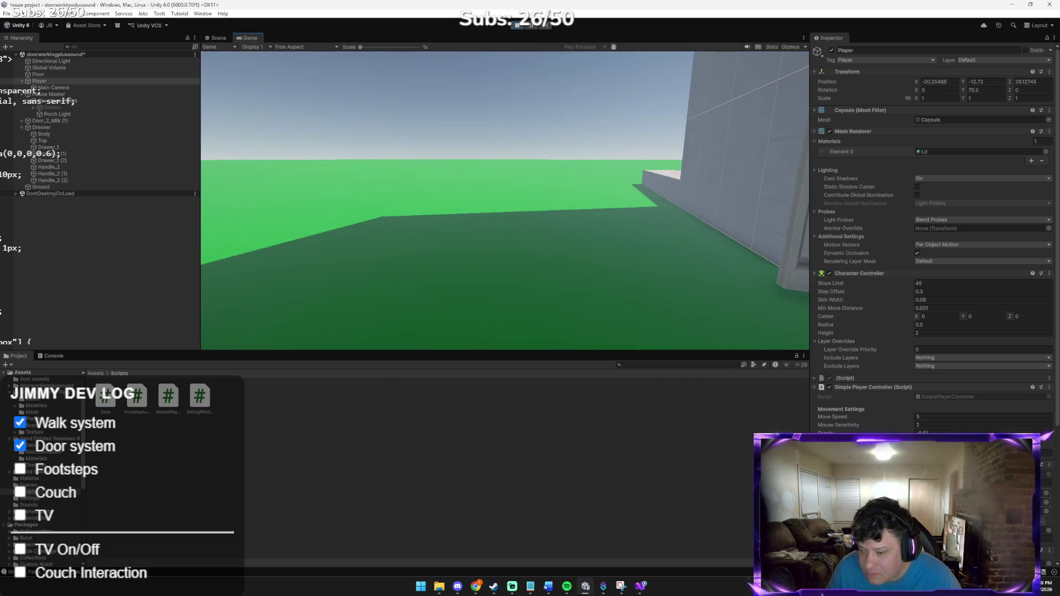
pyautogui.press('w')
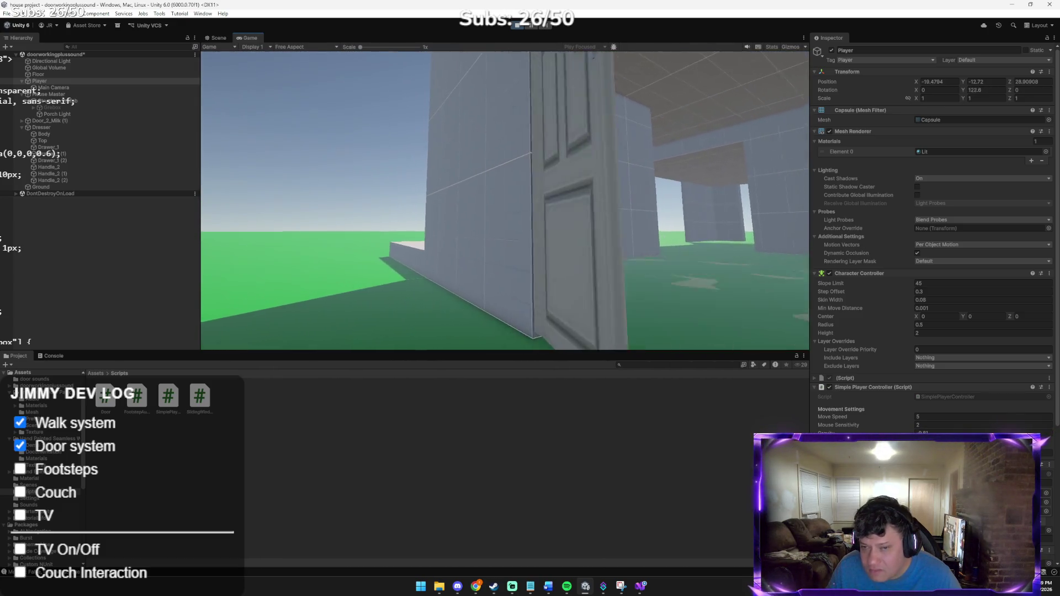
# Step: Move back and forth through the doorway, then stop the play test
pyautogui.press('s')
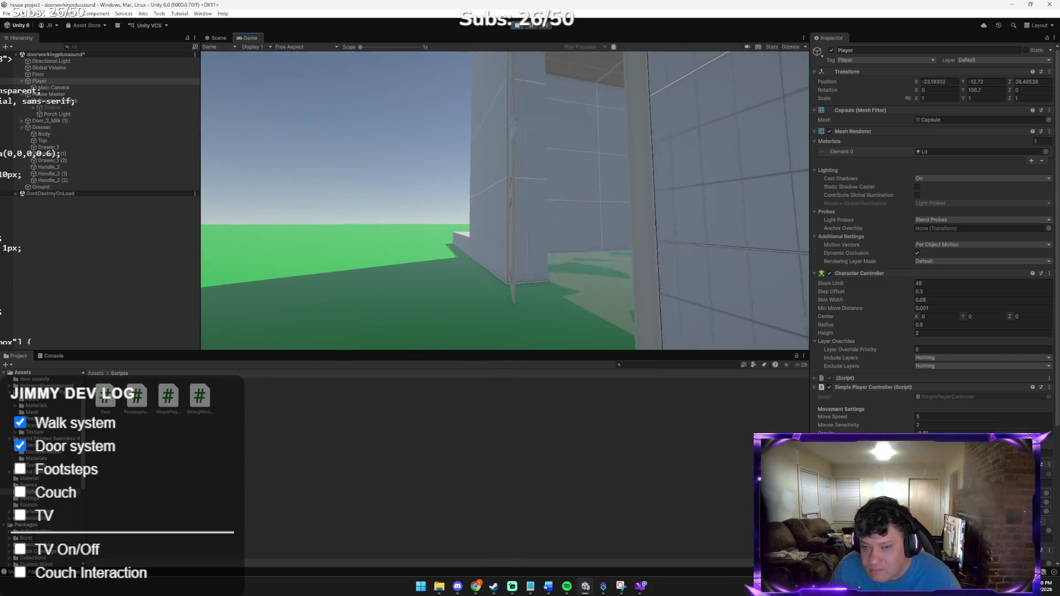
pyautogui.press('w')
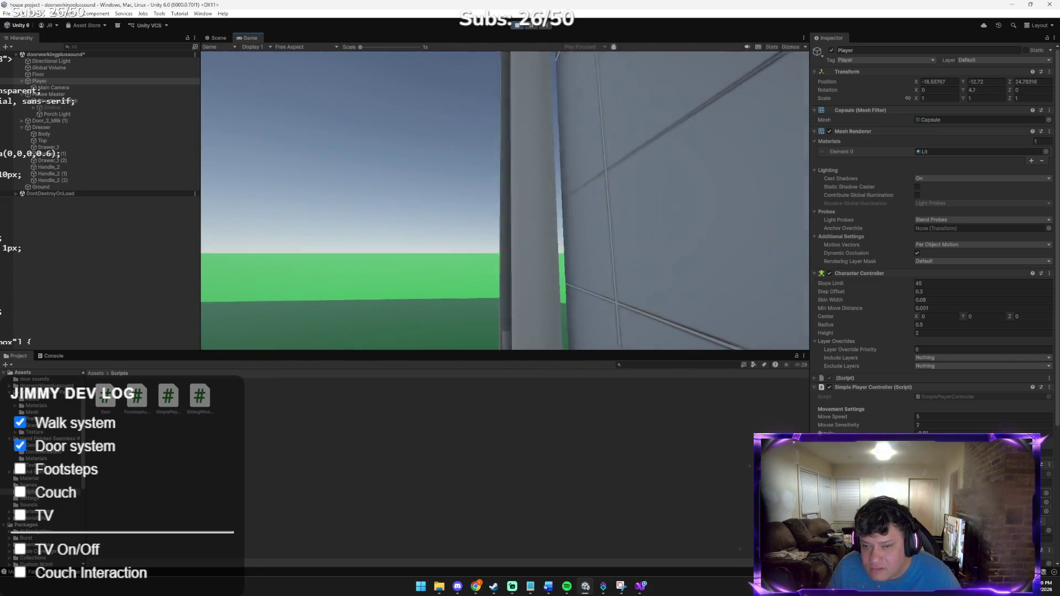
pyautogui.press('w')
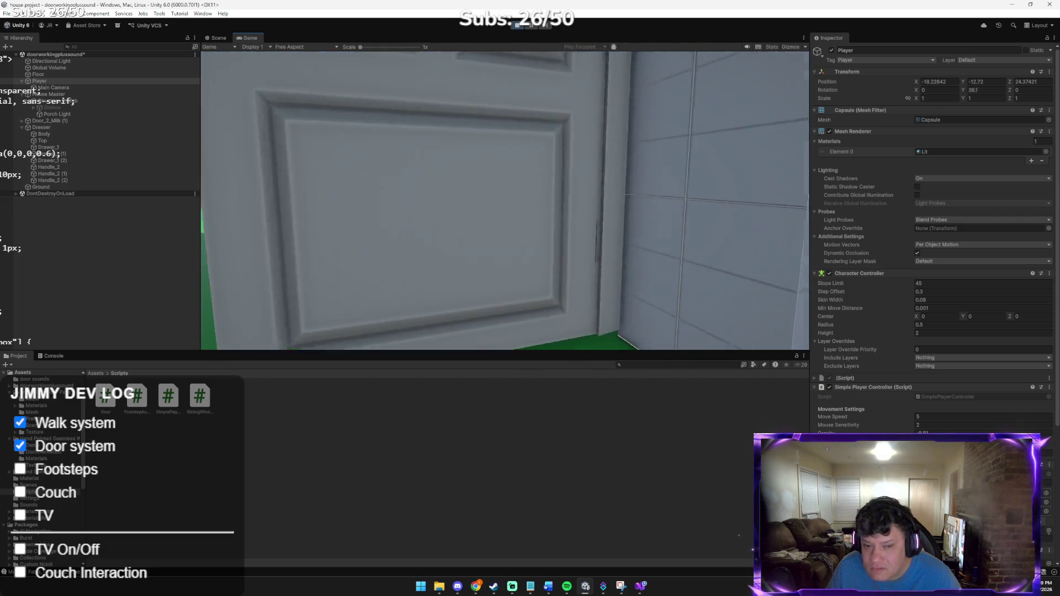
pyautogui.press('s')
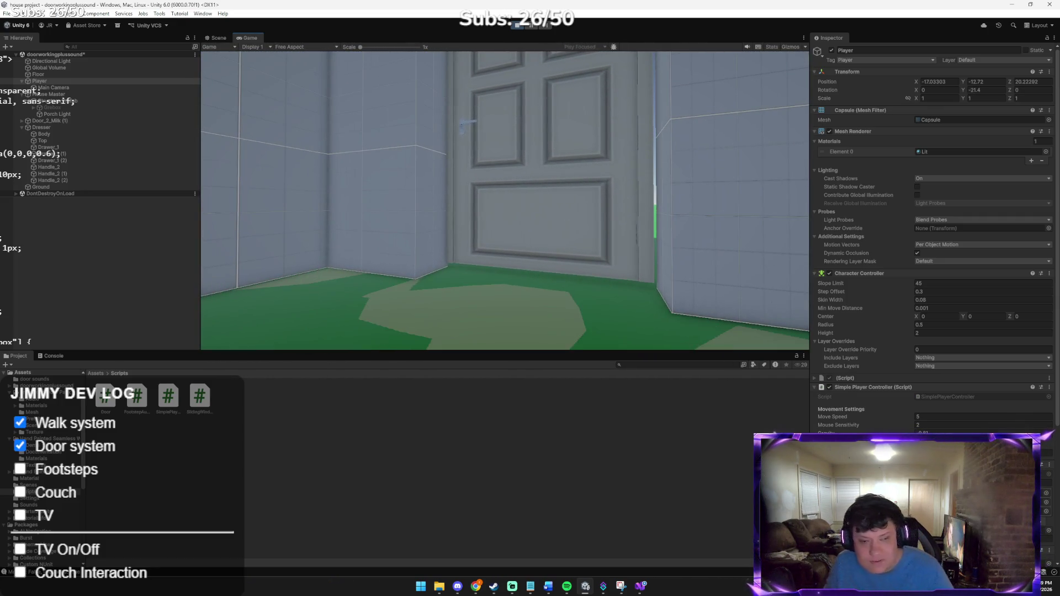
pyautogui.moveTo(509, 31)
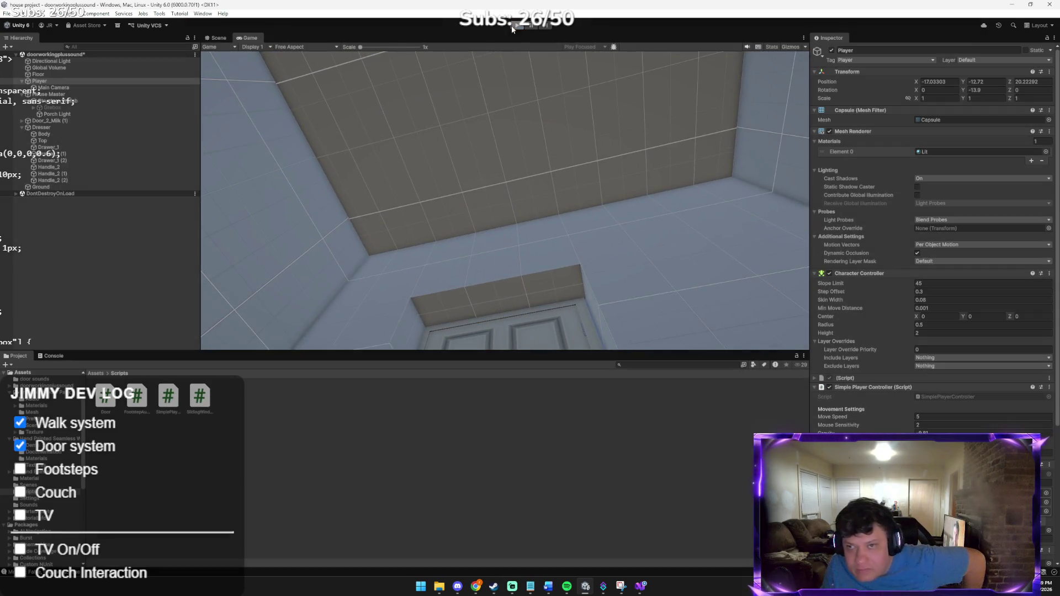
pyautogui.hotkey('ctrl', 'p')
pyautogui.moveTo(476, 587)
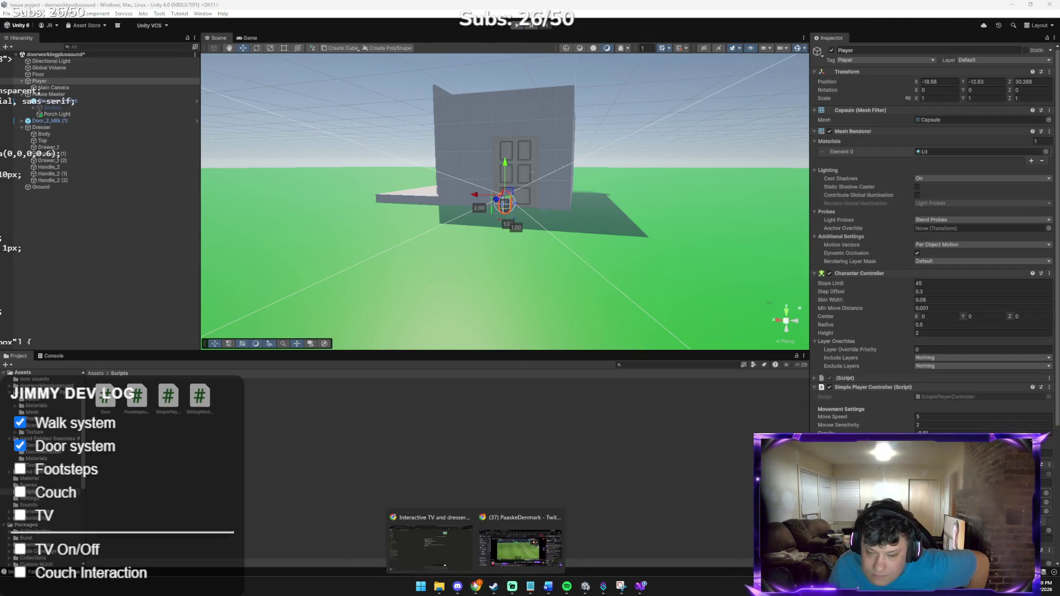
pyautogui.click(525, 522)
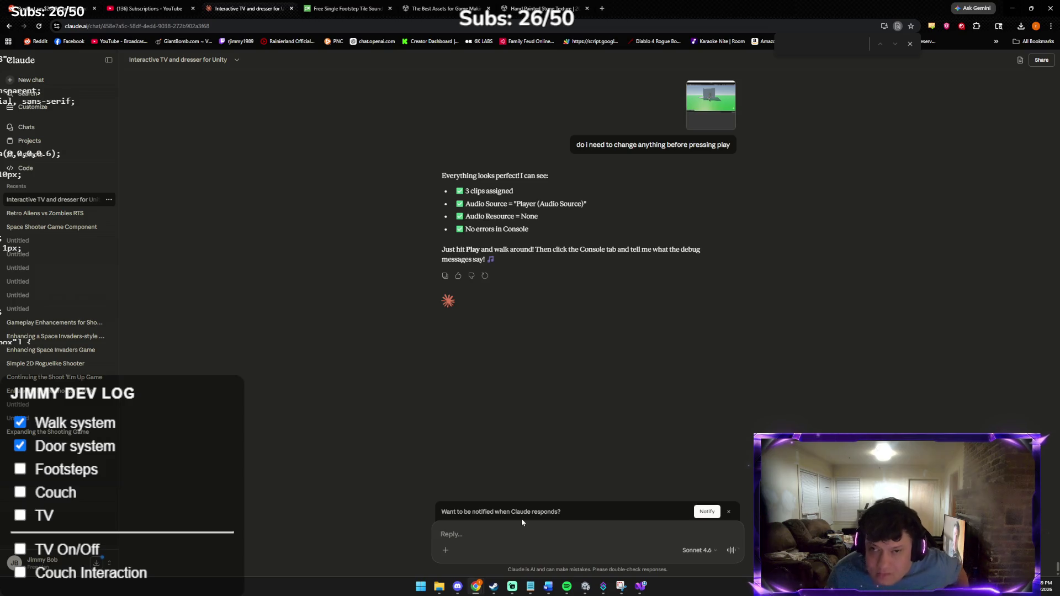
# Step: Close the in-page find bar and draft 'nah nothing' in the Claude reply box
pyautogui.write('na')
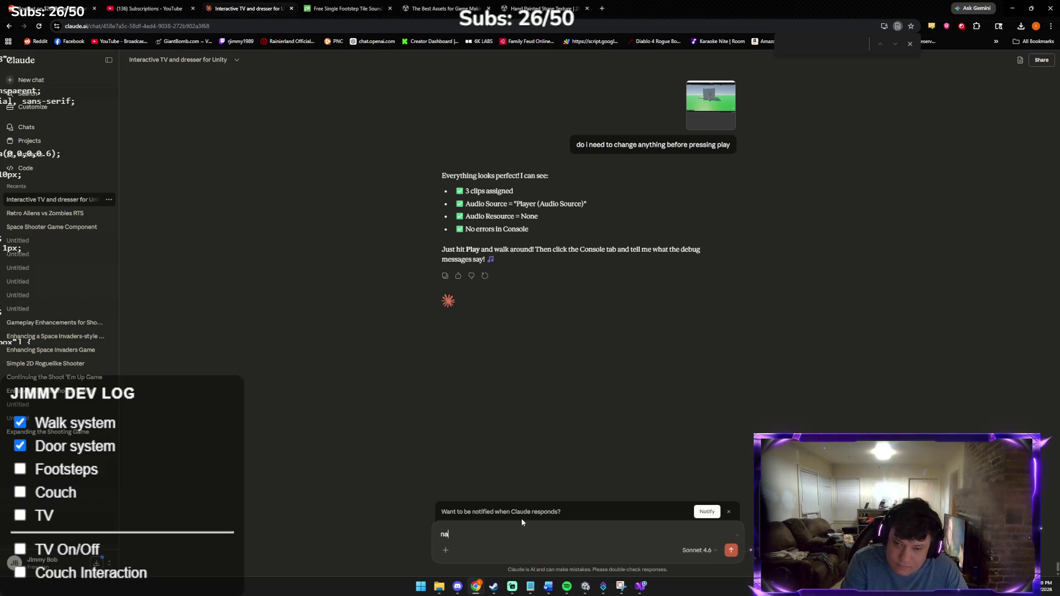
pyautogui.write('ughta')
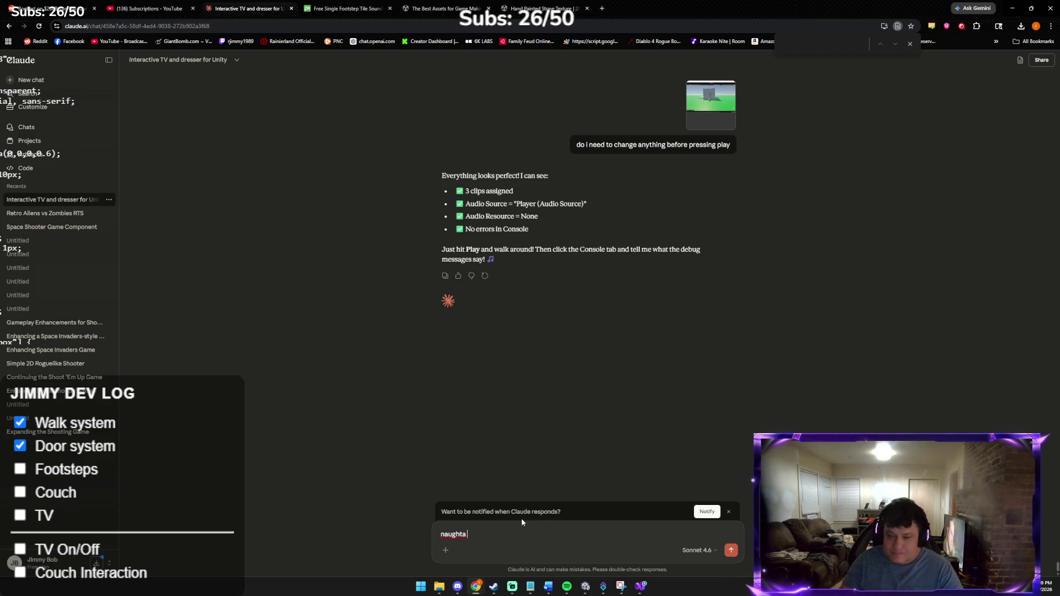
pyautogui.click(910, 44)
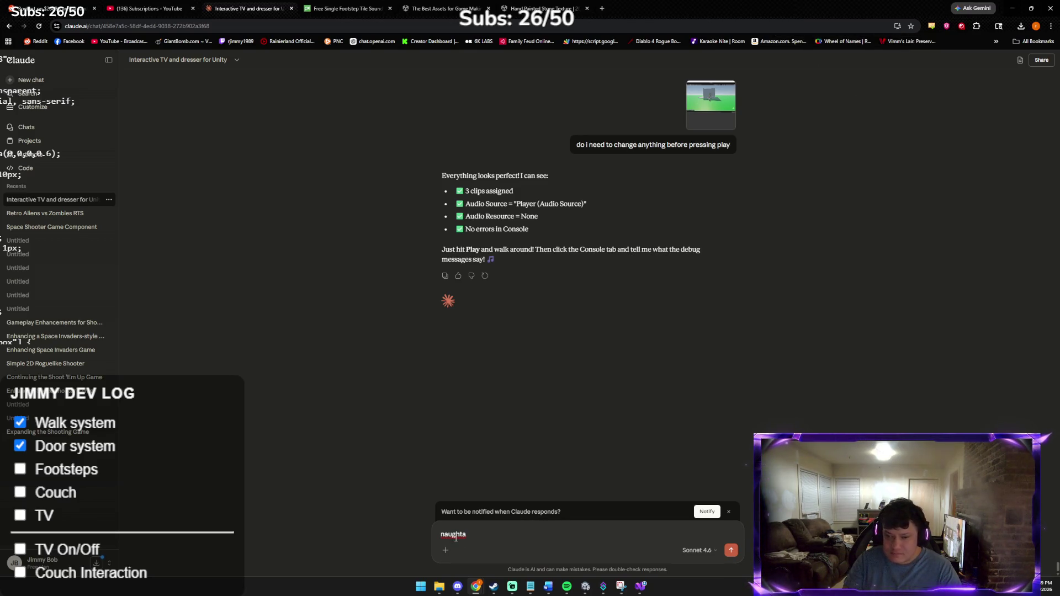
pyautogui.write('nah nothing')
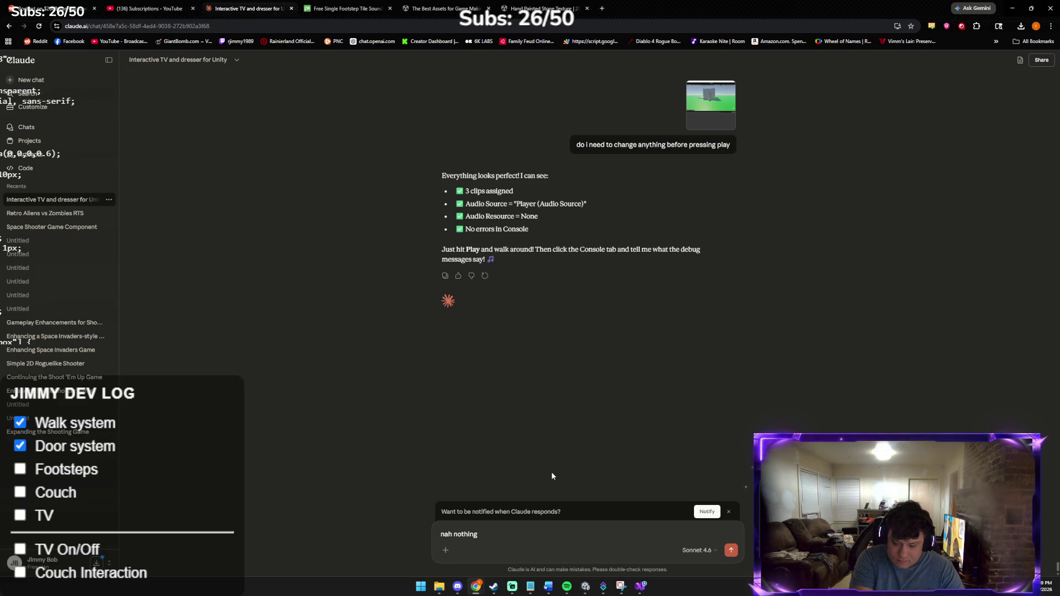
pyautogui.moveTo(548, 590)
pyautogui.click(587, 582)
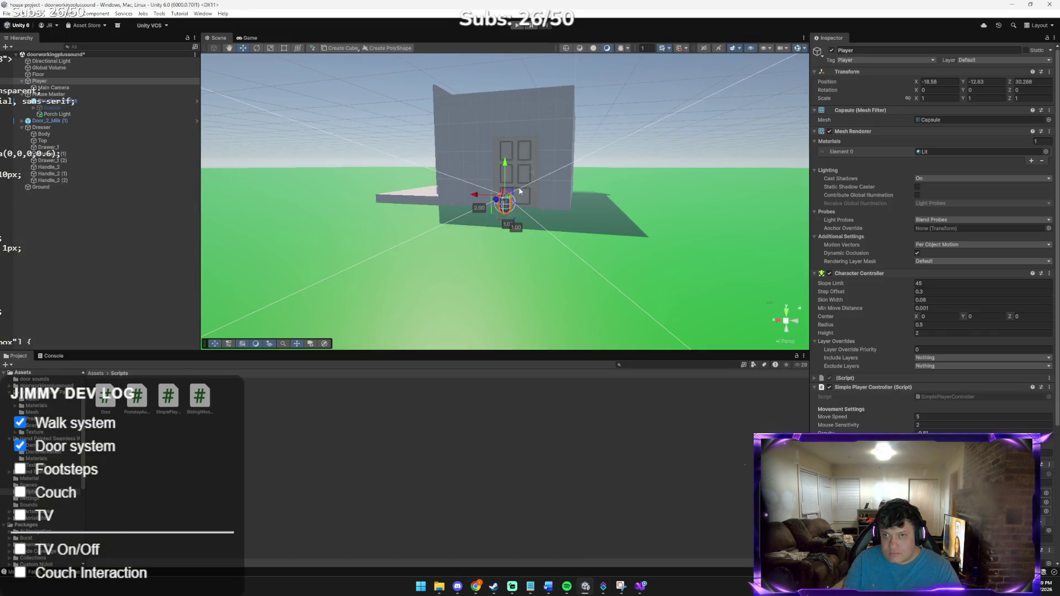
# Step: Play-test with the Console open, walking through the door, into the yard, and back inside
pyautogui.click(520, 28)
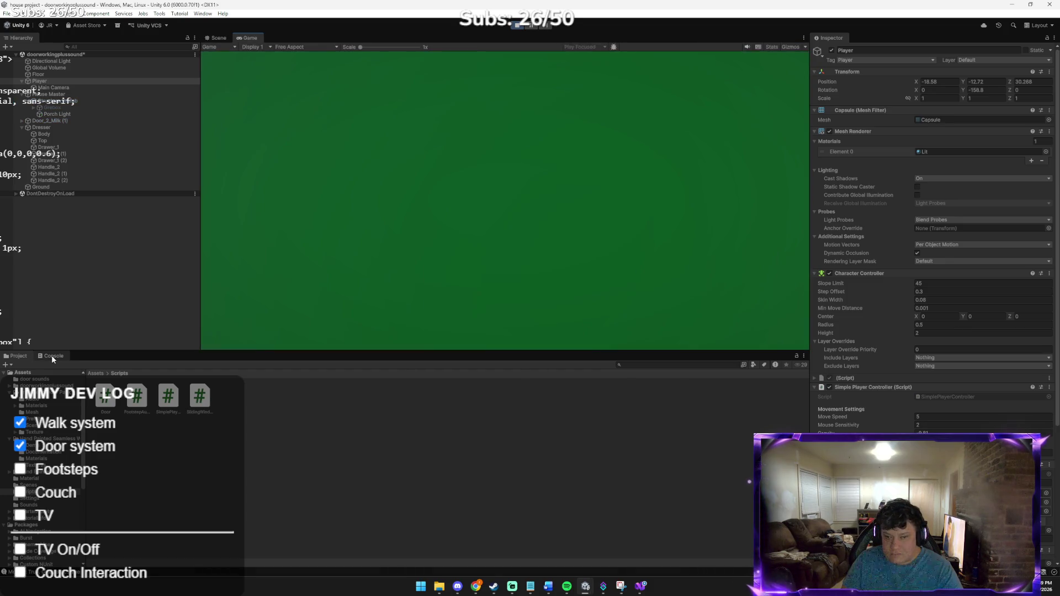
pyautogui.click(51, 355)
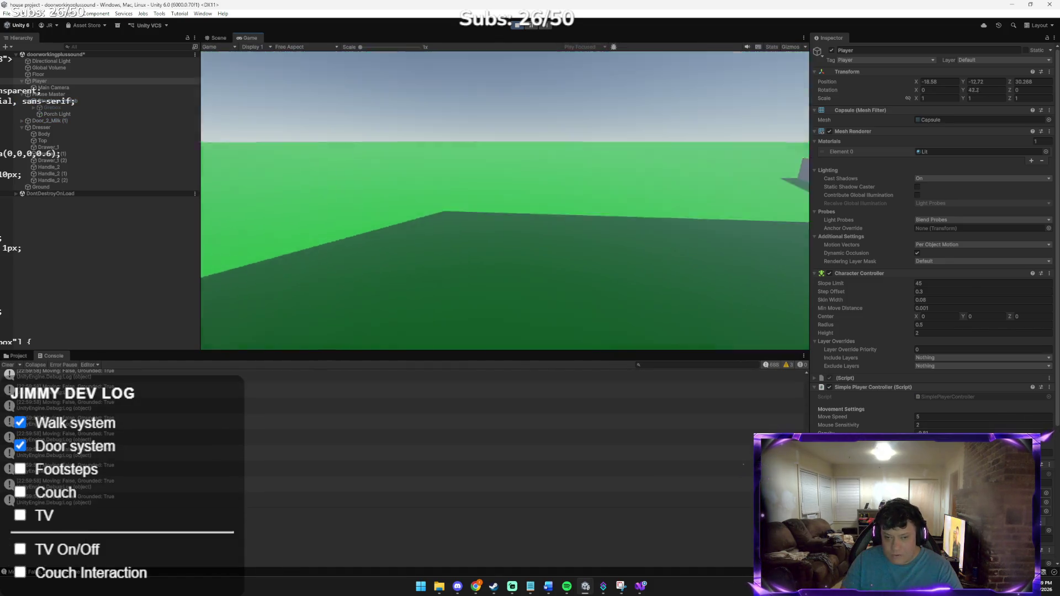
pyautogui.press('w')
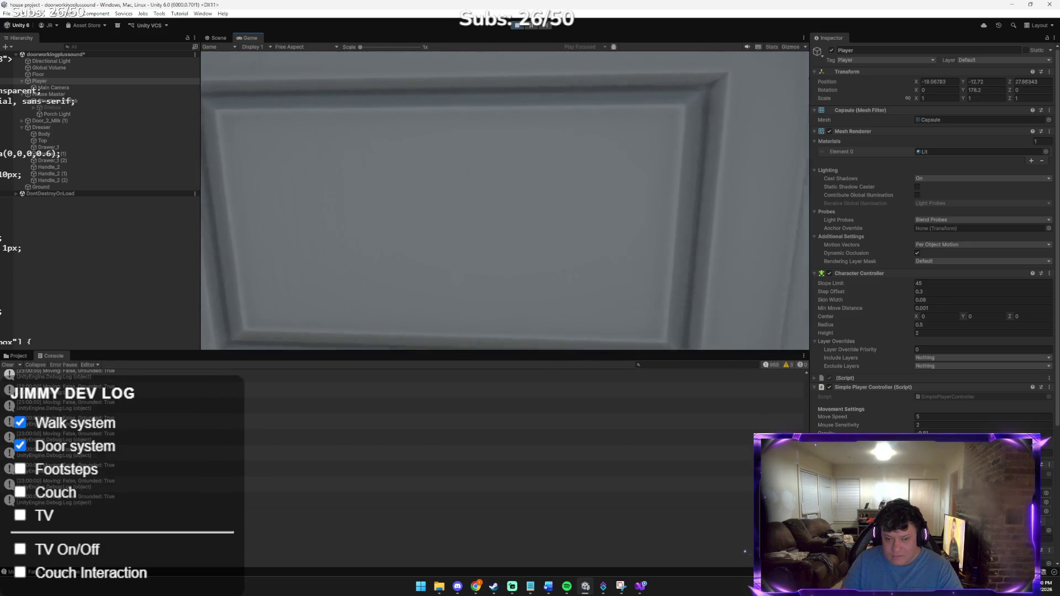
pyautogui.press('e')
pyautogui.press('w')
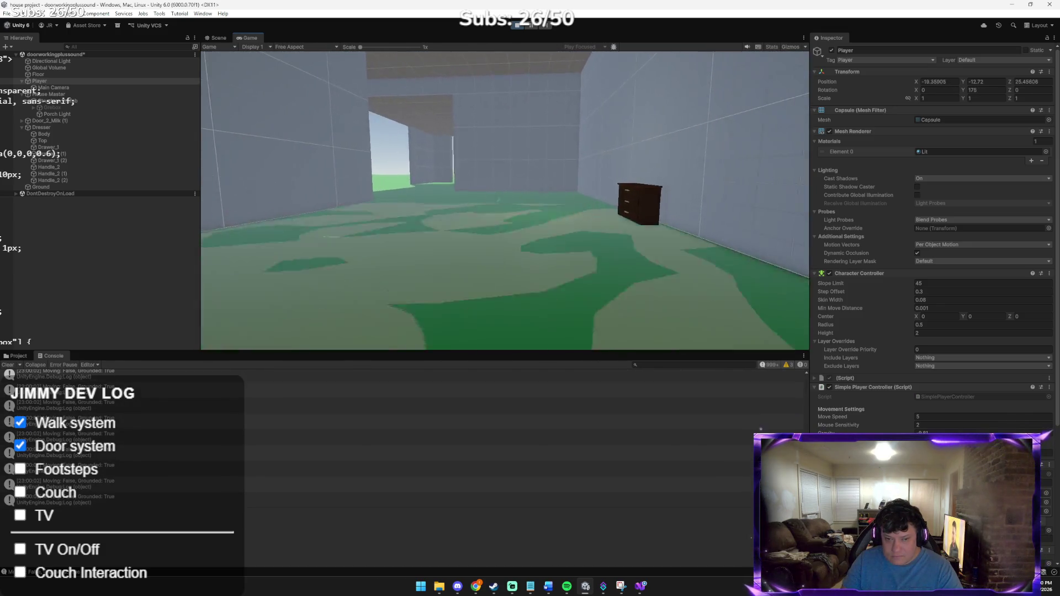
pyautogui.press('w')
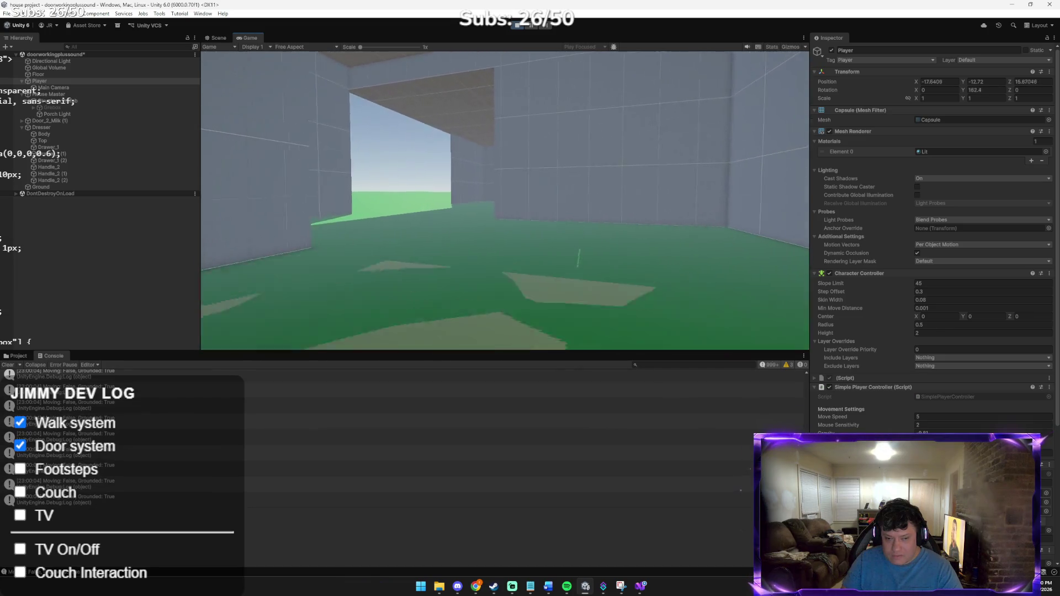
pyautogui.press('w')
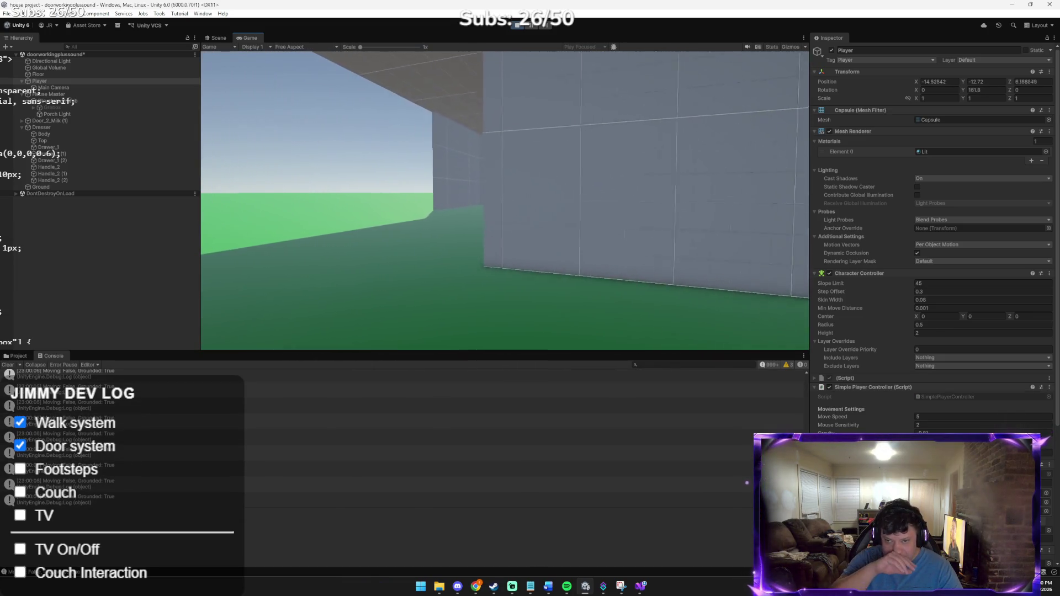
pyautogui.press('w')
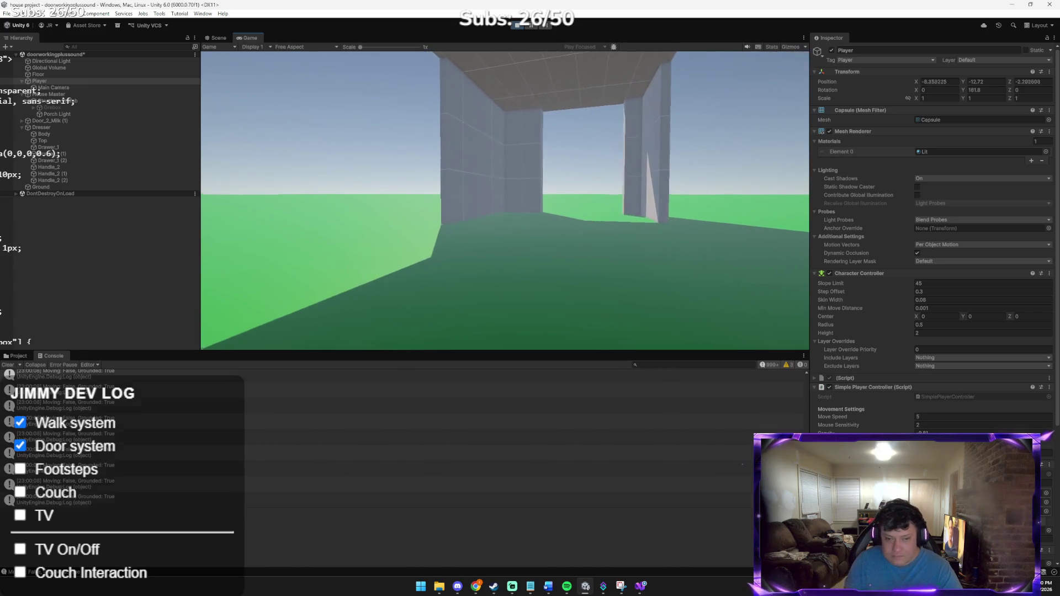
pyautogui.press('w')
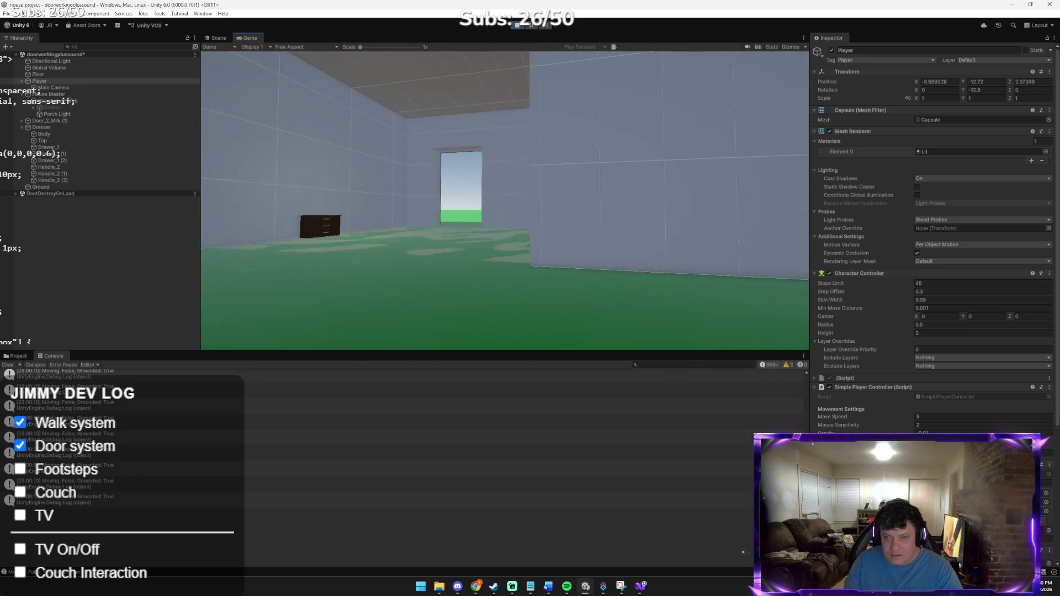
pyautogui.press('w')
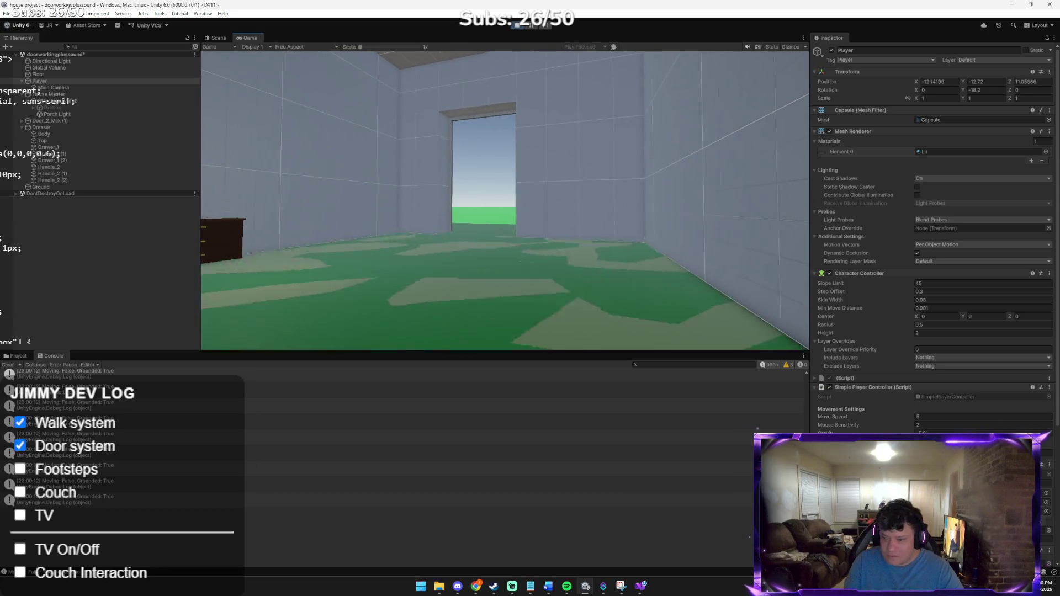
pyautogui.press('Escape')
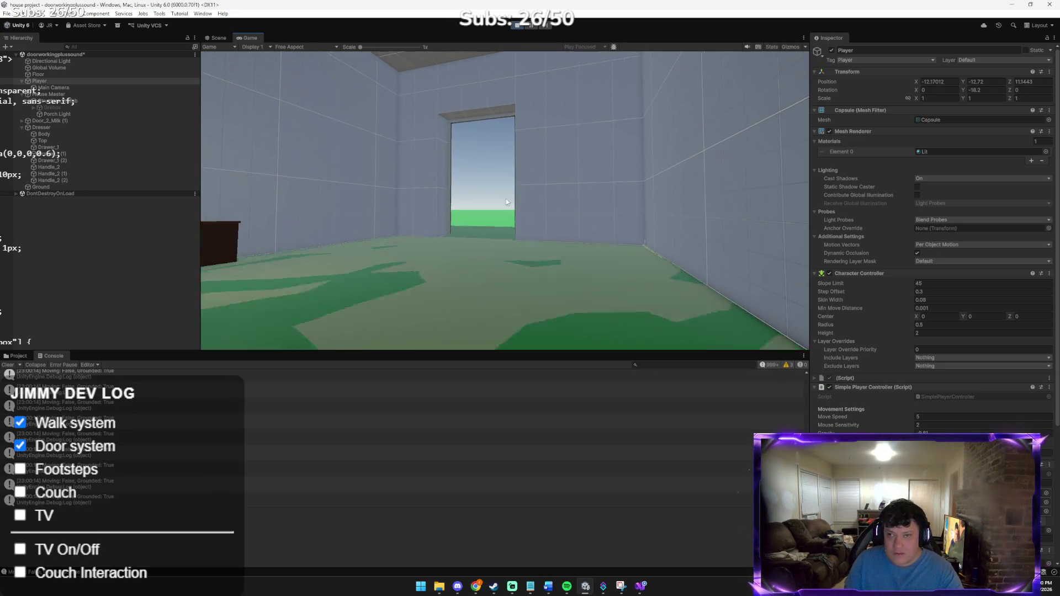
pyautogui.click(516, 25)
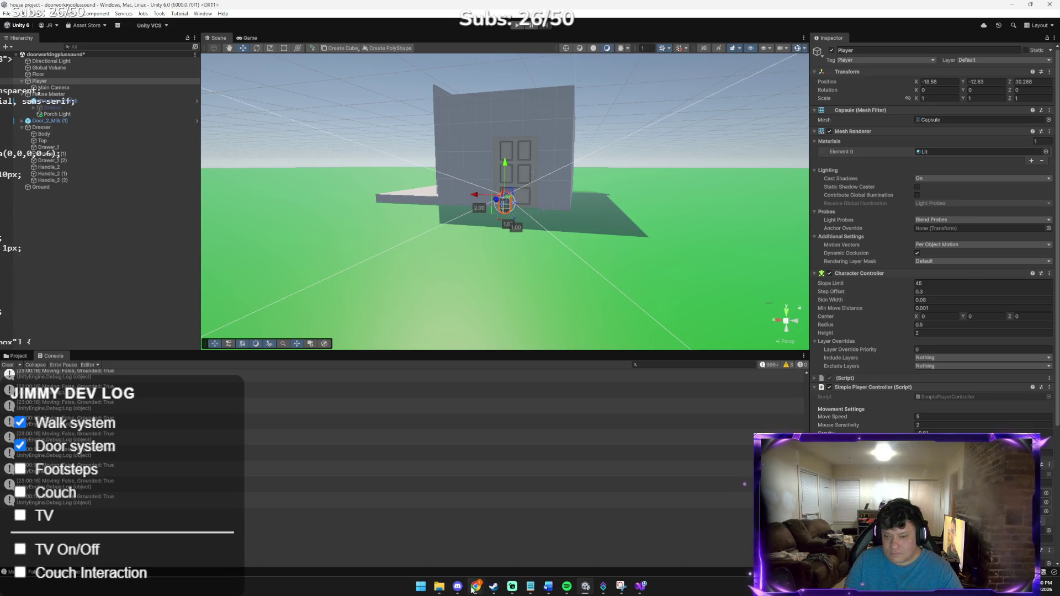
# Step: Send Claude a debug screenshot asking to make the footsteps louder, then start Play mode
pyautogui.moveTo(475, 586)
pyautogui.click(449, 549)
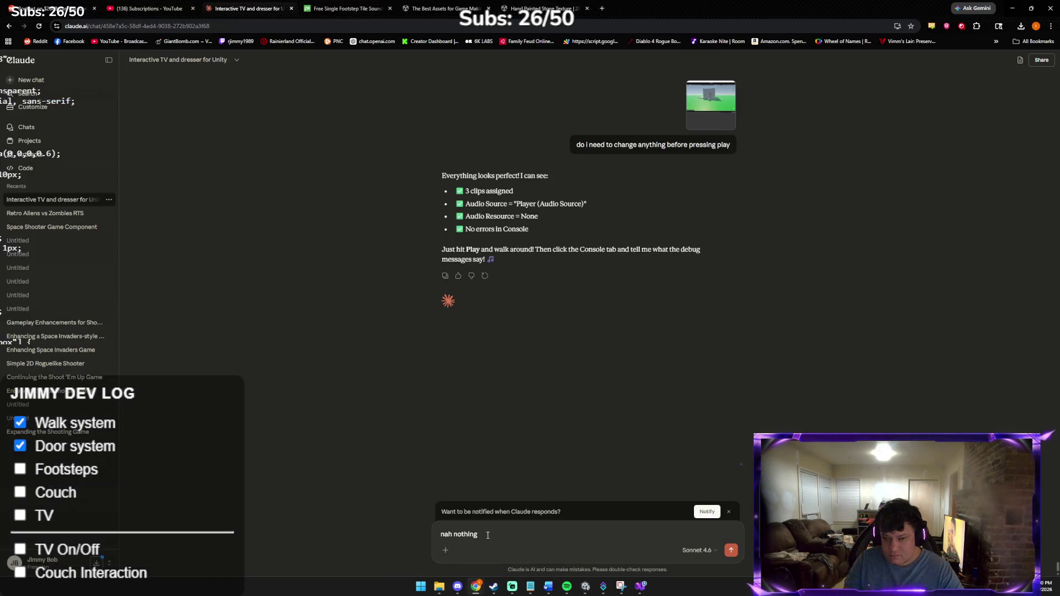
pyautogui.hotkey('ctrl', 'v')
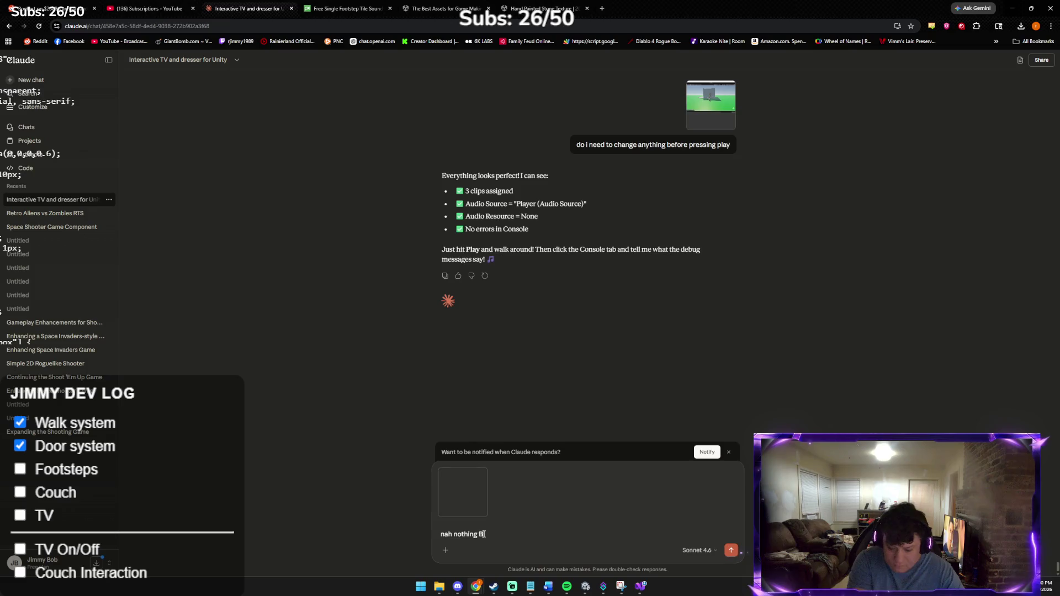
pyautogui.write('BUT we g')
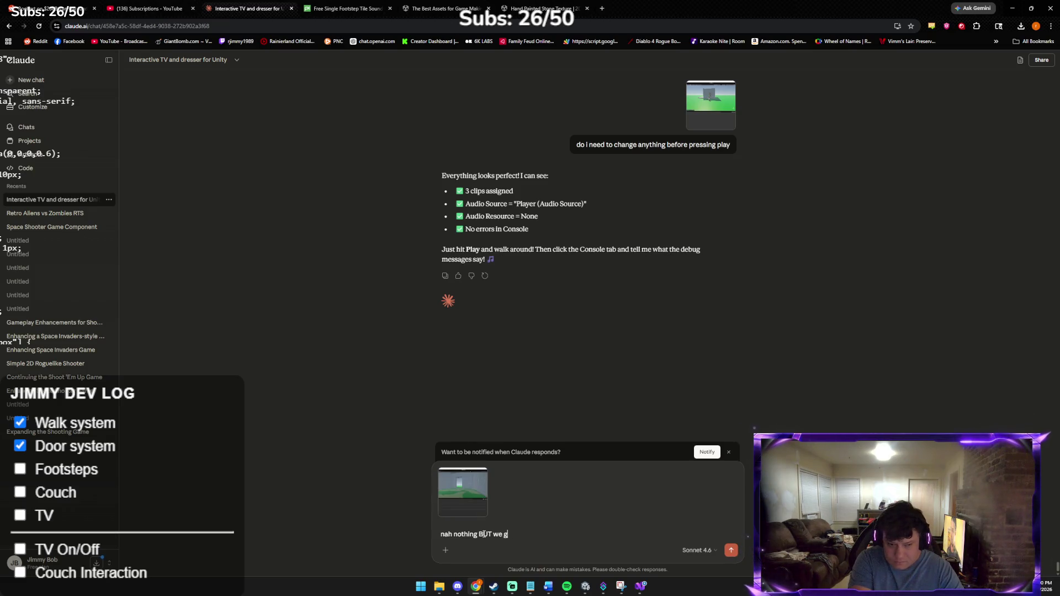
pyautogui.write('ot debug! can ')
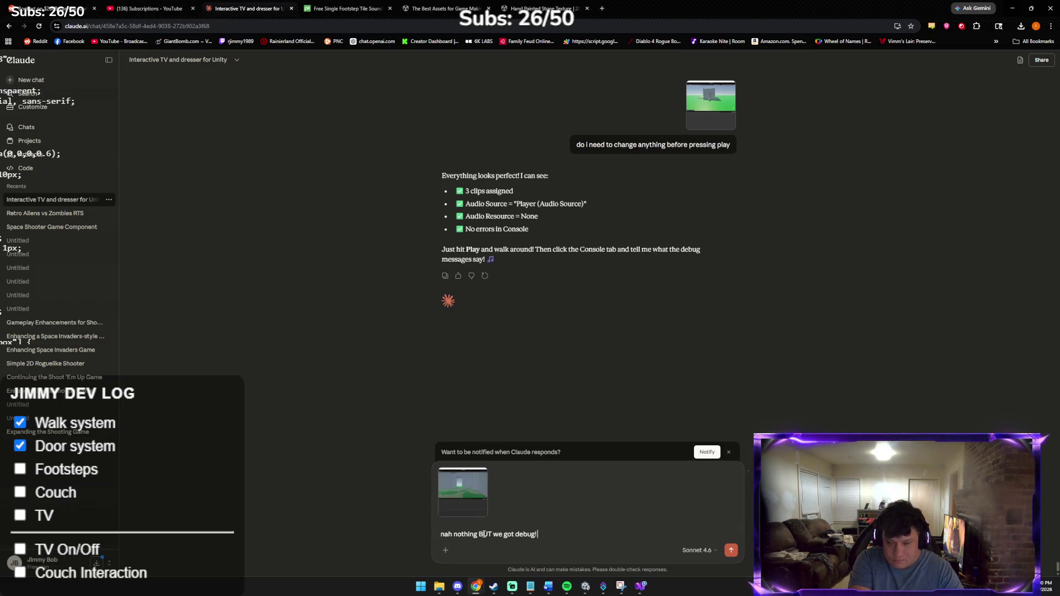
pyautogui.write('we make the footsteps LOUDER')
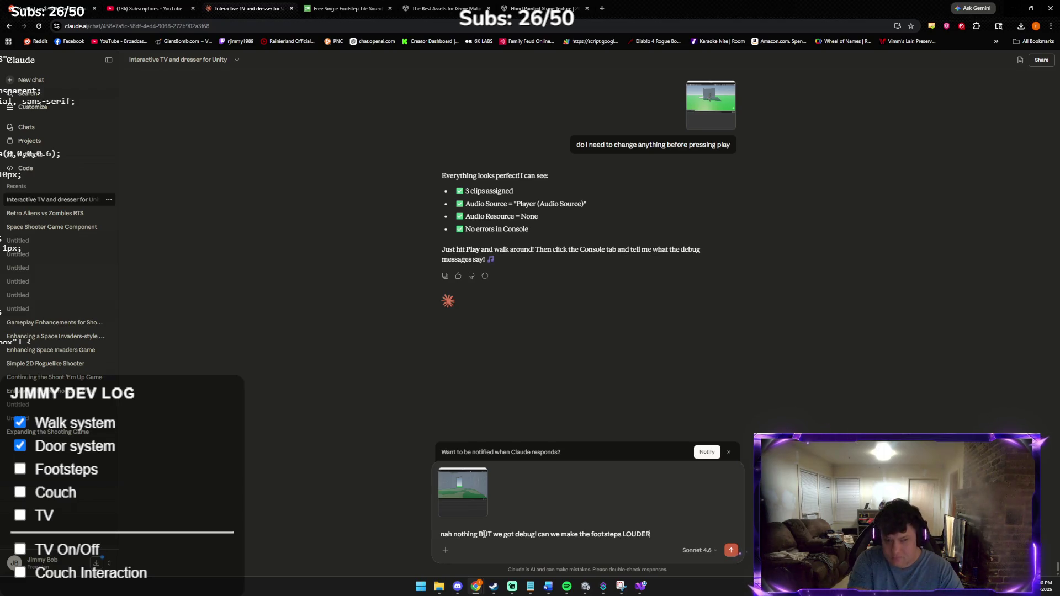
pyautogui.press('Return')
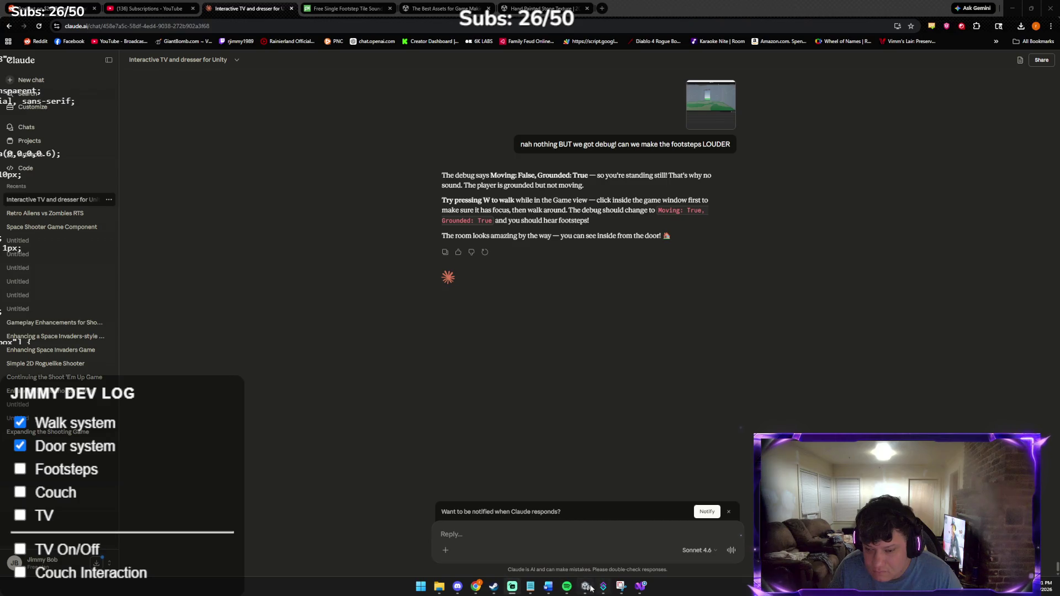
pyautogui.click(585, 587)
pyautogui.click(523, 25)
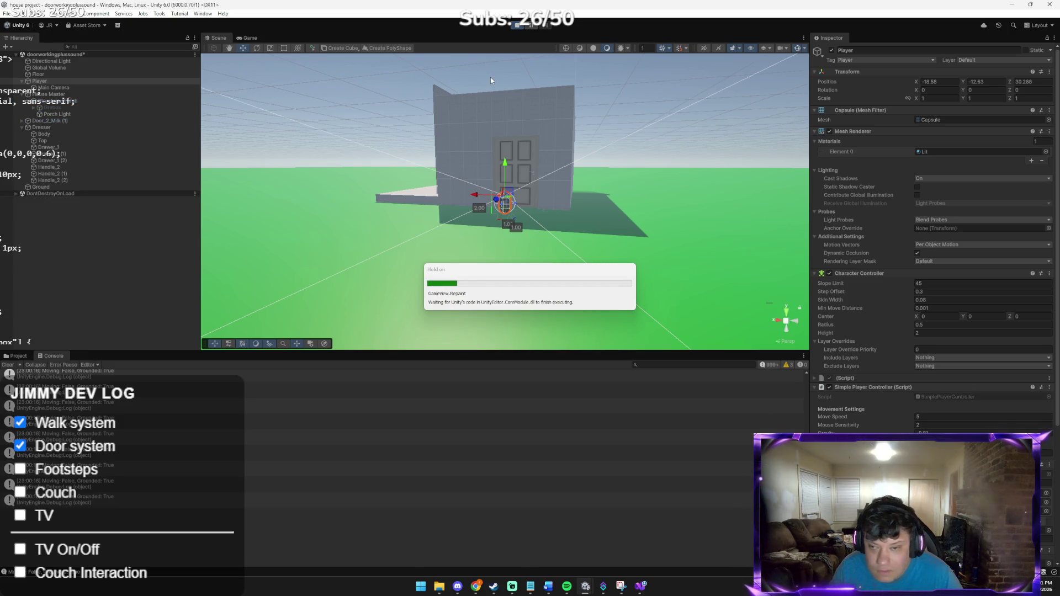
# Step: Walk the player through the door, turn back, and push the door open again
pyautogui.moveTo(505, 201)
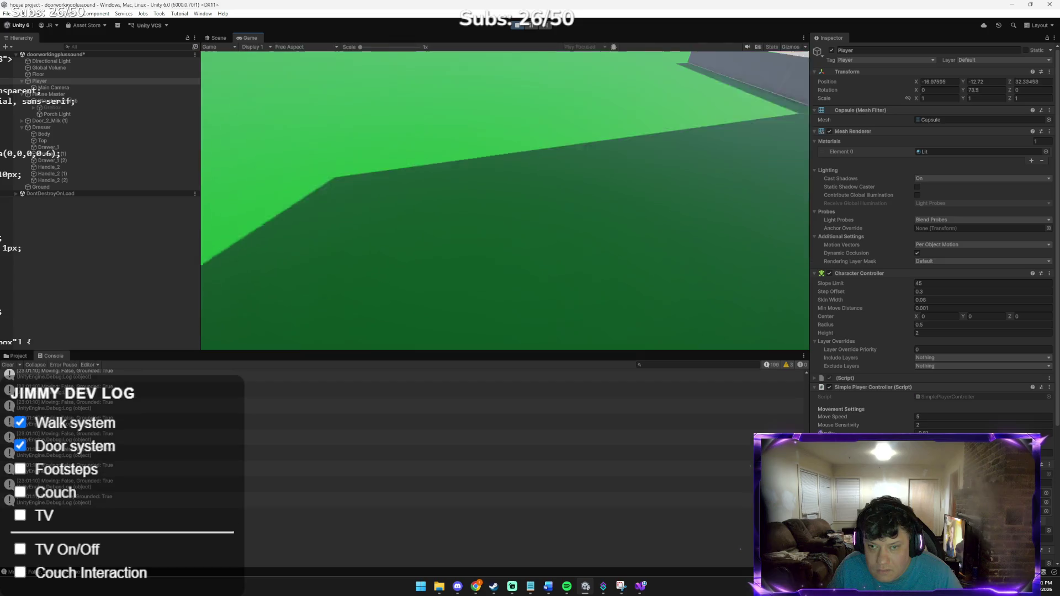
pyautogui.press('e')
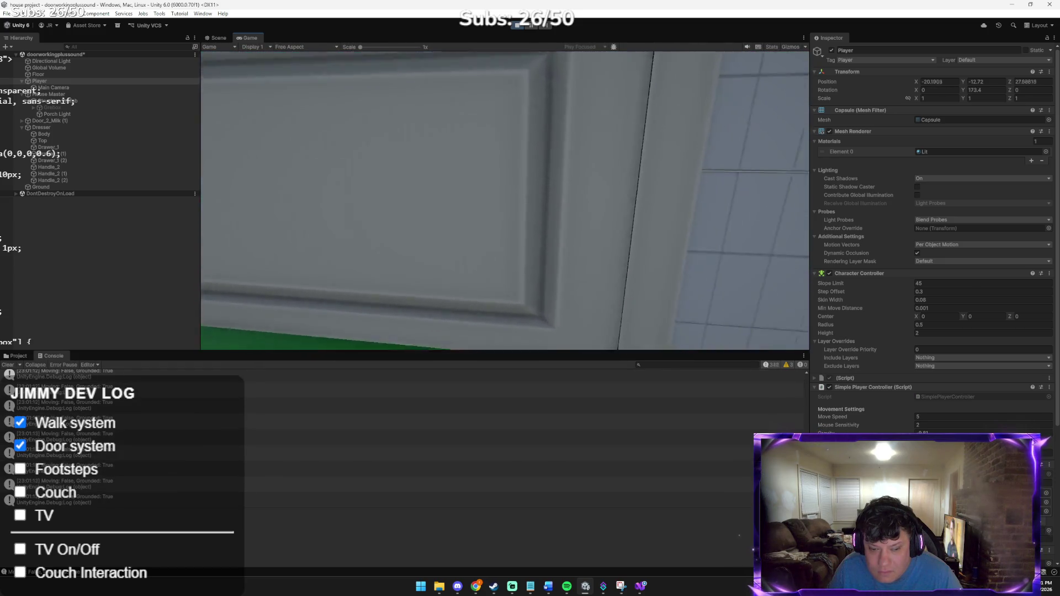
pyautogui.press('w')
pyautogui.press('w')
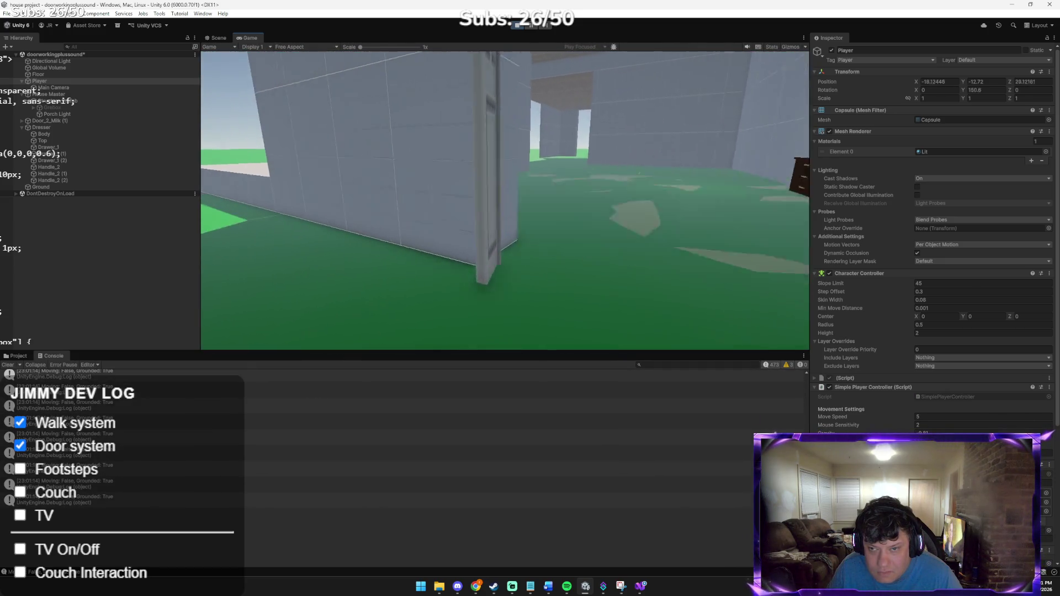
pyautogui.press('w')
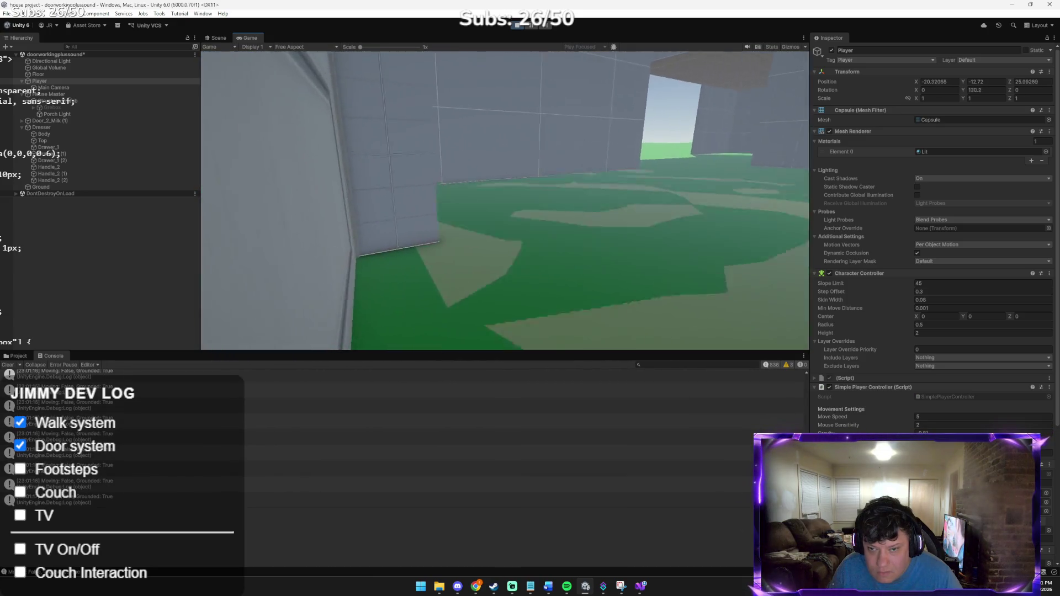
pyautogui.press('w')
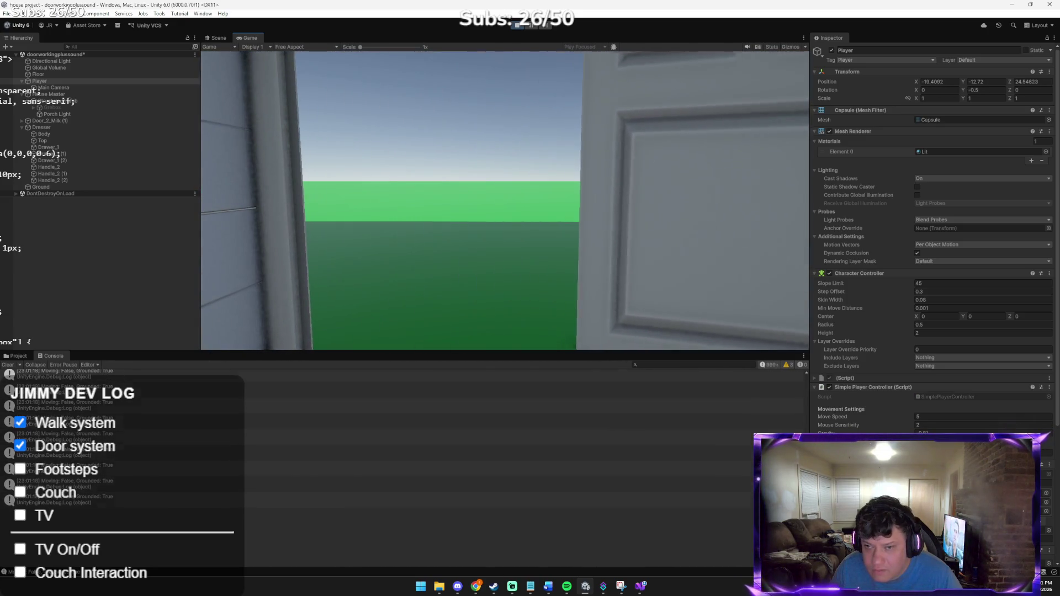
pyautogui.press('s')
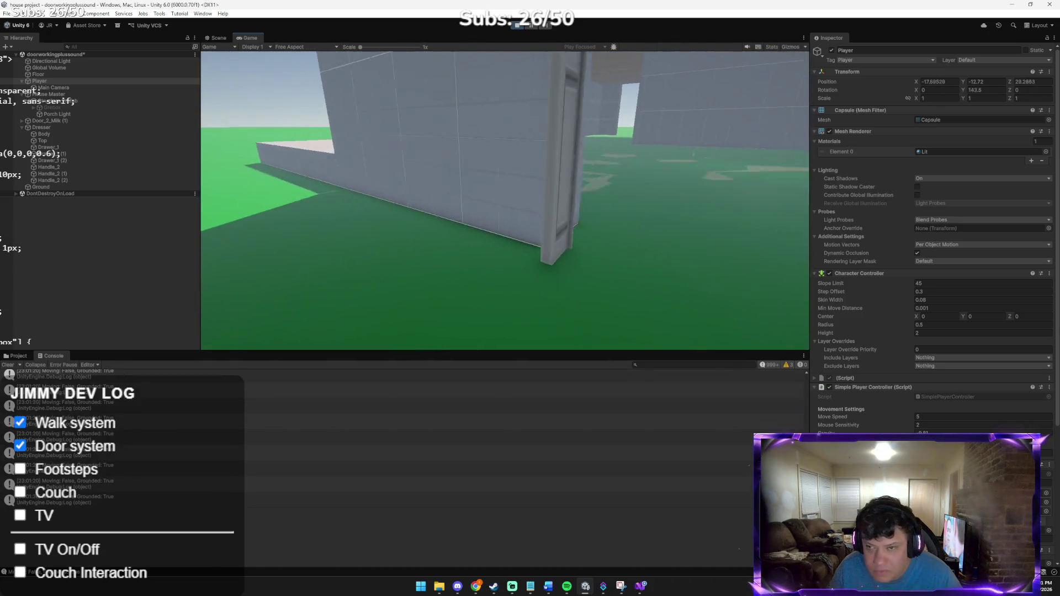
pyautogui.press('e')
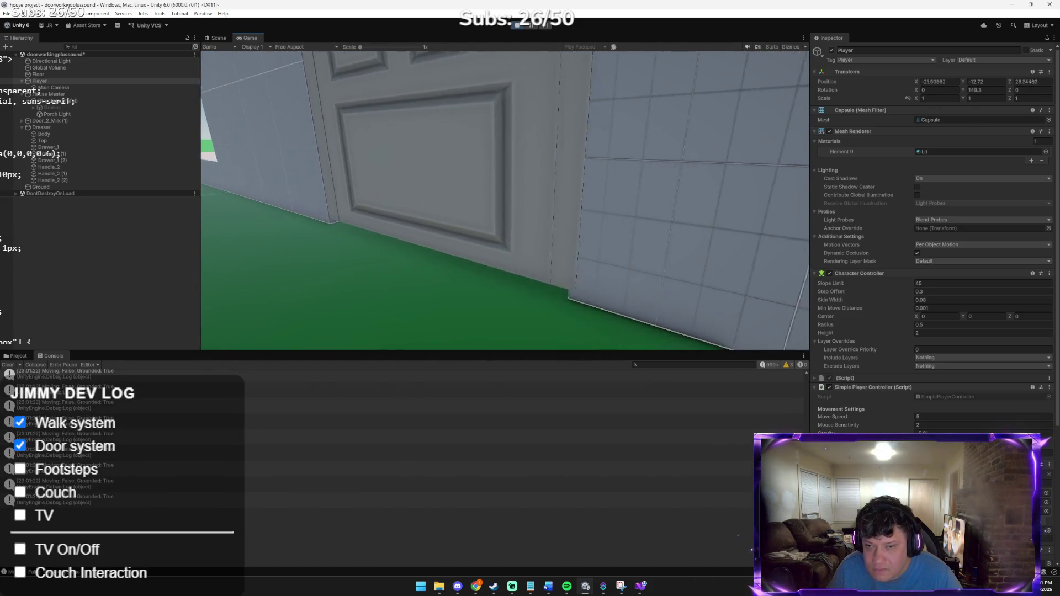
pyautogui.press('w')
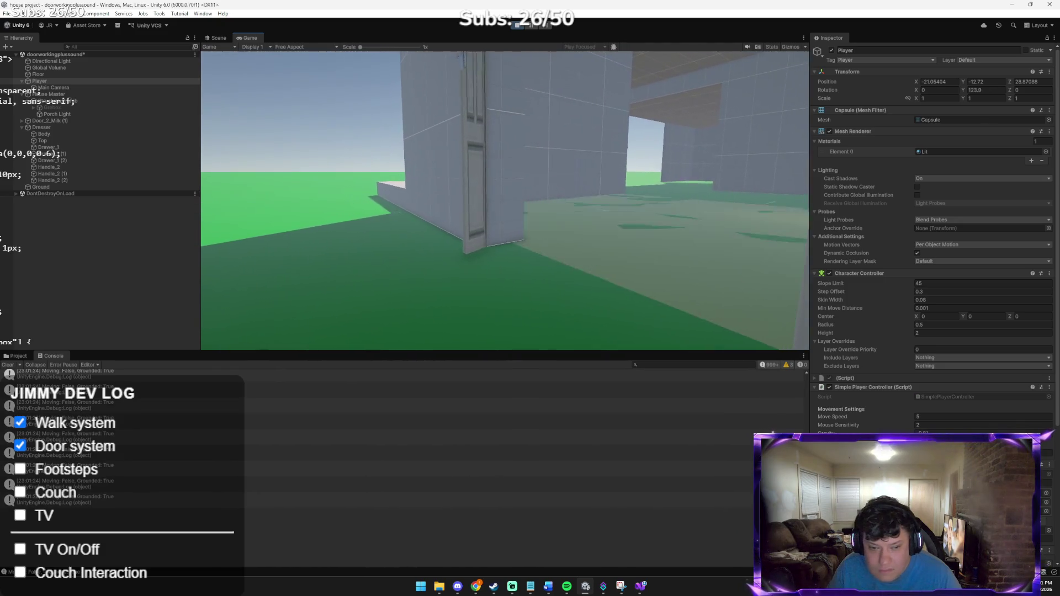
pyautogui.moveTo(475, 117)
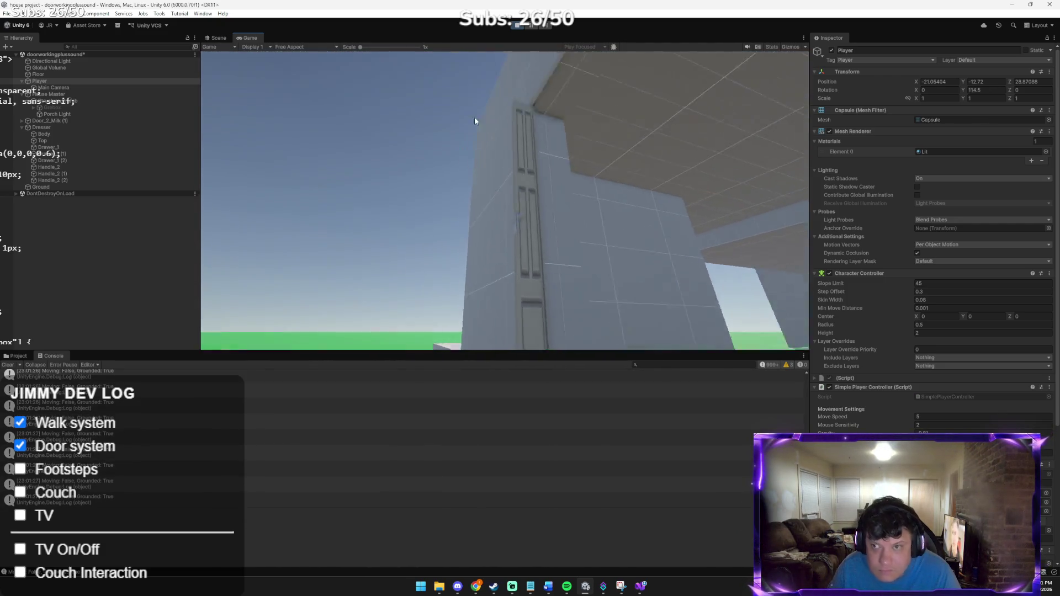
pyautogui.hotkey('alt', 'Tab')
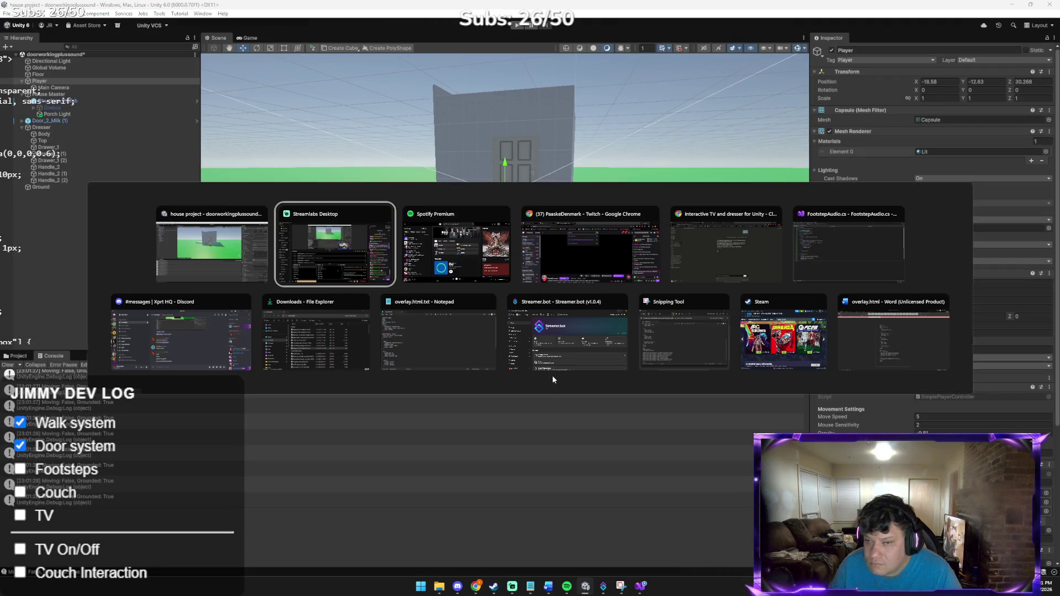
pyautogui.hotkey('alt', 'Tab')
pyautogui.hotkey('alt', 'Tab')
pyautogui.hotkey('alt', 'Tab')
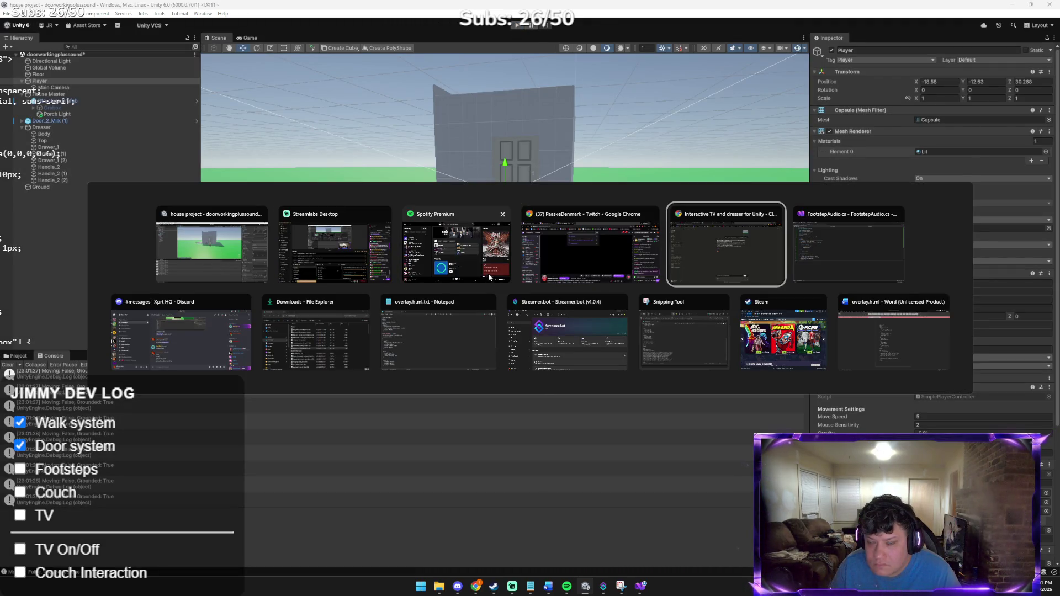
pyautogui.press('Escape')
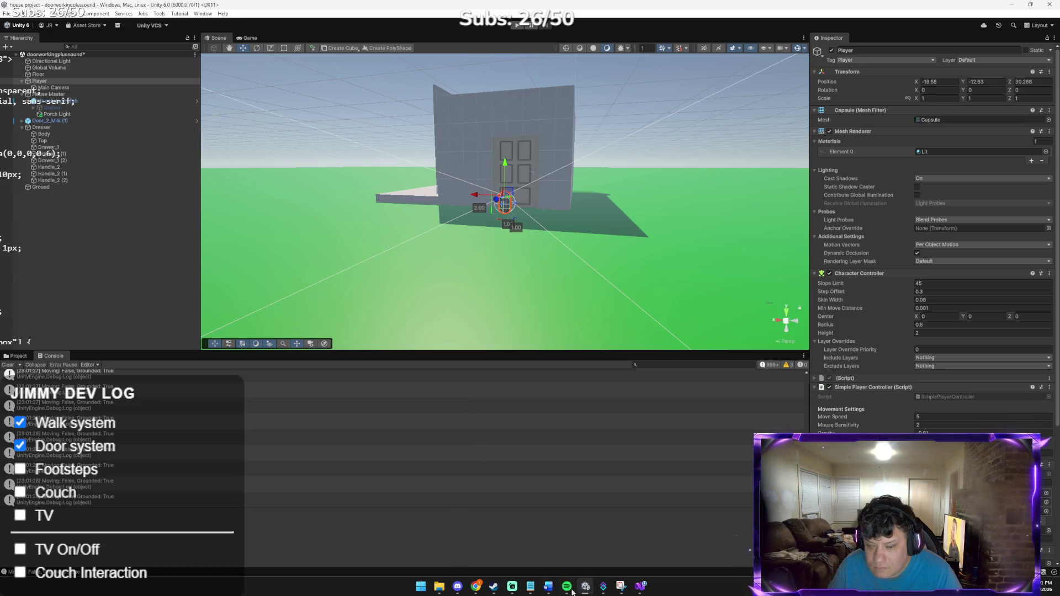
# Step: Send Claude a message reporting that the door sound is now gone
pyautogui.moveTo(476, 586)
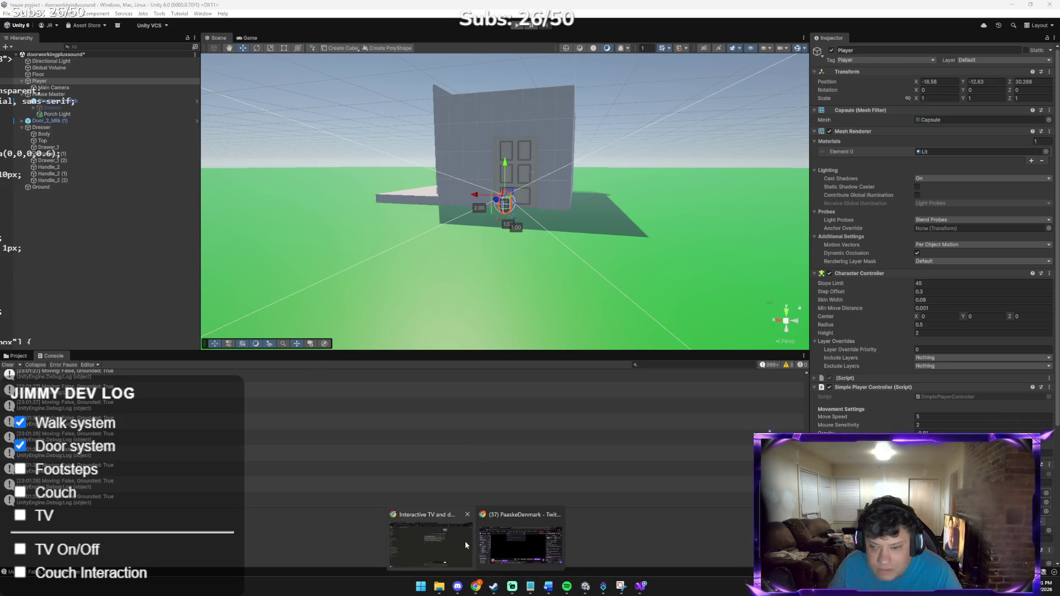
pyautogui.click(465, 542)
pyautogui.write('NO IVE B')
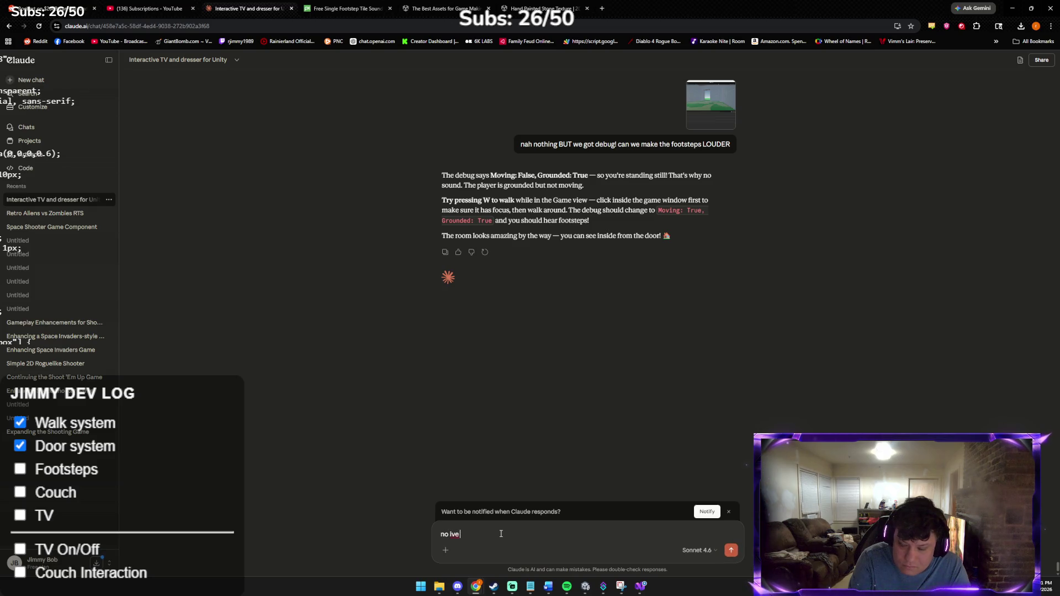
pyautogui.write('een moving but no')
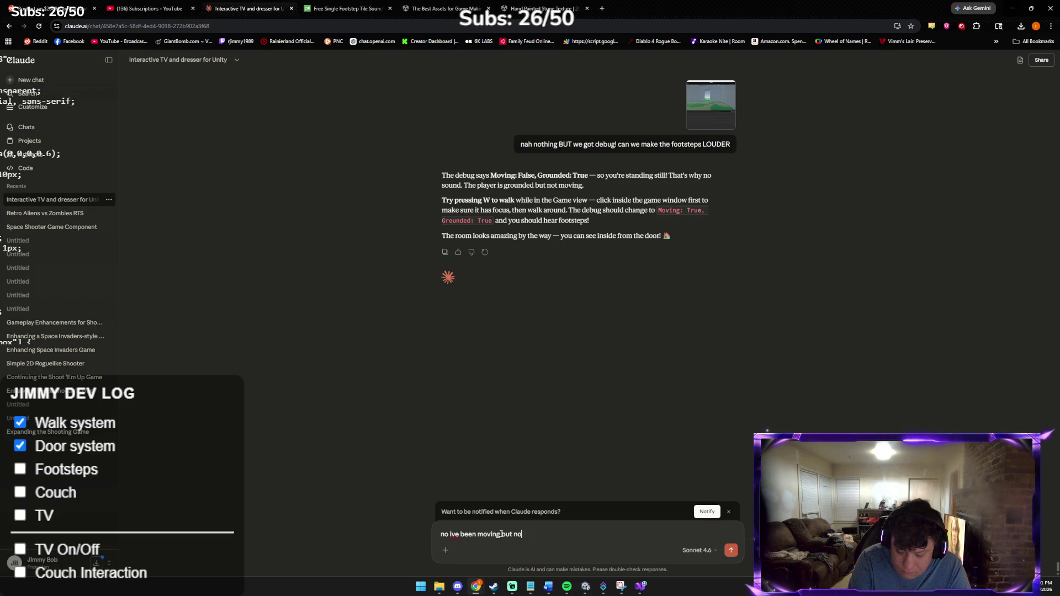
pyautogui.write('w my door o')
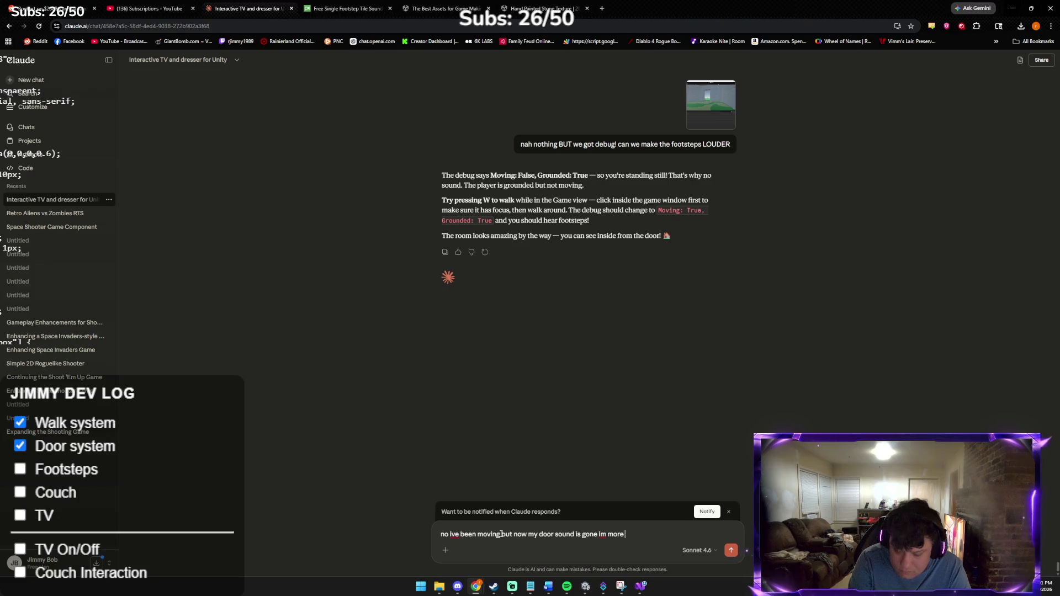
pyautogui.write('d about that')
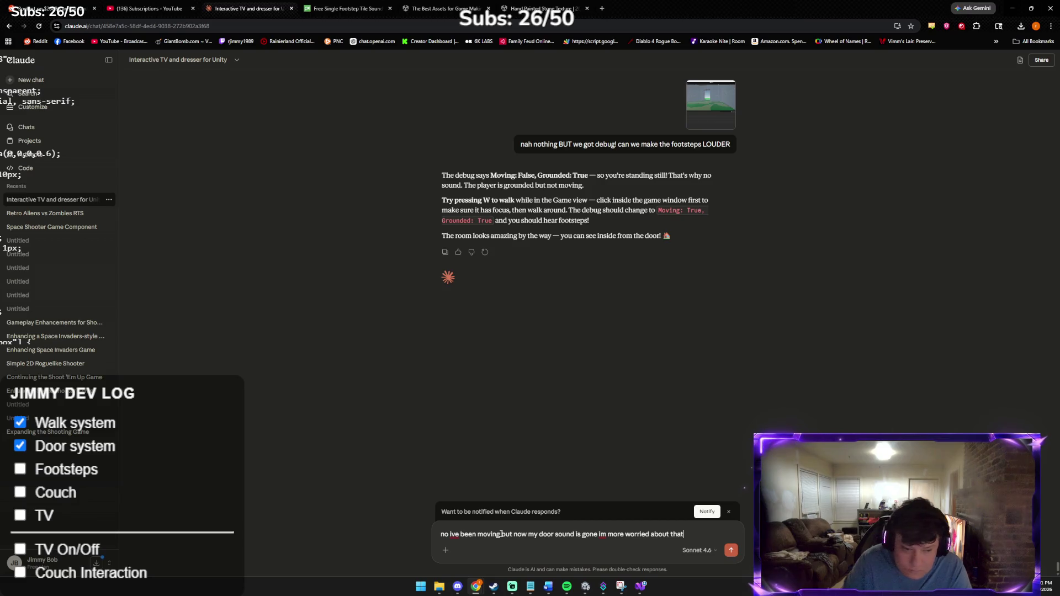
pyautogui.press('Return')
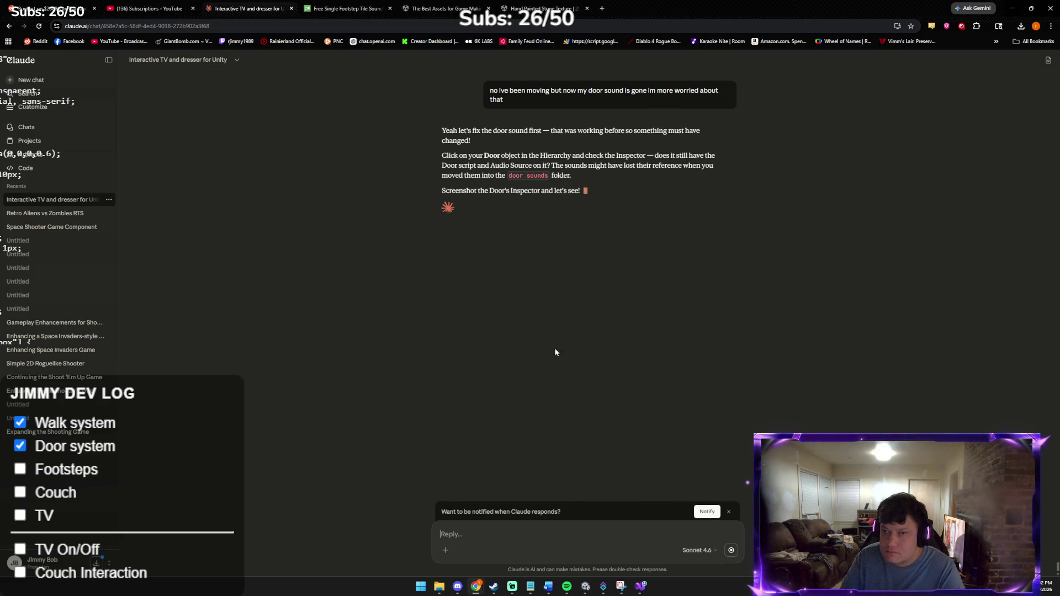
pyautogui.click(584, 587)
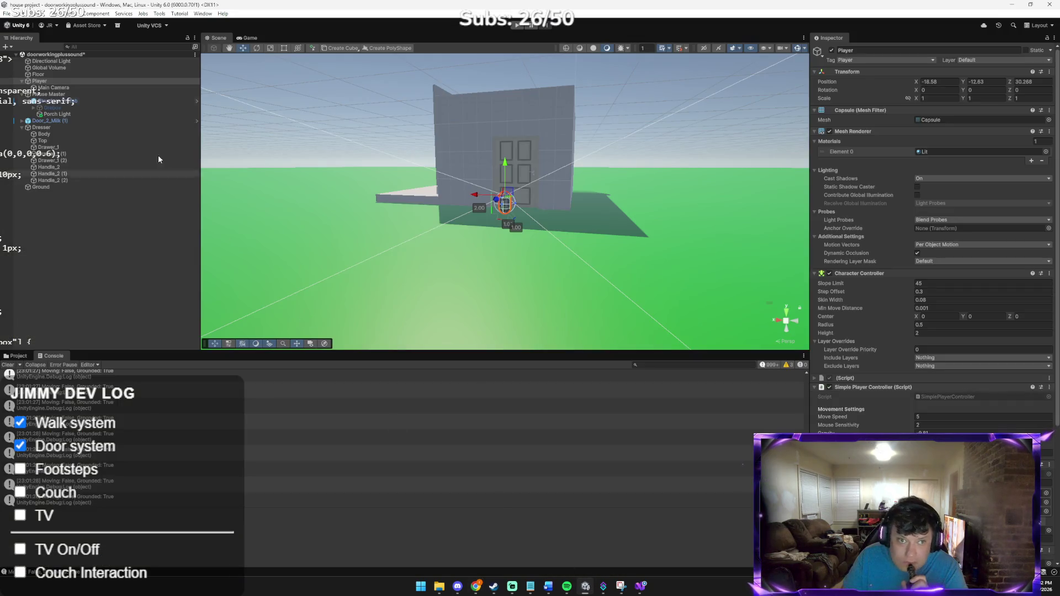
# Step: Select Door_2_Milk (1) and assign DoorHinge as its Door script's audio source
pyautogui.click(64, 121)
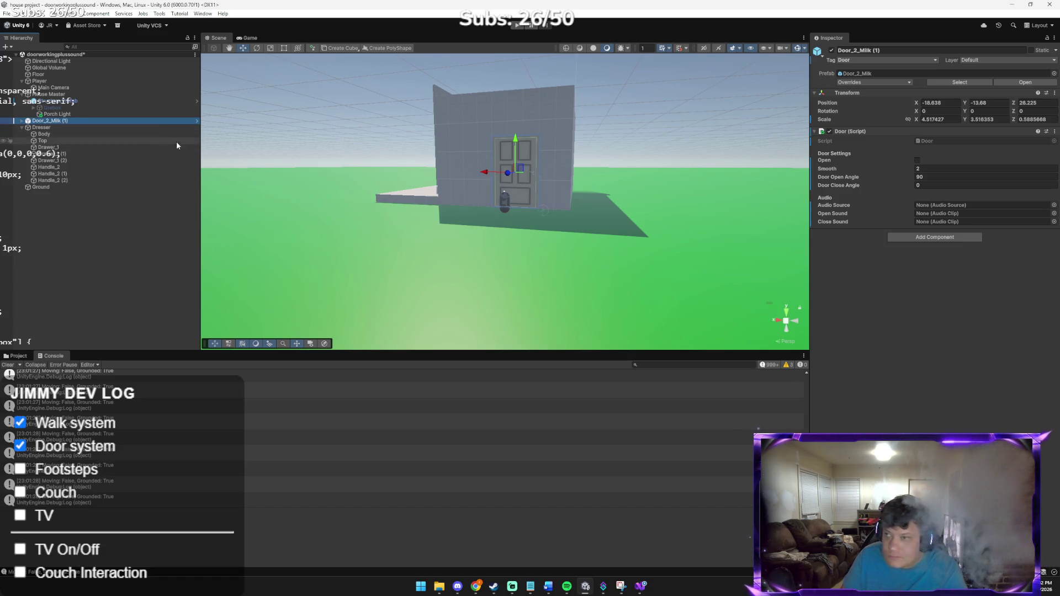
pyautogui.click(1033, 205)
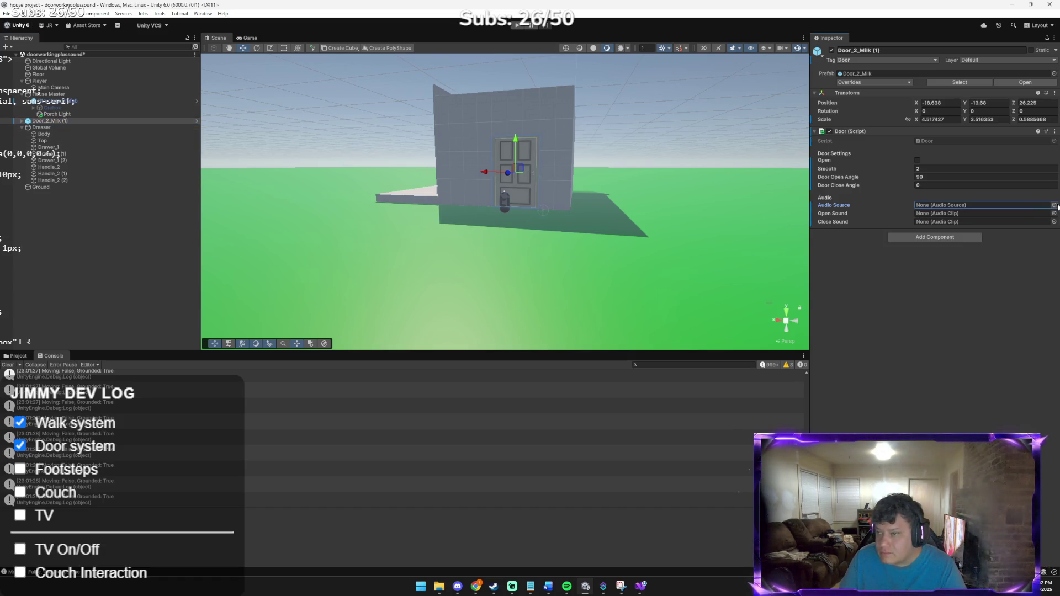
pyautogui.click(1054, 206)
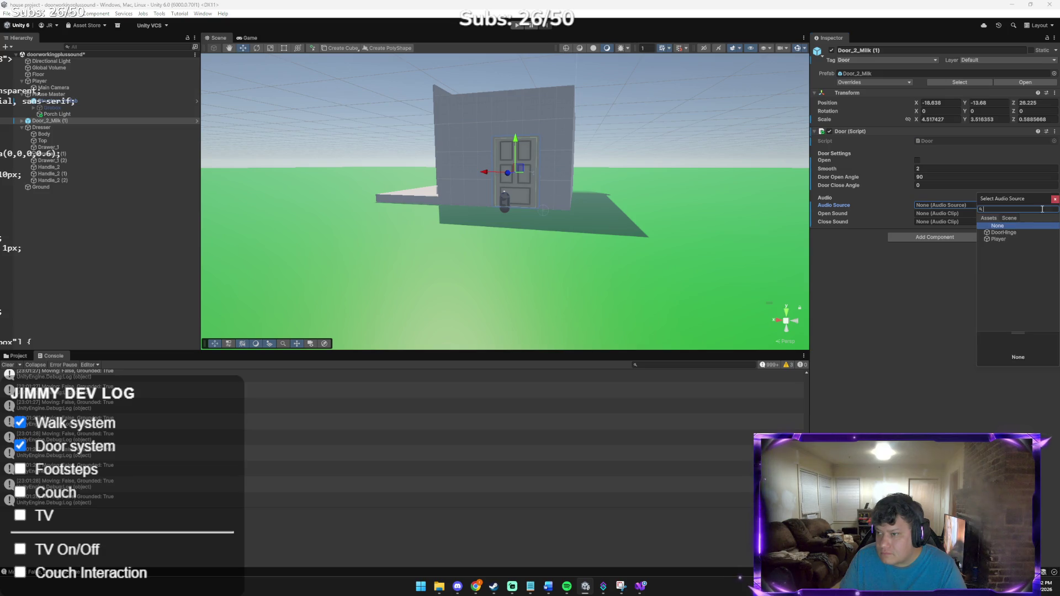
pyautogui.click(1011, 234)
# Step: Set Open Sound to Door_Open and Close Sound to Door_Close, then start a play test
pyautogui.click(1053, 214)
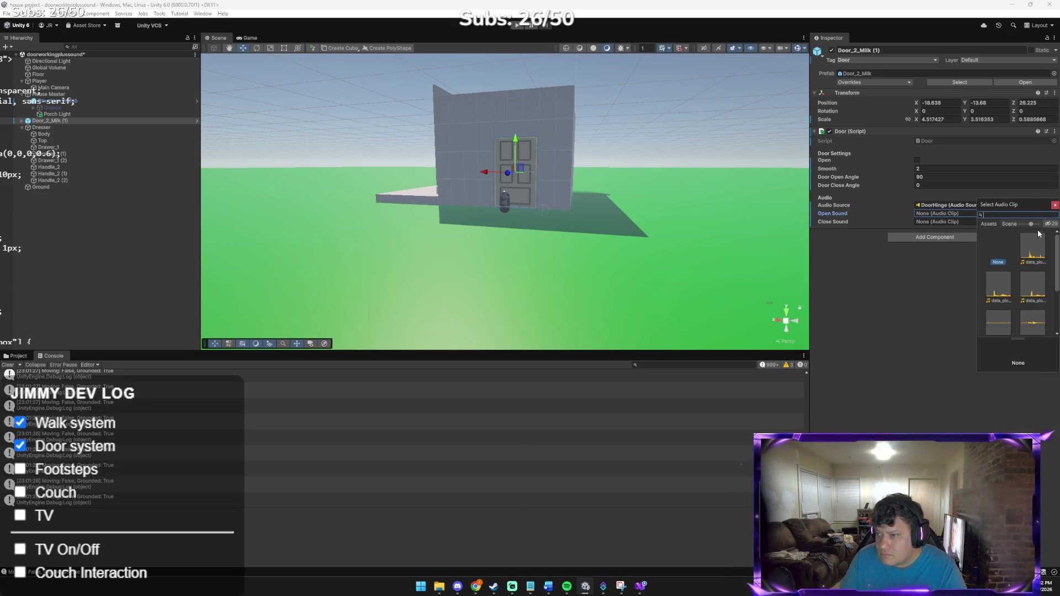
pyautogui.scroll(-3, 1022, 252)
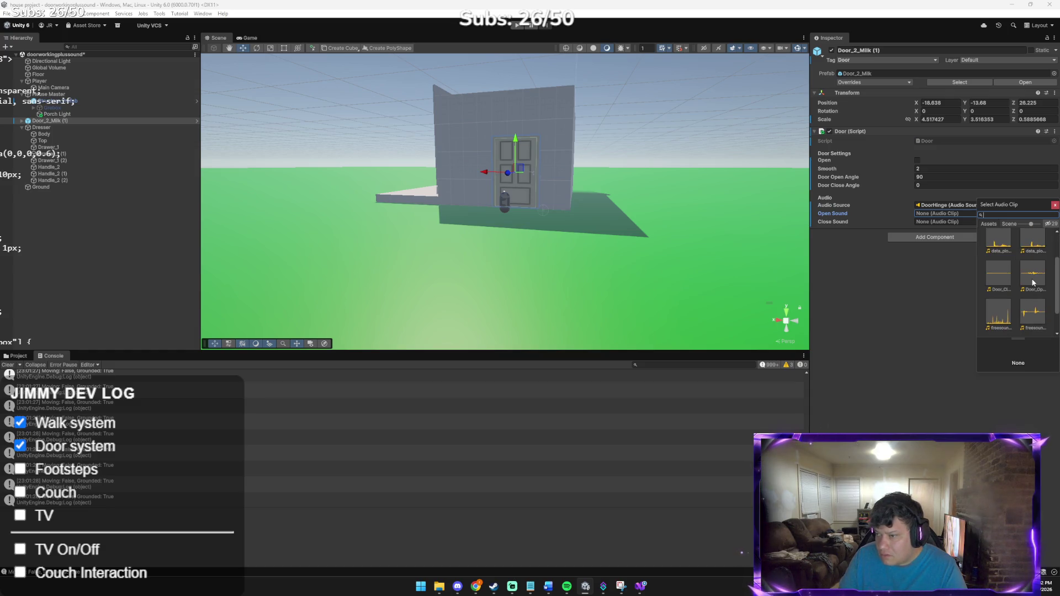
pyautogui.doubleClick(1033, 284)
pyautogui.click(1054, 222)
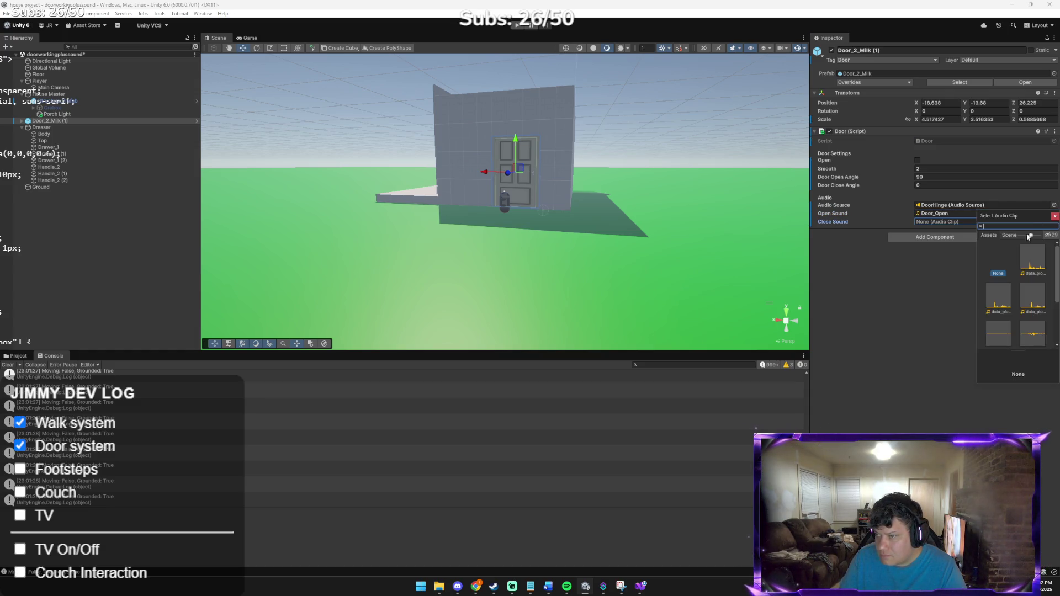
pyautogui.scroll(-3, 1002, 298)
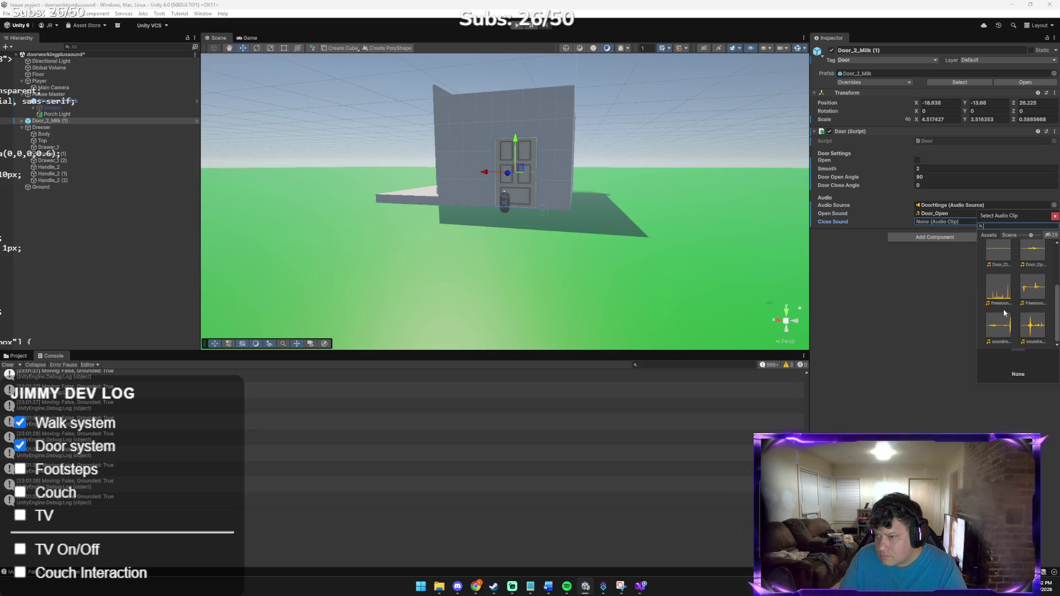
pyautogui.doubleClick(998, 254)
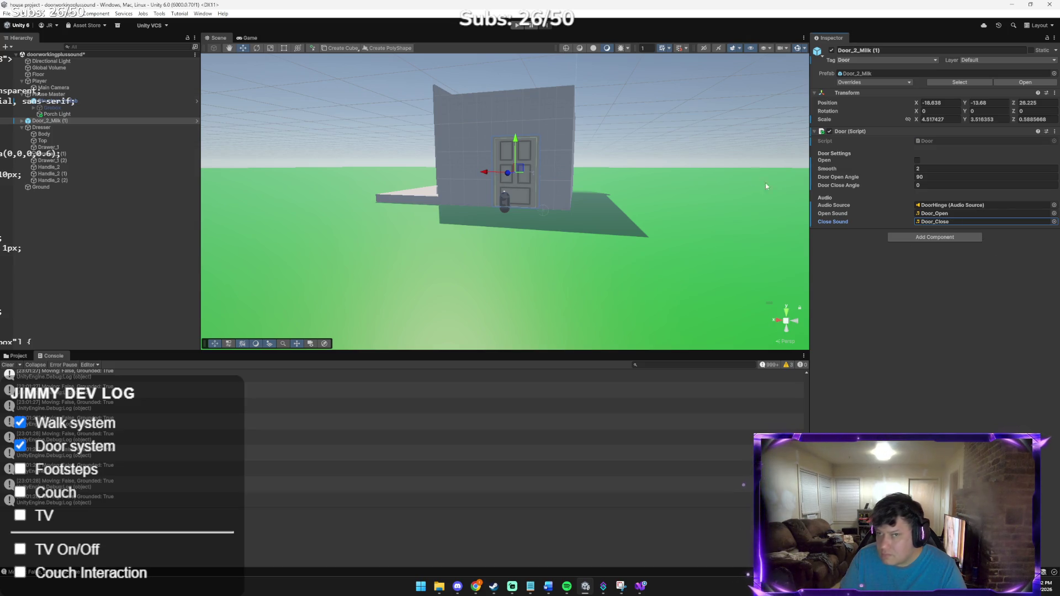
pyautogui.click(509, 26)
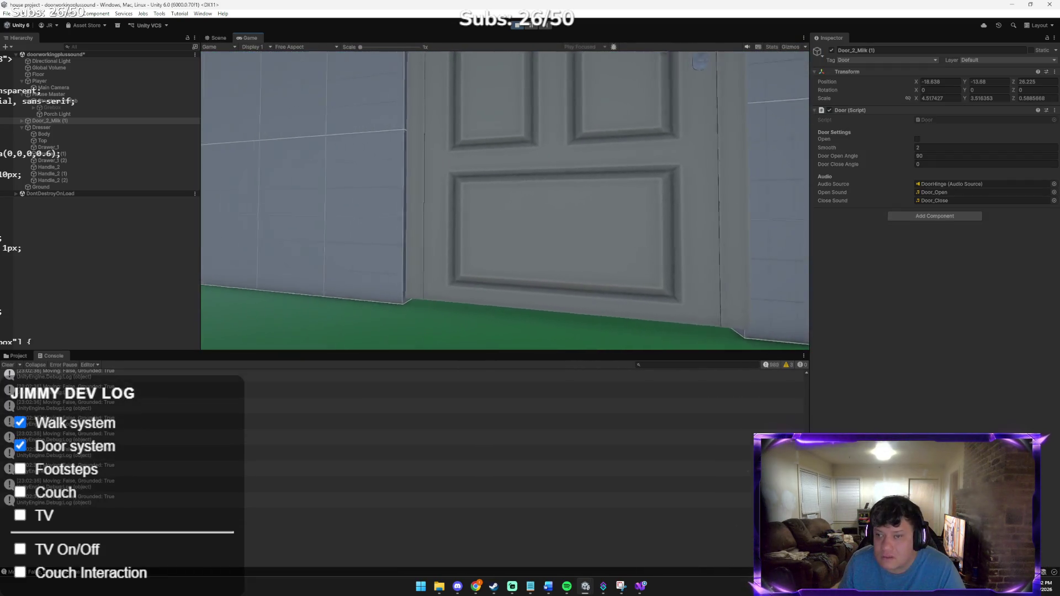
# Step: Open the door with E in play mode, then stop the test and return to the Claude chat
pyautogui.press('e')
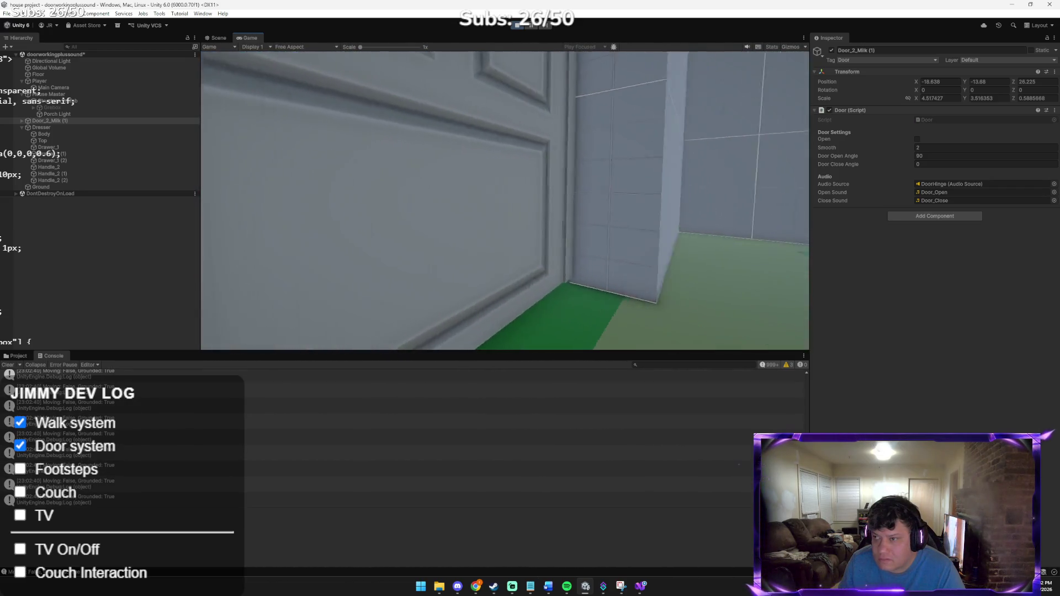
pyautogui.press('e')
pyautogui.press('e')
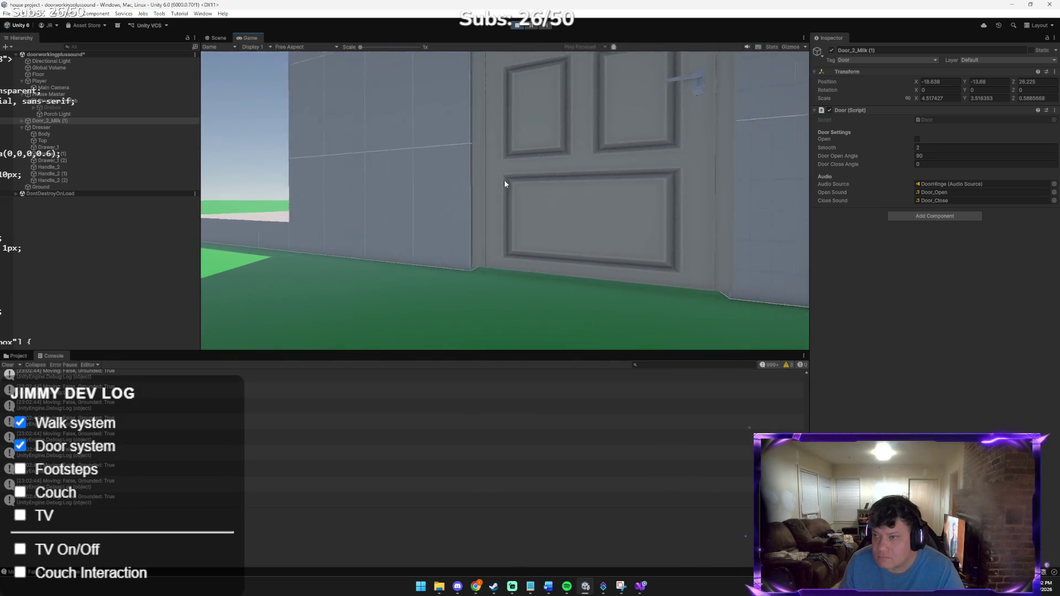
pyautogui.hotkey('ctrl', 'p')
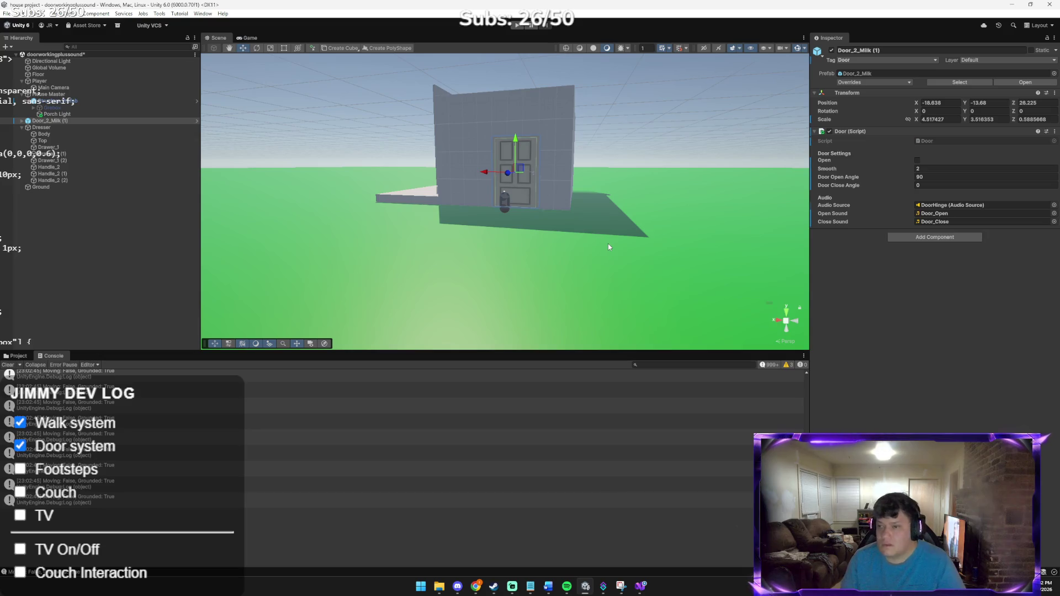
pyautogui.hotkey('alt', 'Tab')
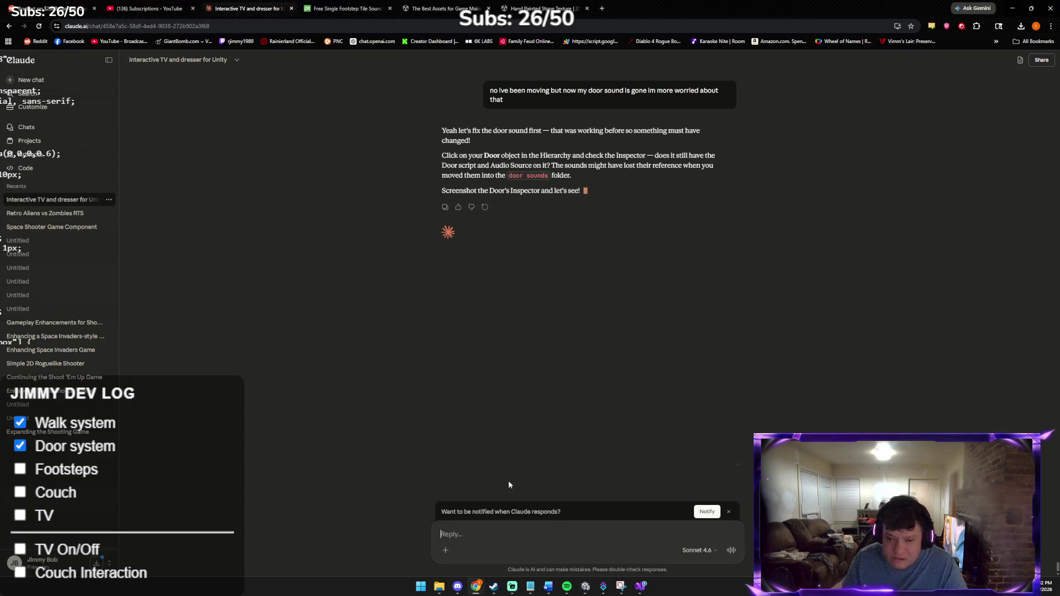
# Step: Paste the Unity door screenshot into Claude and send 'i added it back do i add audio source again'
pyautogui.hotkey('ctrl', 'v')
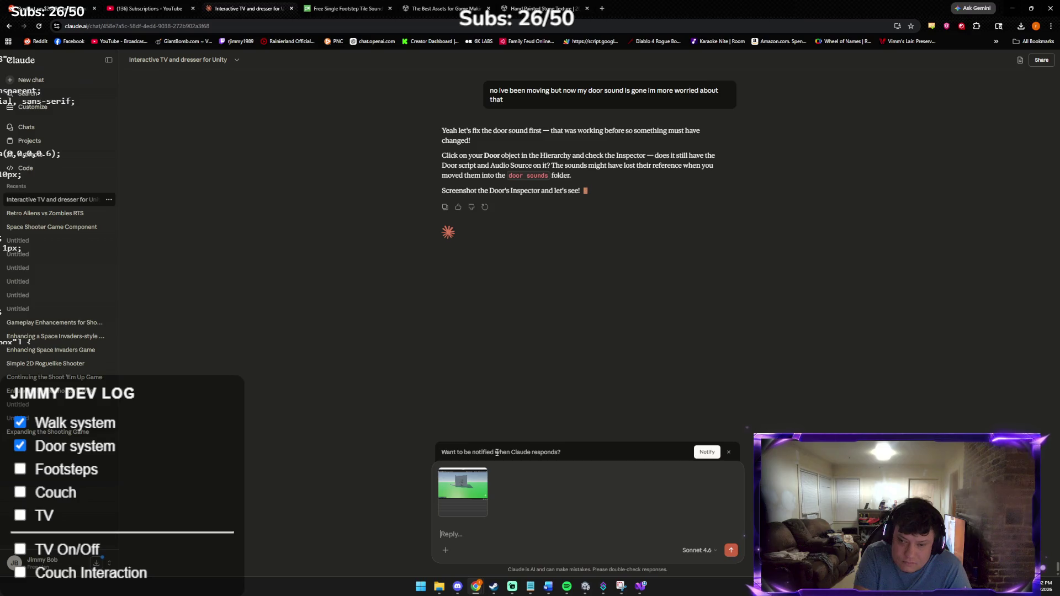
pyautogui.write('i a')
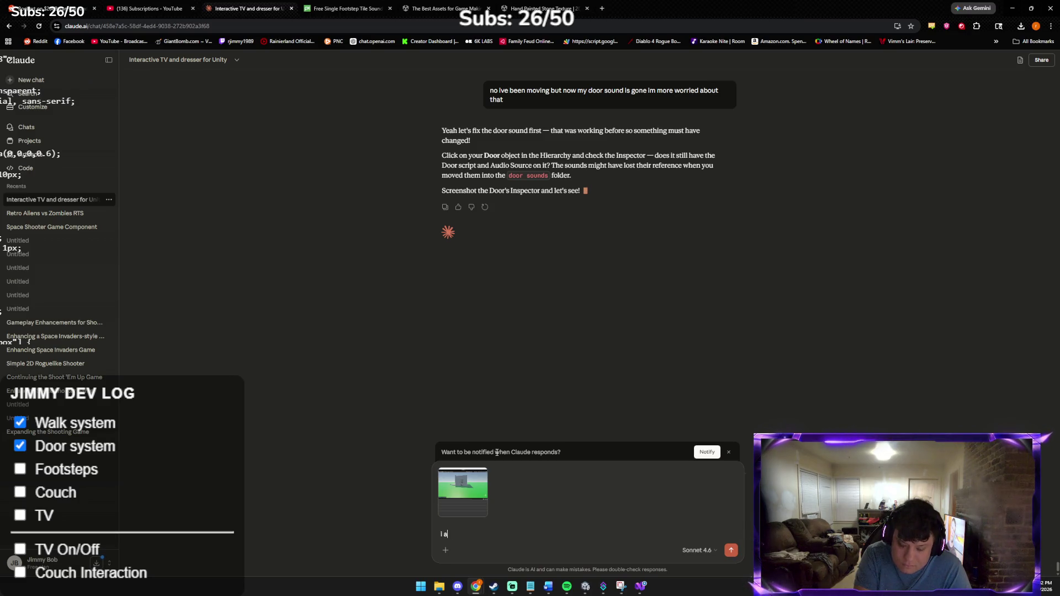
pyautogui.write('dded it back do i add audio source again')
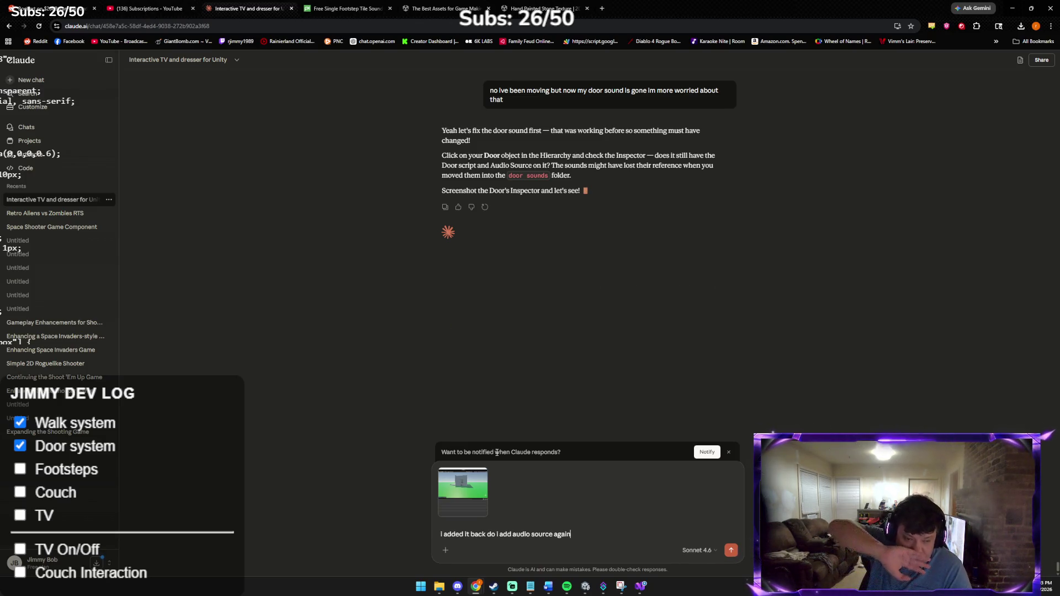
pyautogui.press('Return')
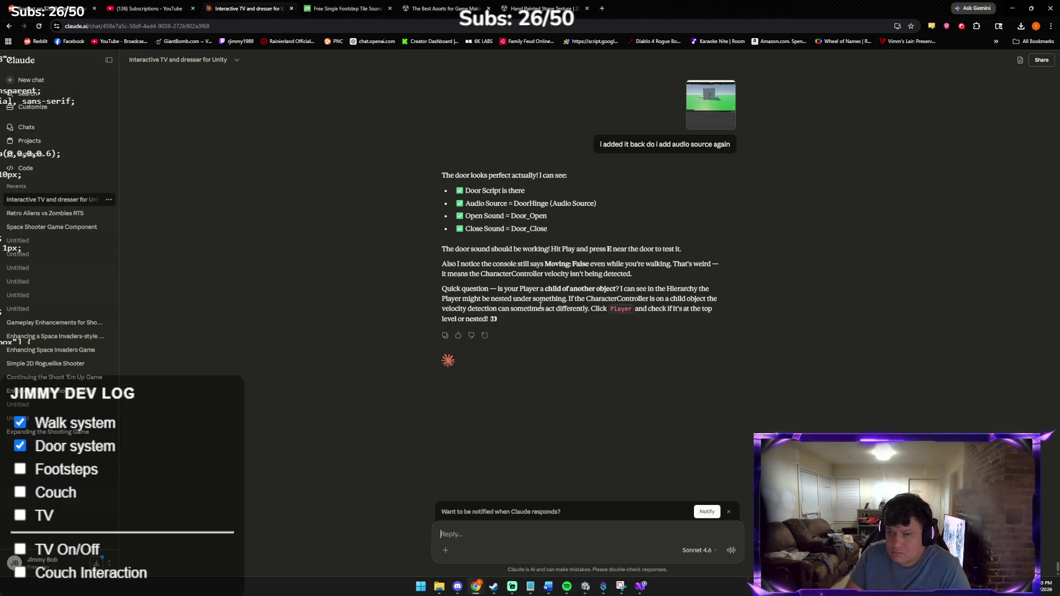
pyautogui.hotkey('alt', 'Tab')
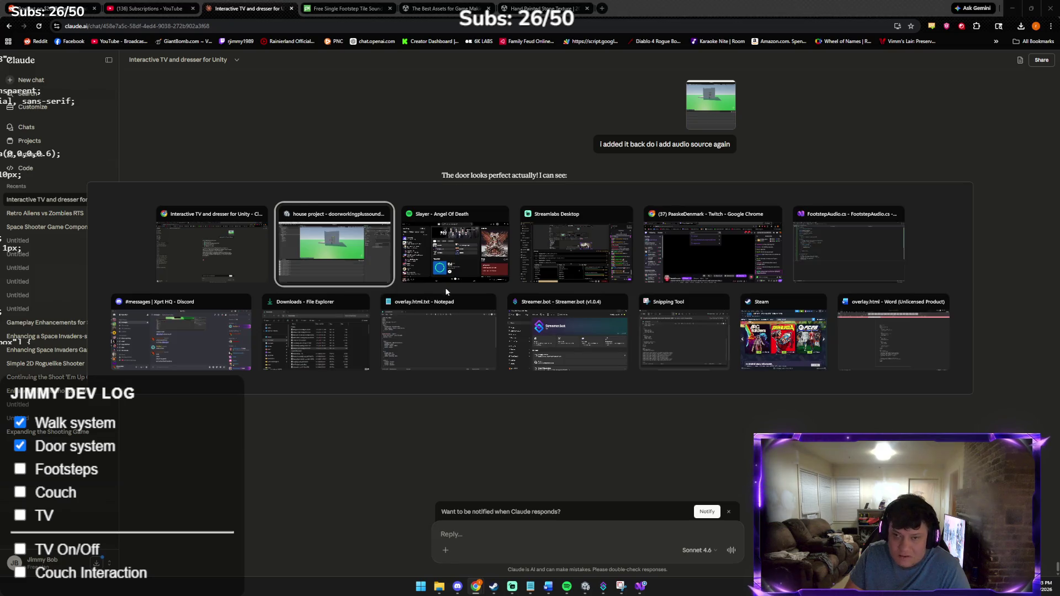
# Step: Select Player in the Hierarchy to show its Character Controller and Simple Player Controller
pyautogui.click(367, 239)
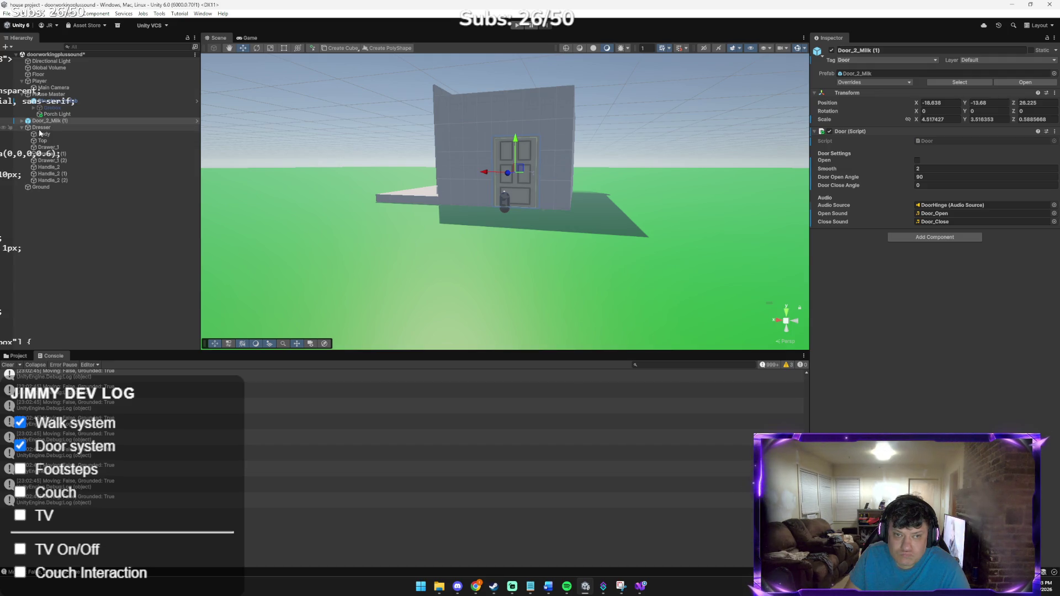
pyautogui.hotkey('alt', 'Tab')
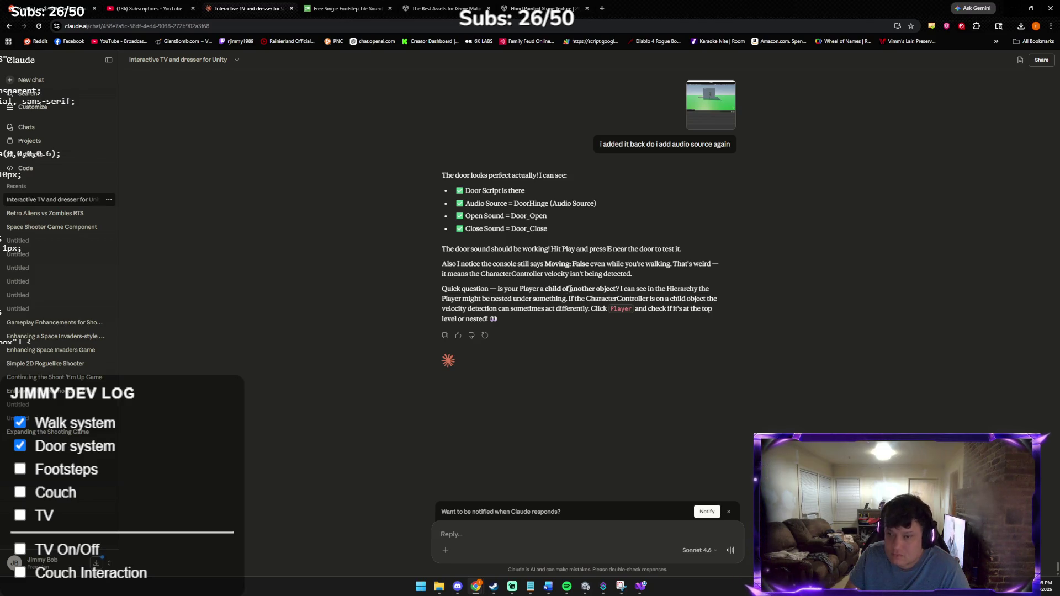
pyautogui.hotkey('alt', 'Tab')
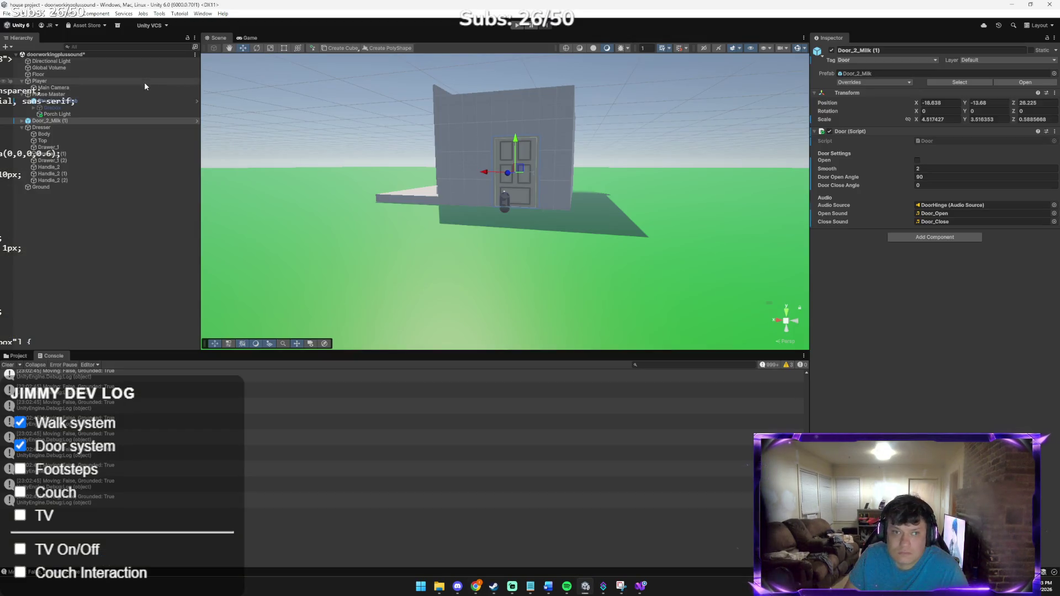
pyautogui.click(155, 83)
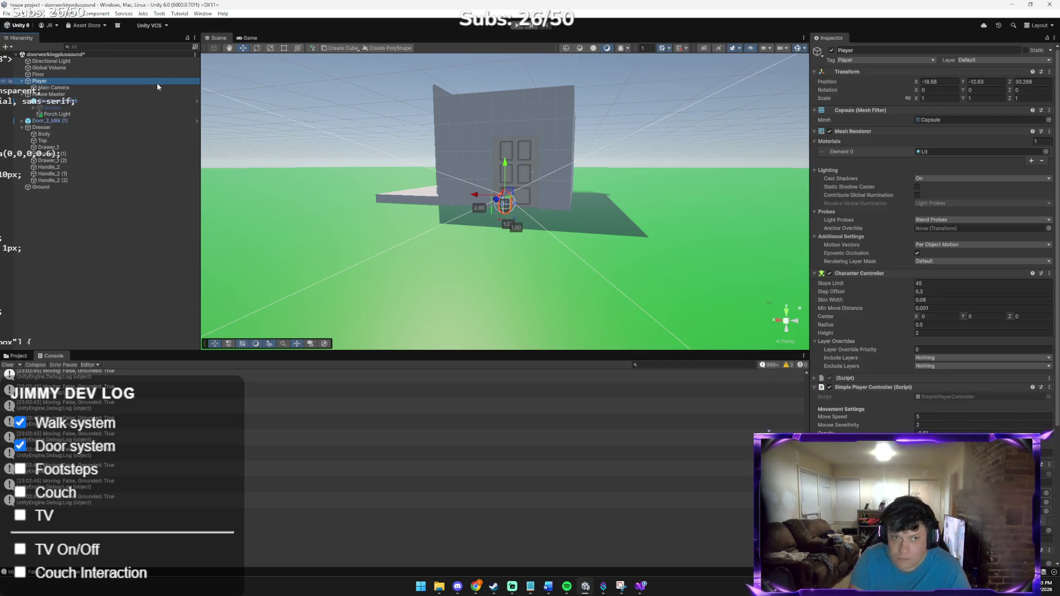
pyautogui.hotkey('alt', 'Tab')
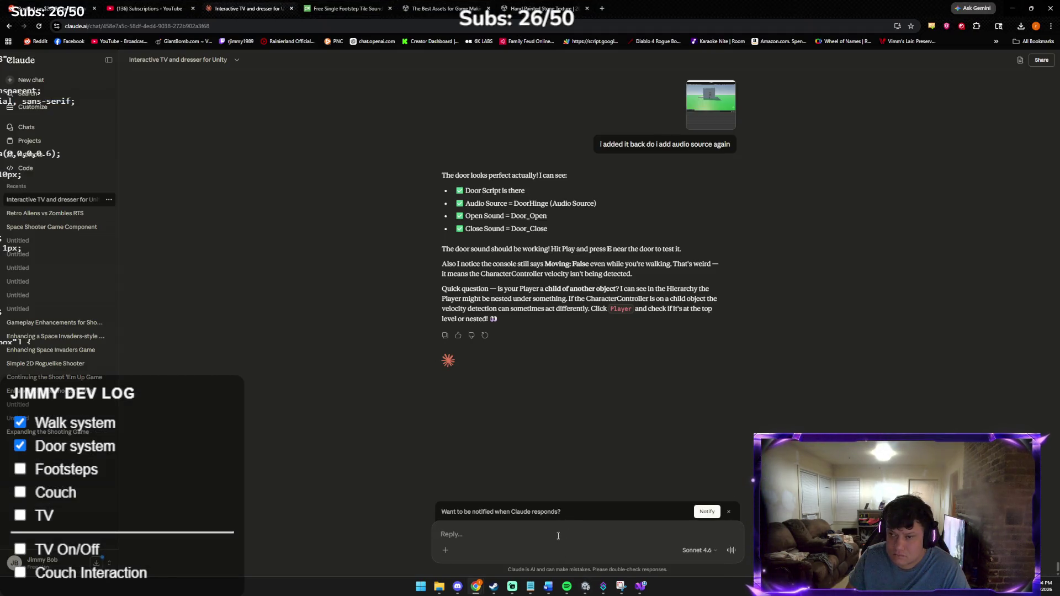
# Step: Paste the Player Inspector screenshot into the Claude reply and send it
pyautogui.hotkey('ctrl', 'v')
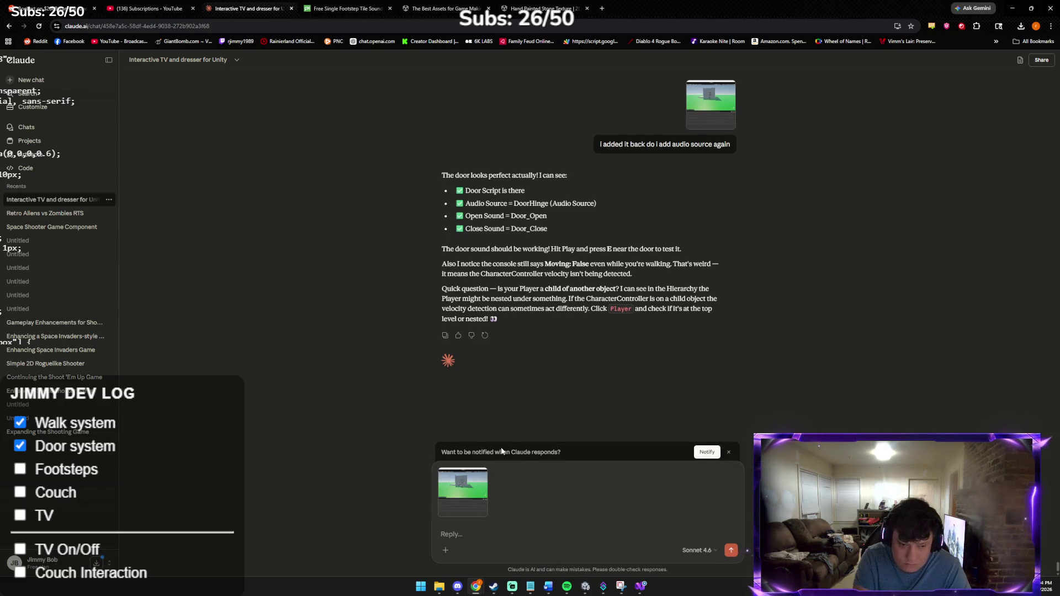
pyautogui.press('Return')
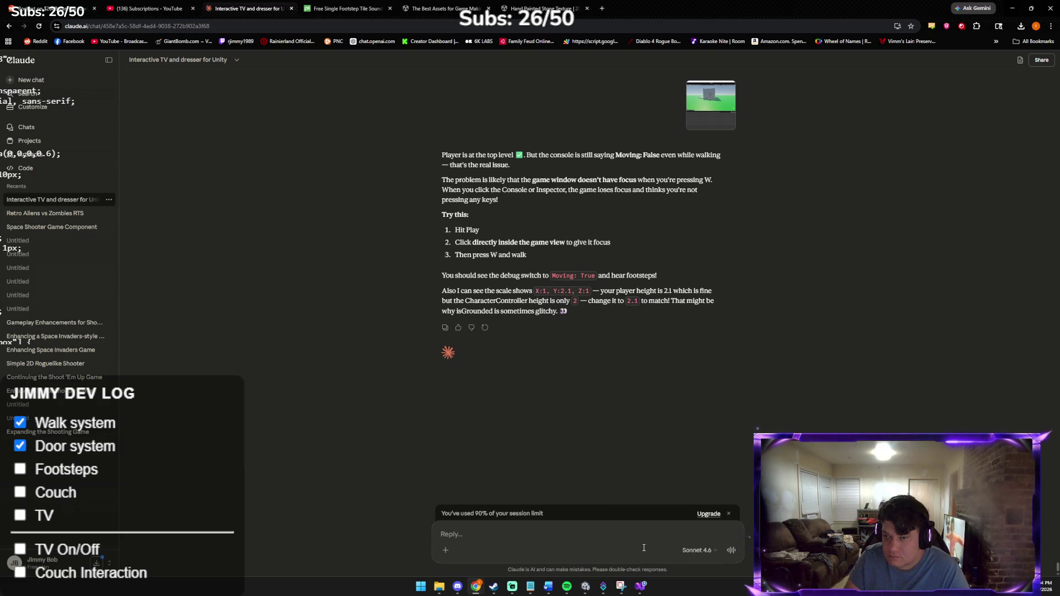
# Step: Back in Unity, check Footstep Audio on the Player Inspector and start a play test
pyautogui.moveTo(616, 592)
pyautogui.click(585, 586)
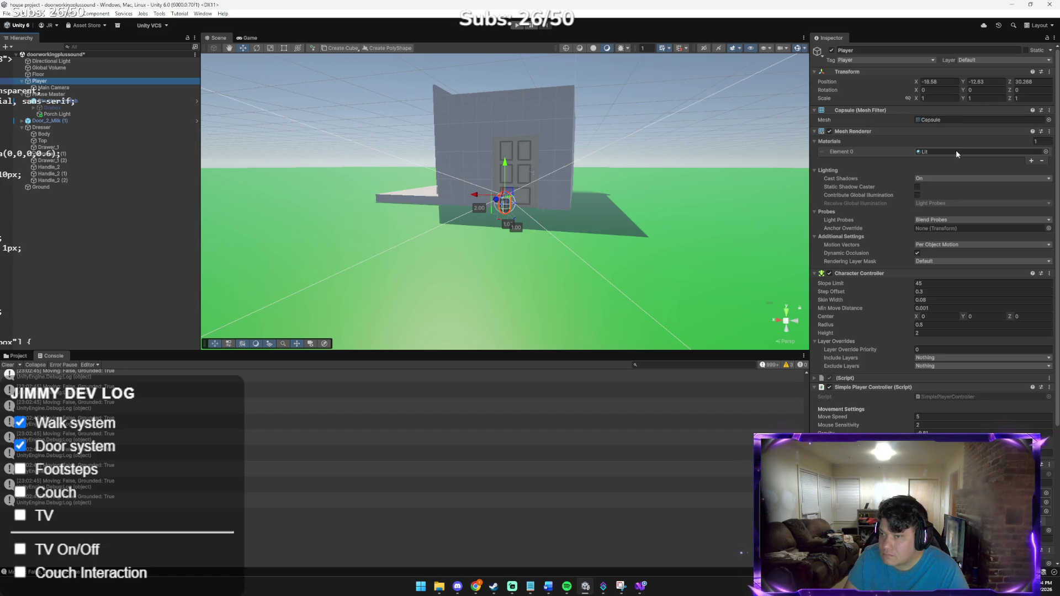
pyautogui.scroll(-3, 982, 223)
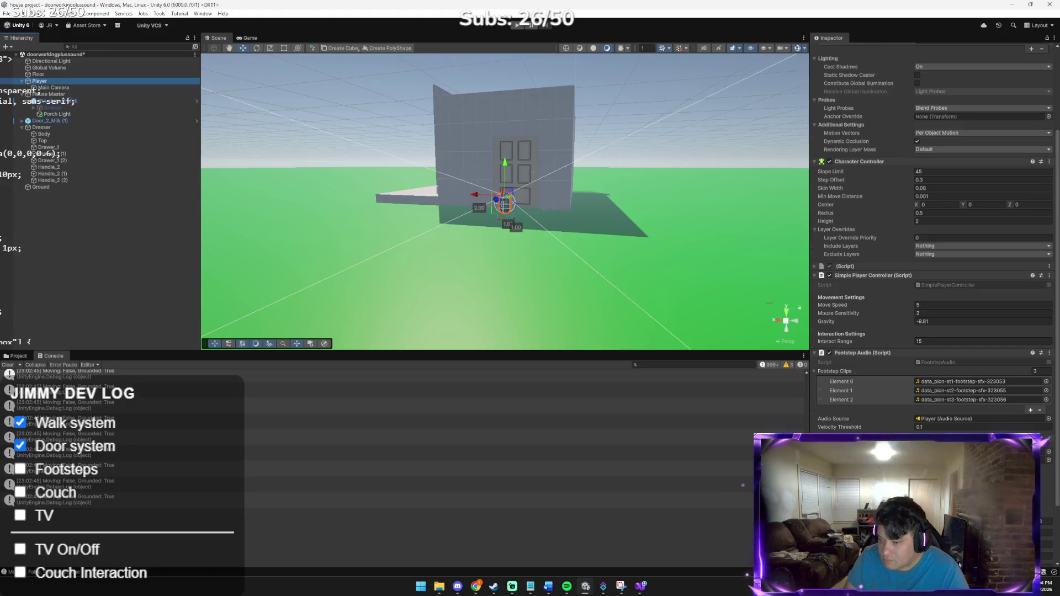
pyautogui.scroll(3, 957, 396)
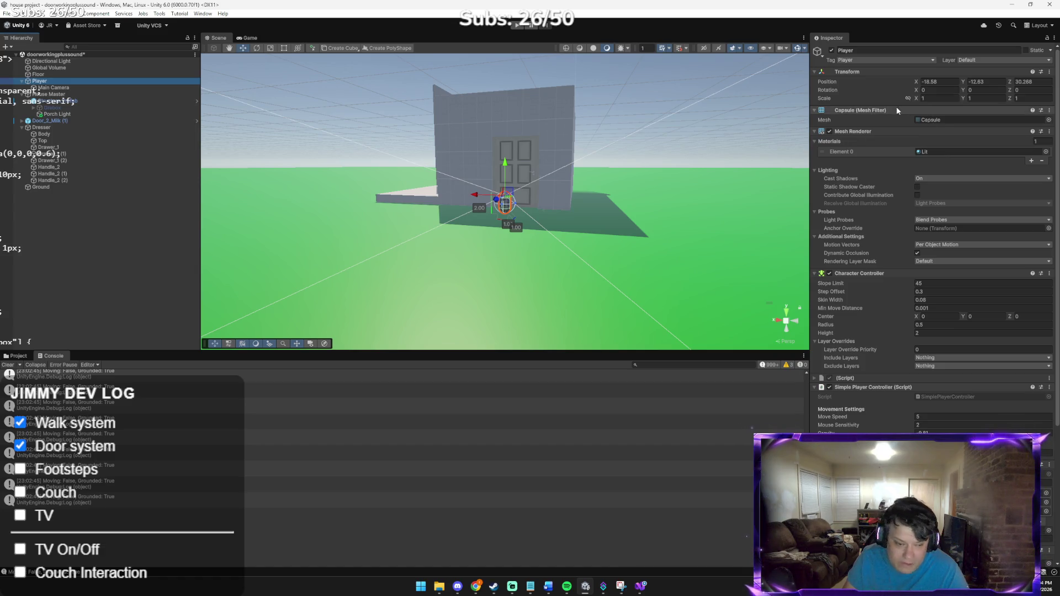
pyautogui.hotkey('alt', 'Tab')
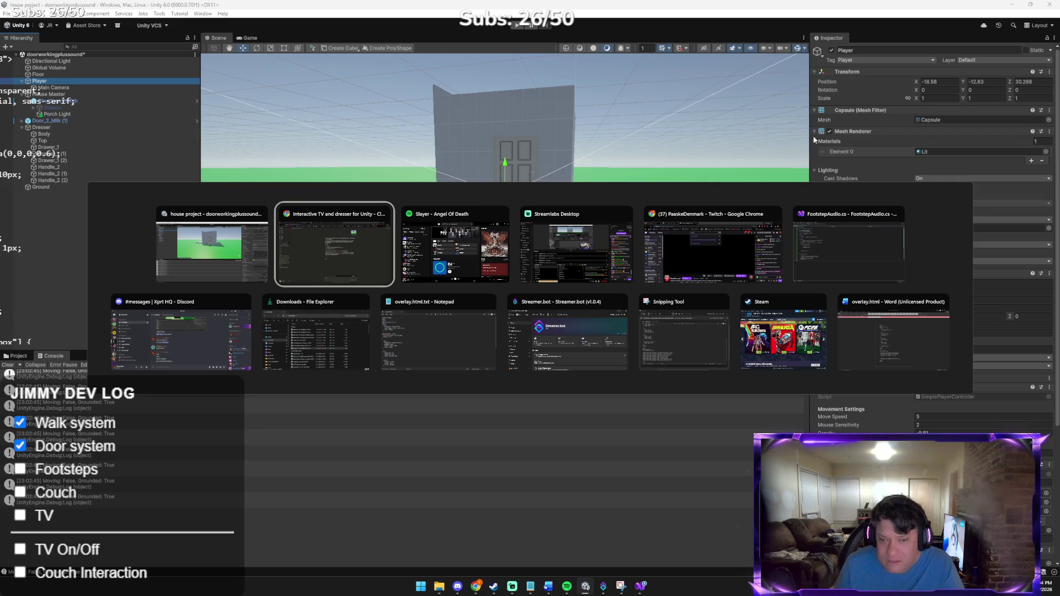
pyautogui.hotkey('alt', 'Tab')
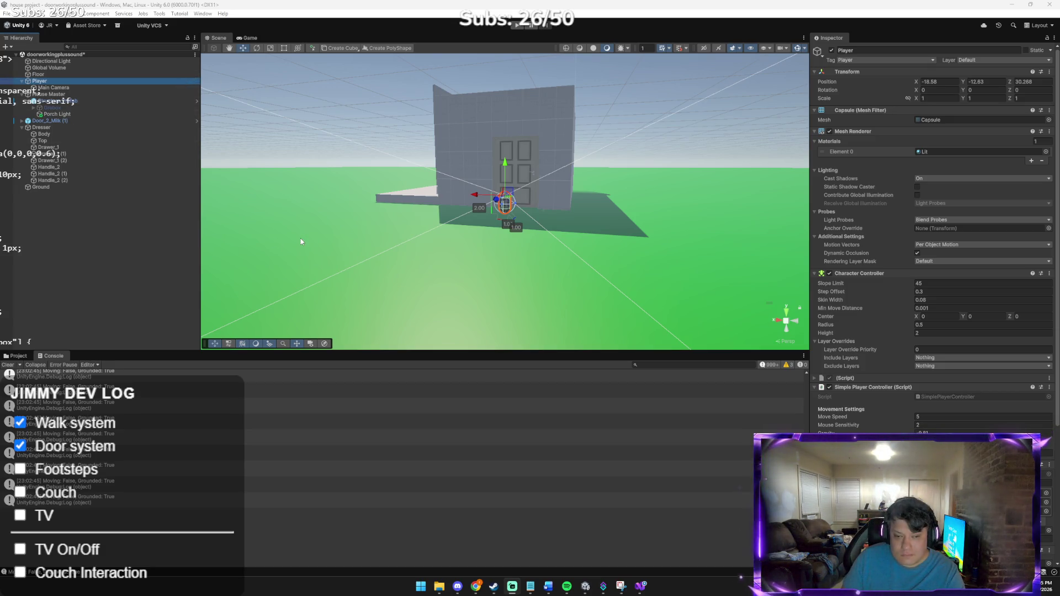
pyautogui.click(523, 26)
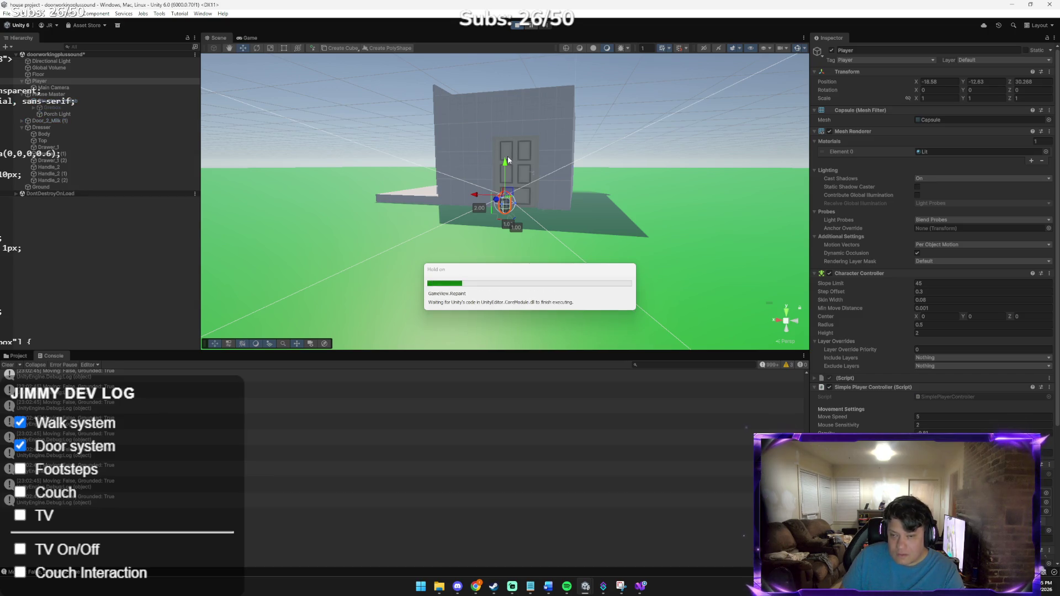
# Step: Walk the player with W and D through the opening door into the house, then stop Play mode
pyautogui.press('w')
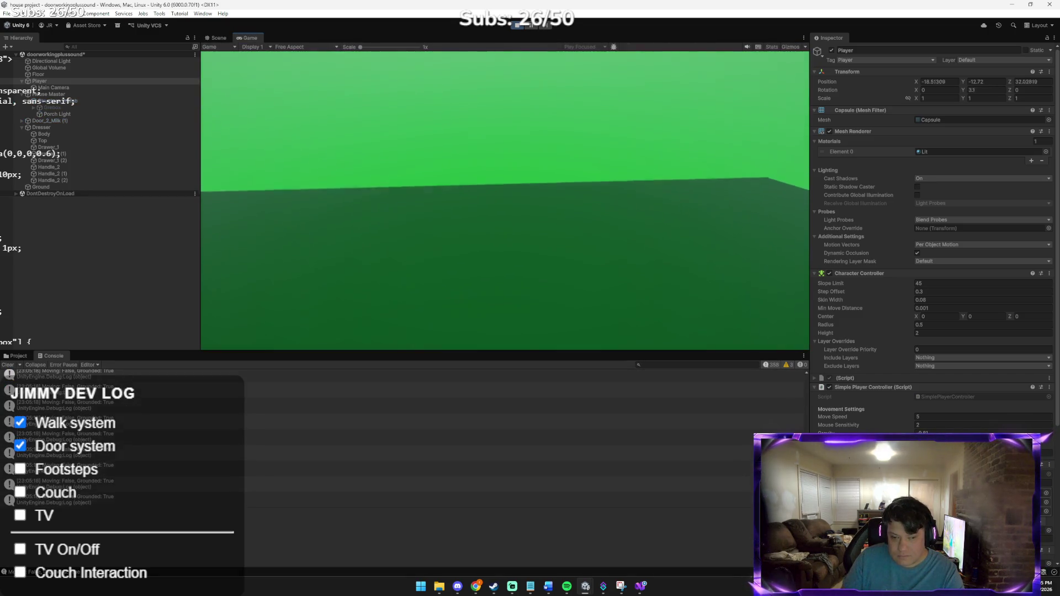
pyautogui.press('d')
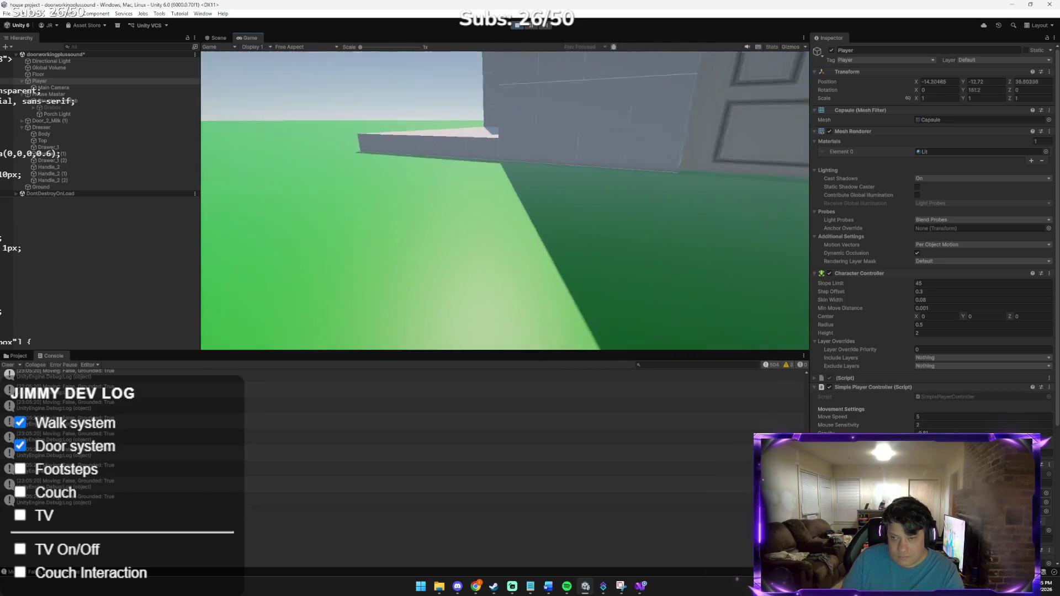
pyautogui.press('w')
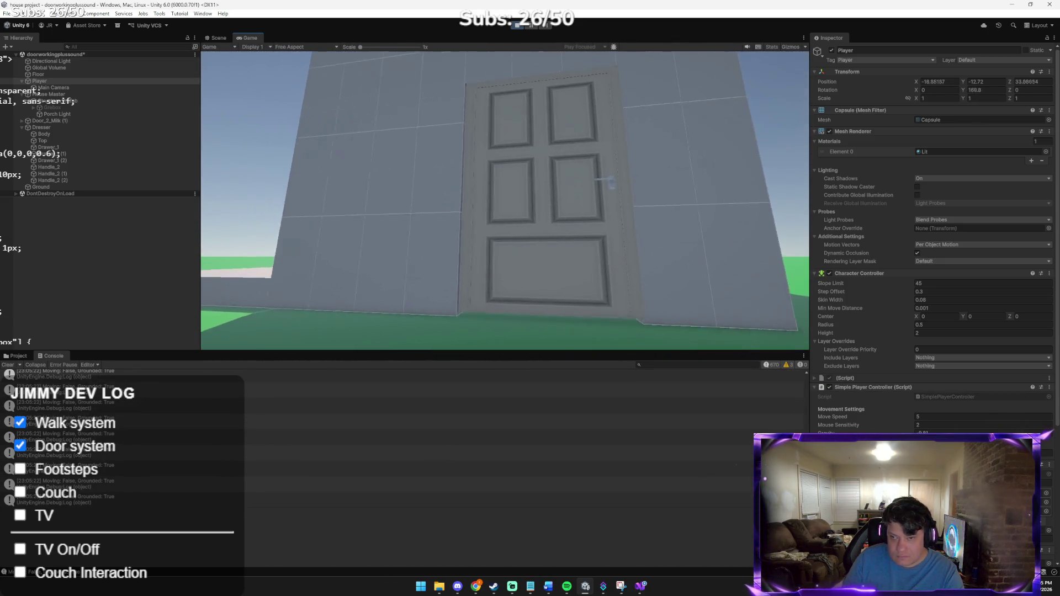
pyautogui.press('w')
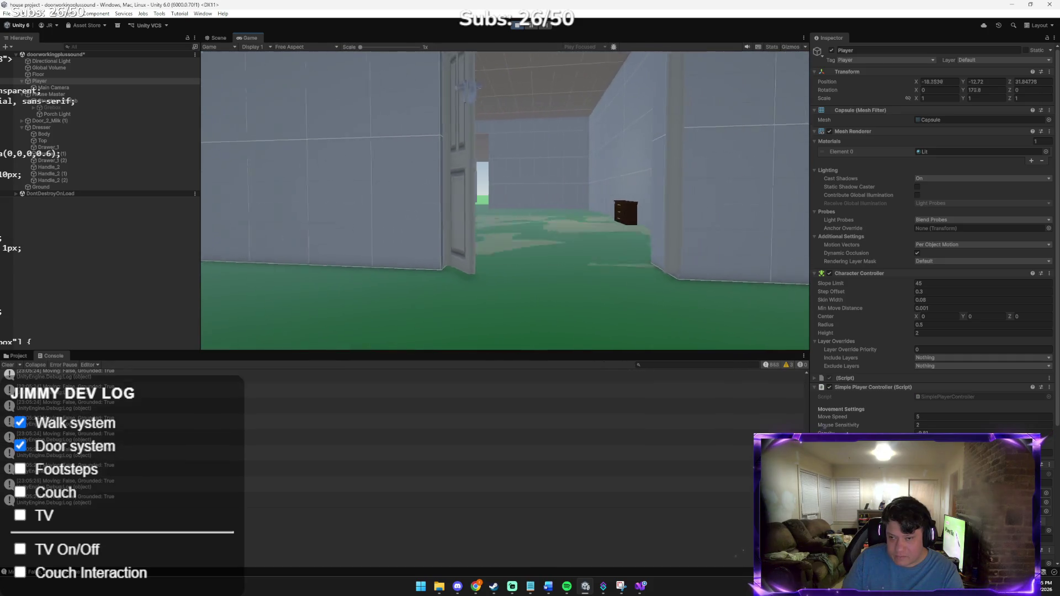
pyautogui.press('w')
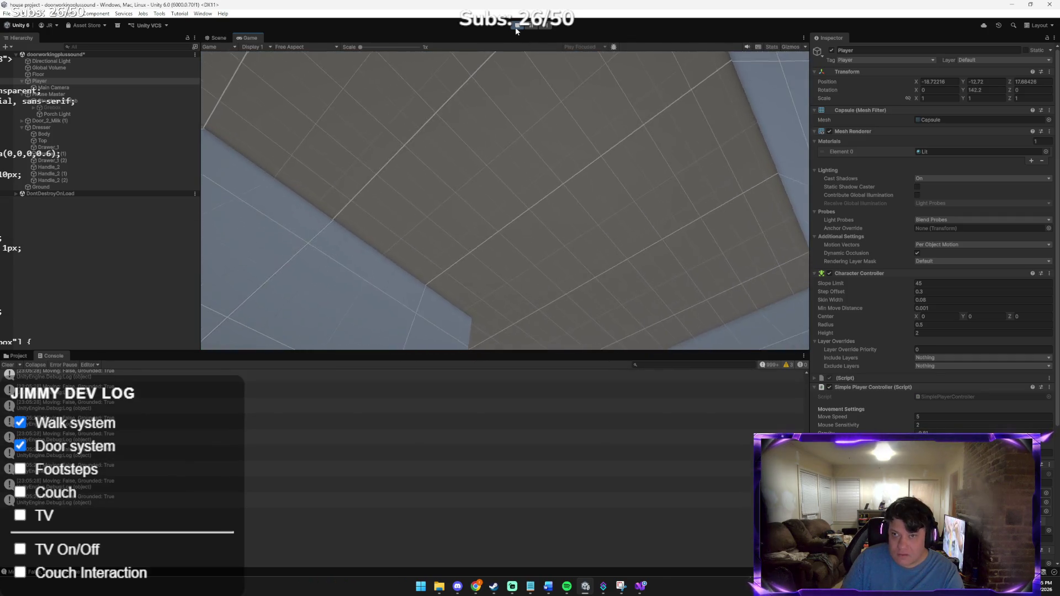
pyautogui.click(516, 26)
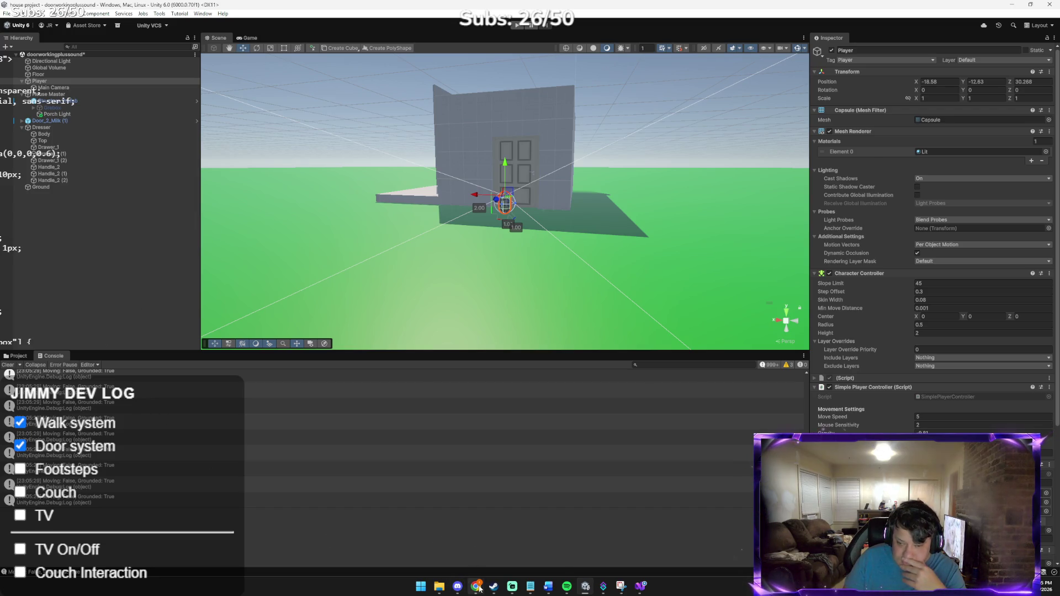
pyautogui.moveTo(476, 586)
pyautogui.click(449, 516)
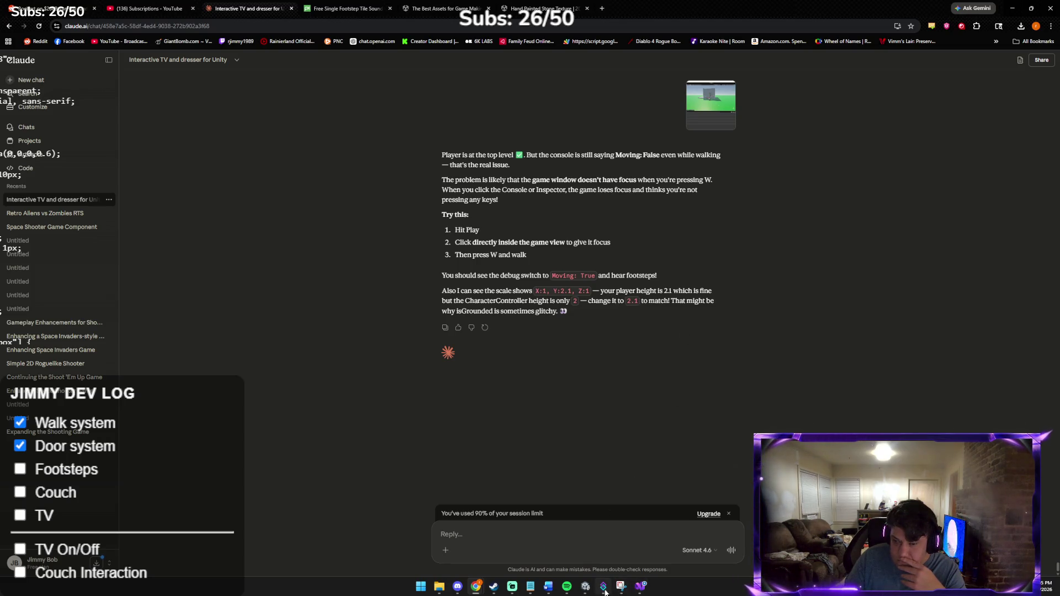
# Step: Return to Unity and select Ground to view its SpookyGrass material and Mesh Collider
pyautogui.click(586, 586)
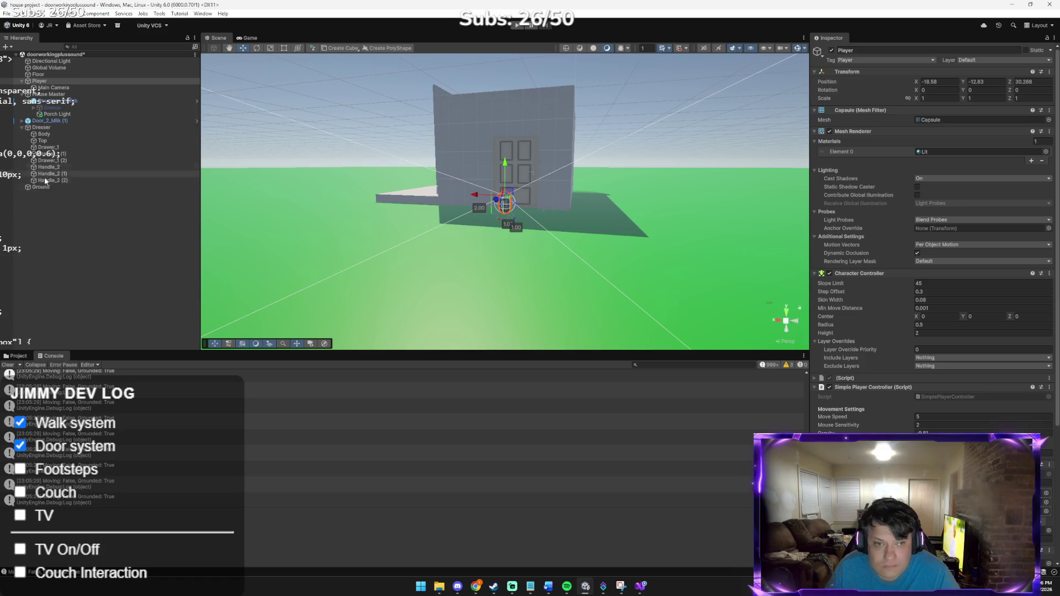
pyautogui.click(87, 188)
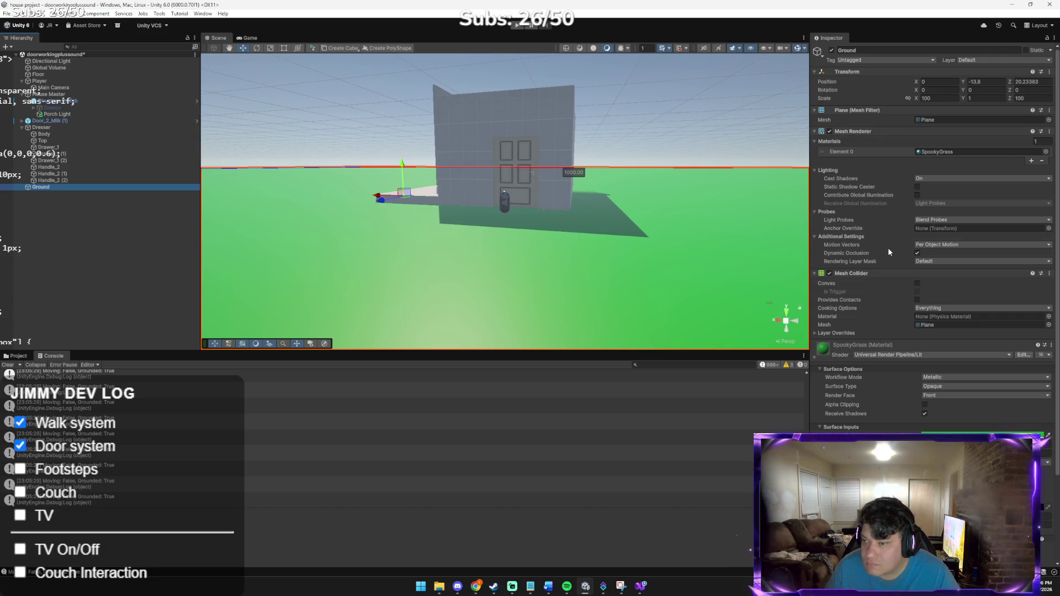
# Step: Show the Assets > Scripts folder in the Project tab and reselect Player to inspect its components
pyautogui.scroll(-4, 893, 270)
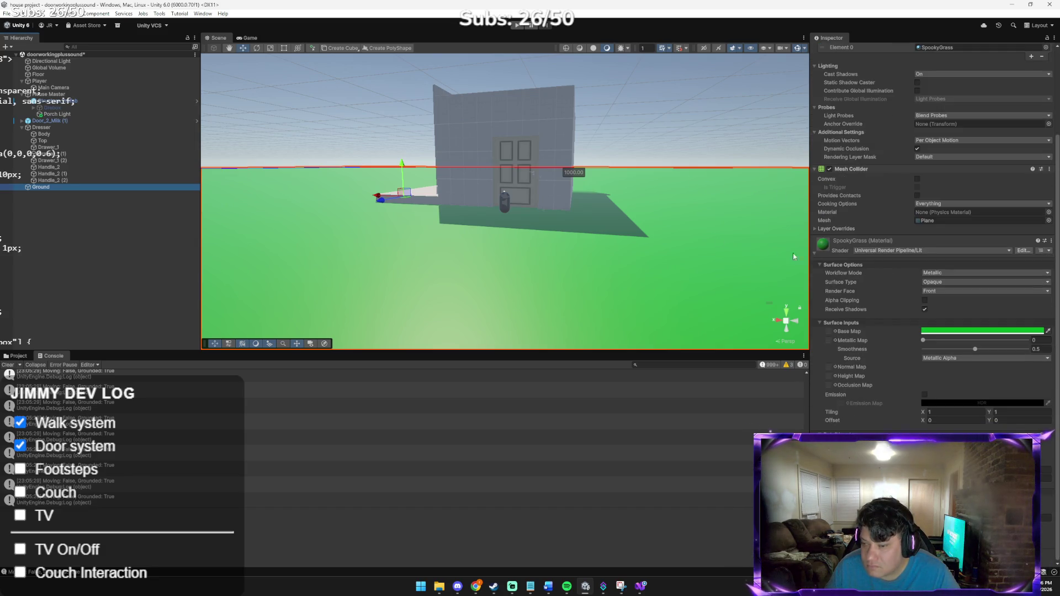
pyautogui.click(17, 356)
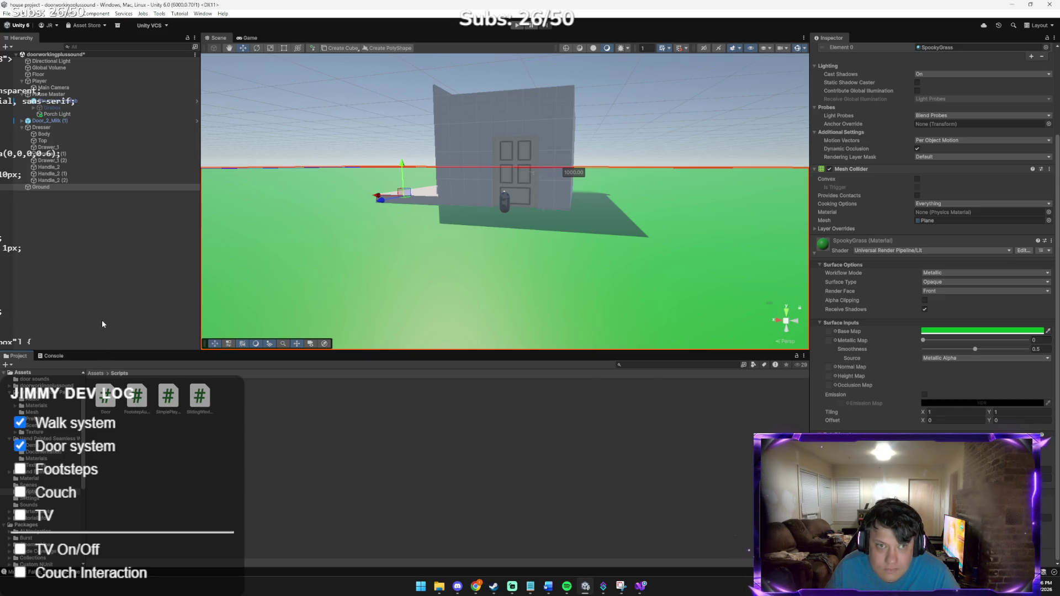
pyautogui.click(55, 81)
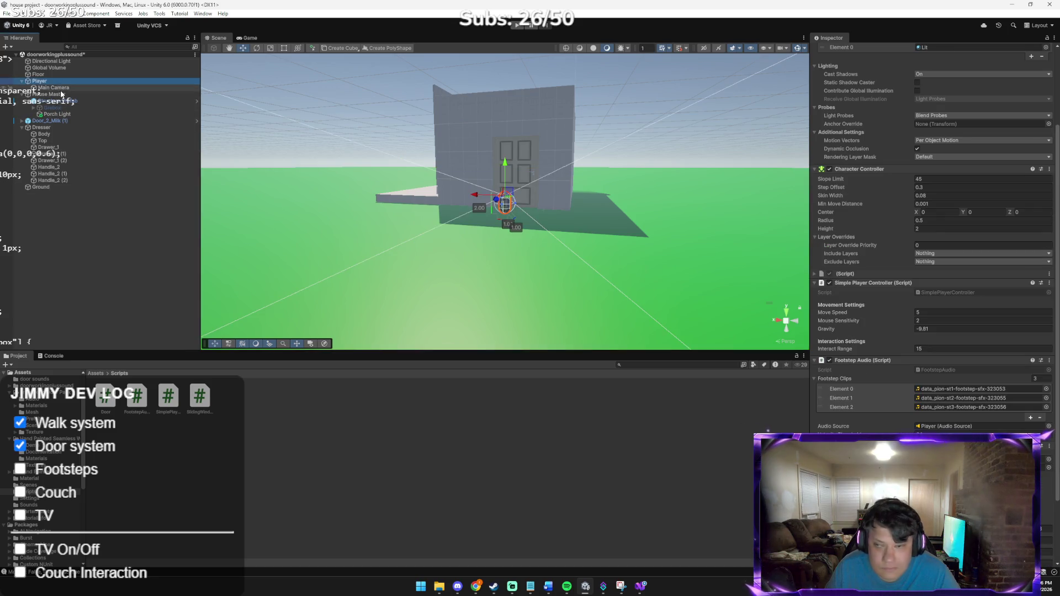
pyautogui.click(61, 88)
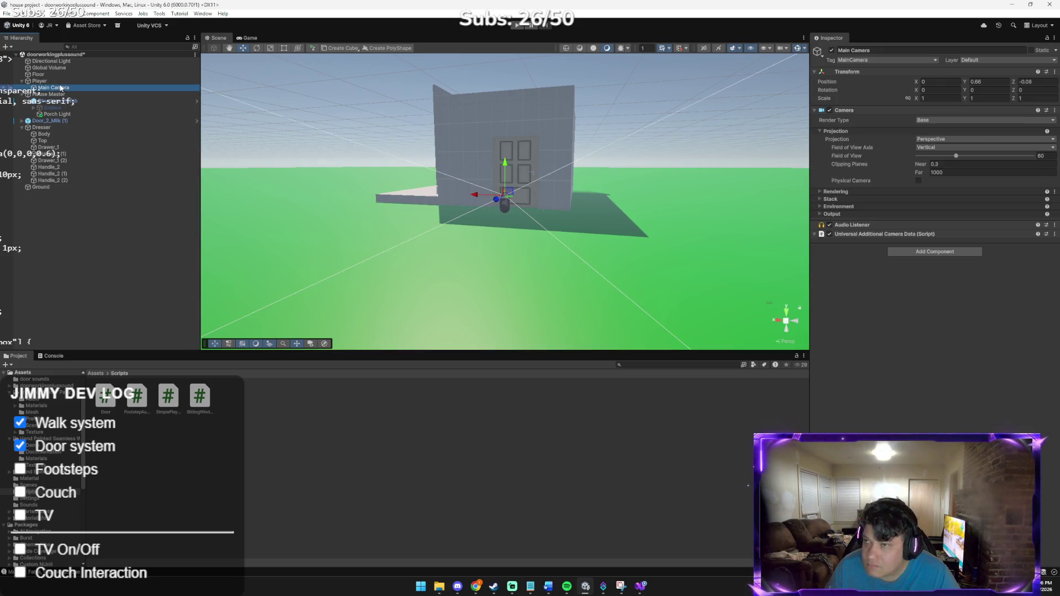
pyautogui.moveTo(61, 88); pyautogui.dragTo(59, 98)
pyautogui.click(55, 81)
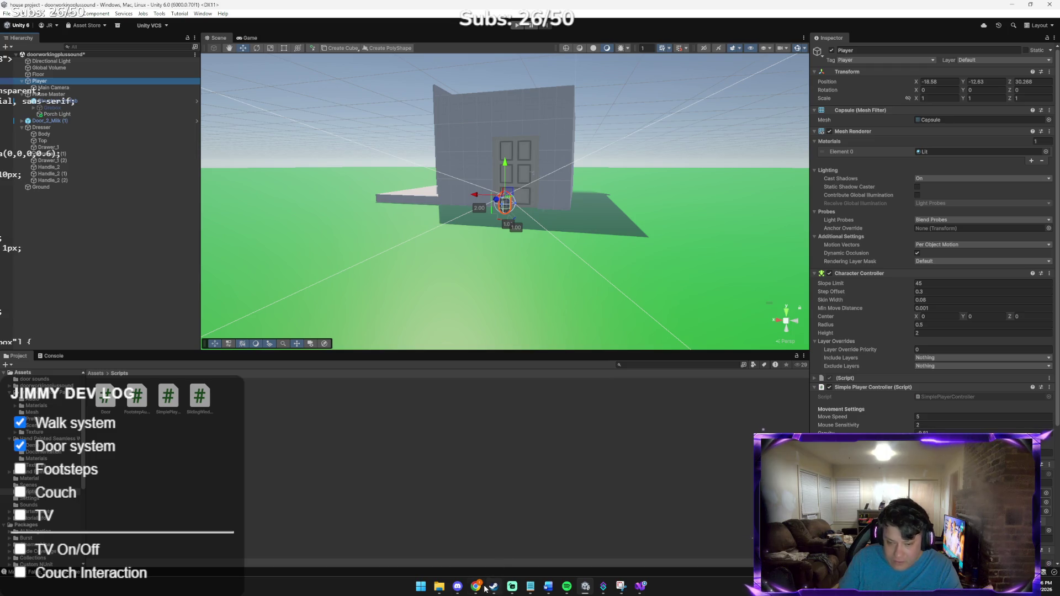
# Step: Read Claude's Game-view focus advice, then bring the Unity editor back to the front
pyautogui.moveTo(476, 586)
pyautogui.click(450, 550)
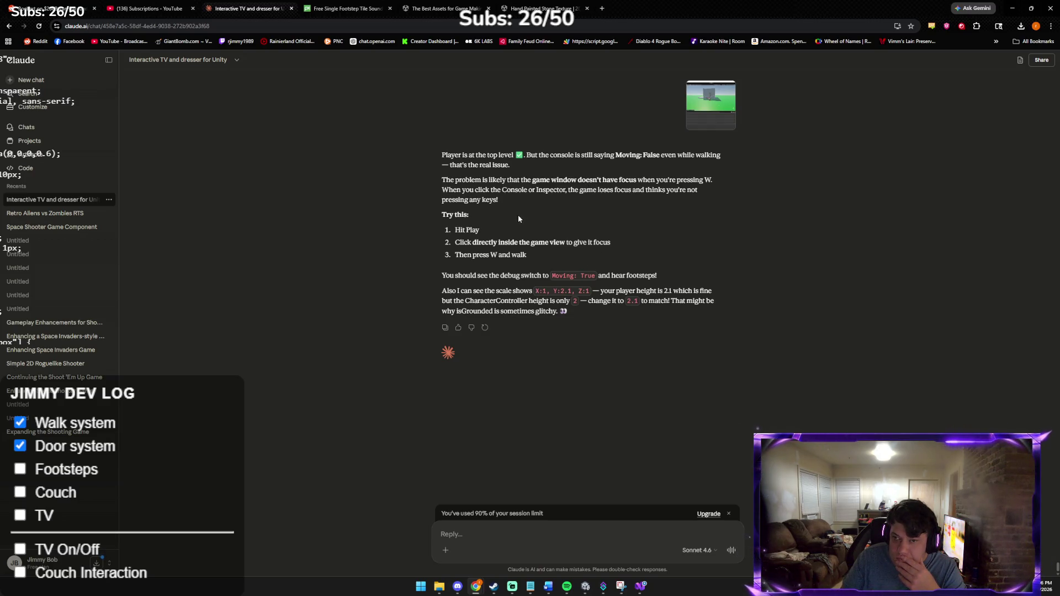
pyautogui.click(585, 586)
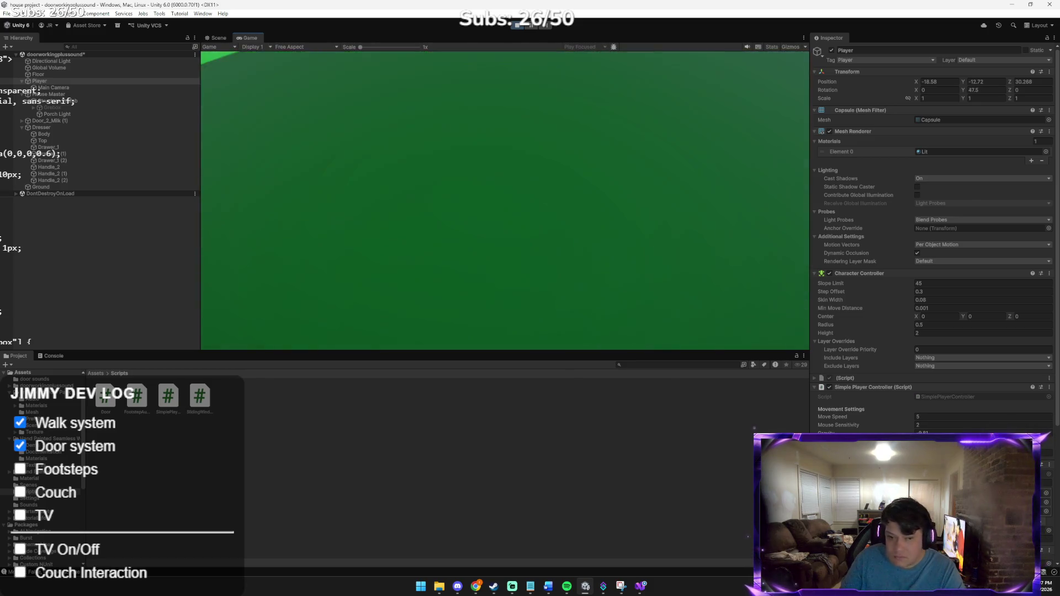
# Step: Show the Console log and walk the player through the house rooms with WASD
pyautogui.click(62, 356)
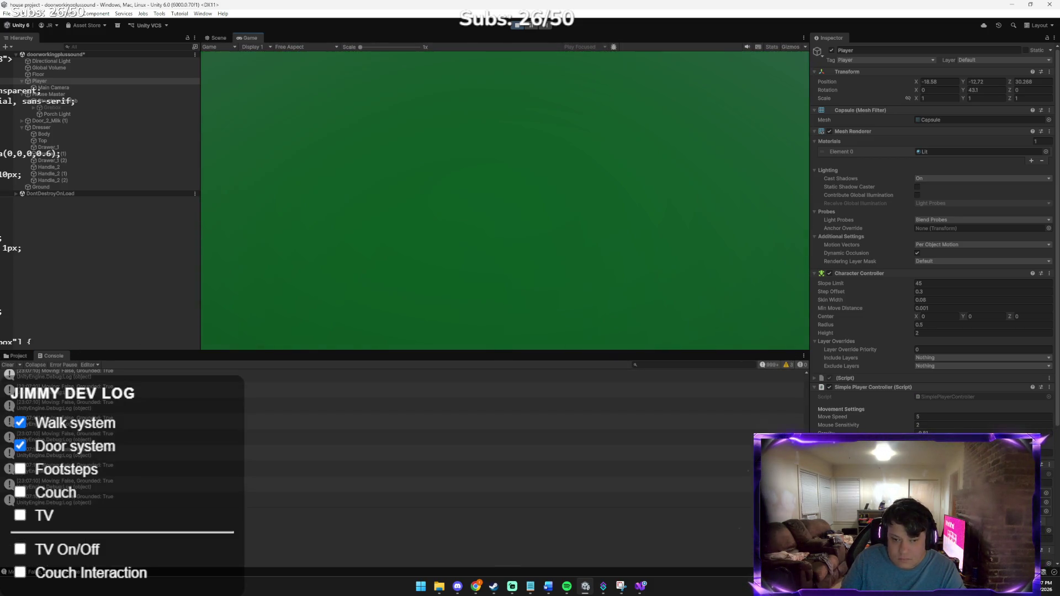
pyautogui.press('w')
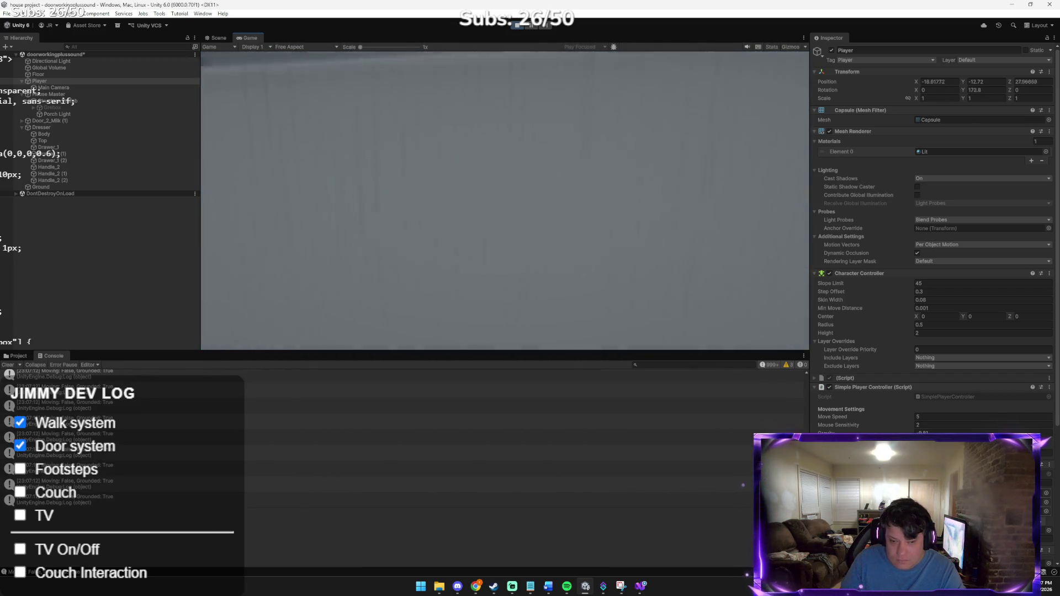
pyautogui.press('s')
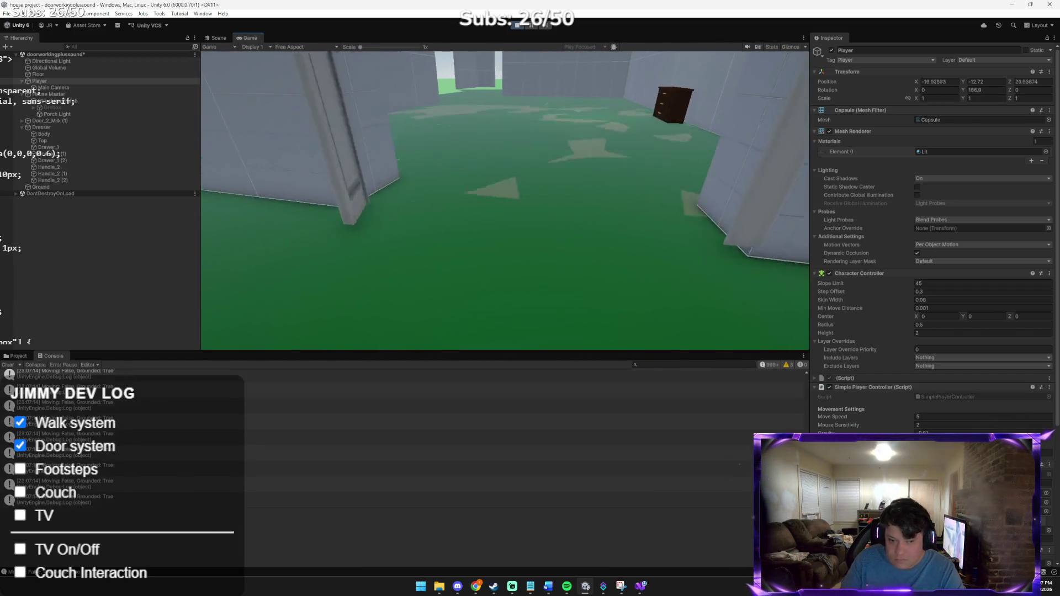
pyautogui.press('w')
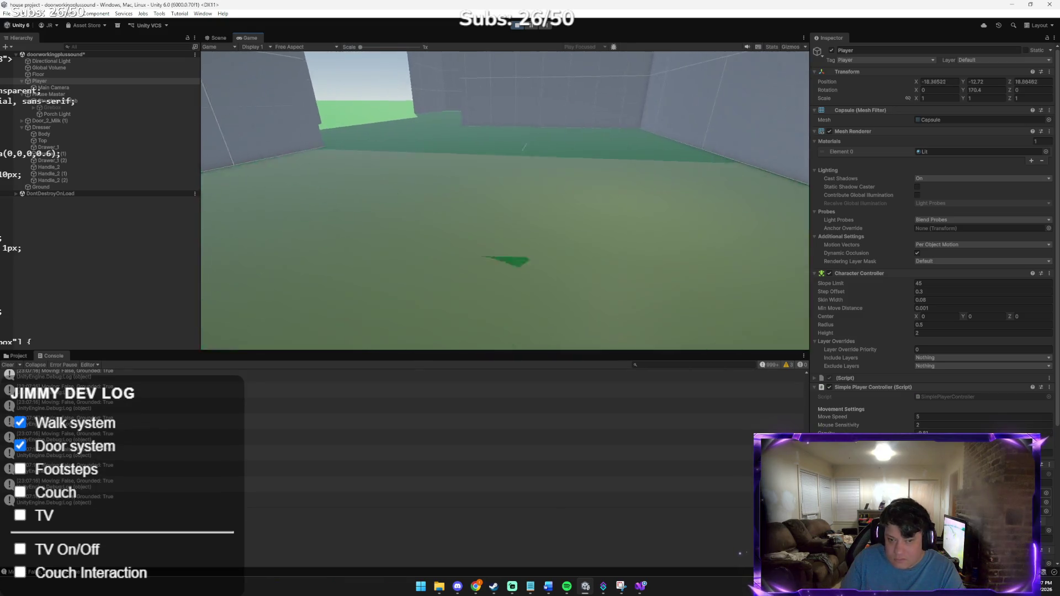
pyautogui.press('d')
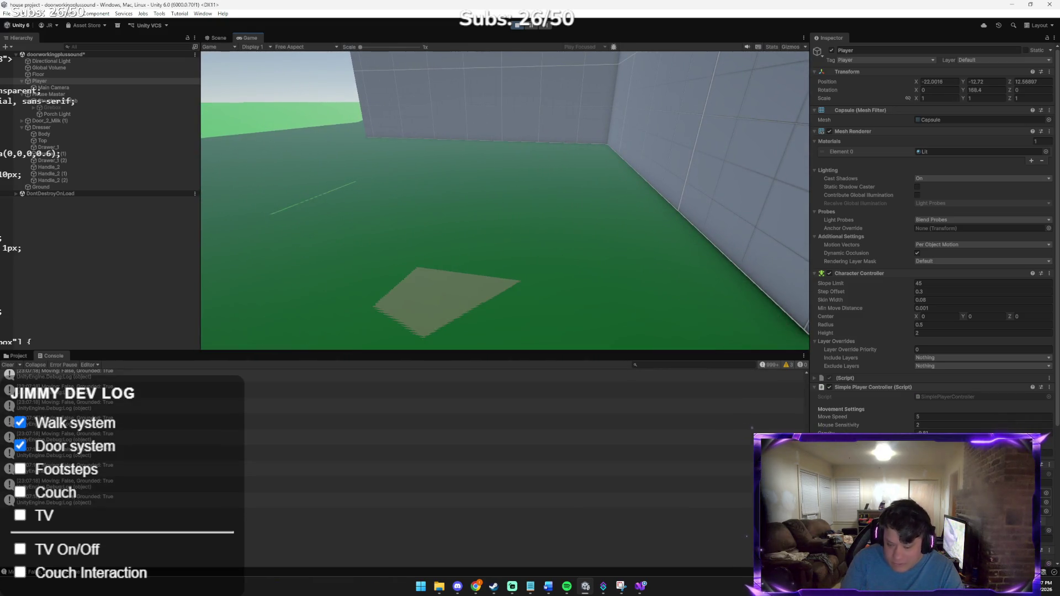
pyautogui.moveTo(504, 200)
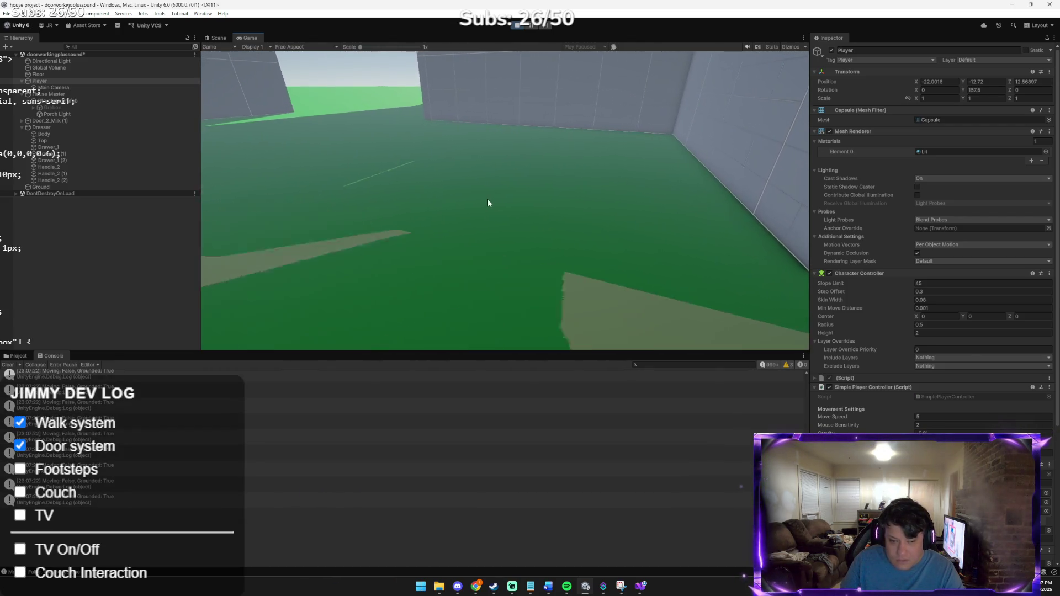
pyautogui.hotkey('alt', 'Tab')
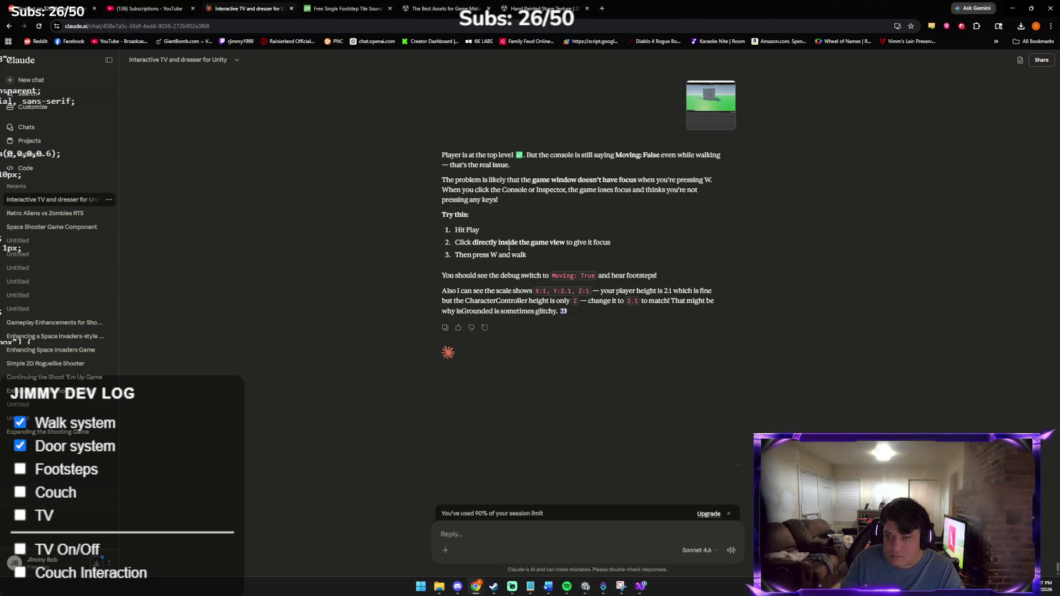
# Step: Send the gameplay screenshot to Claude and dismiss the upgrade prompt
pyautogui.hotkey('ctrl', 'v')
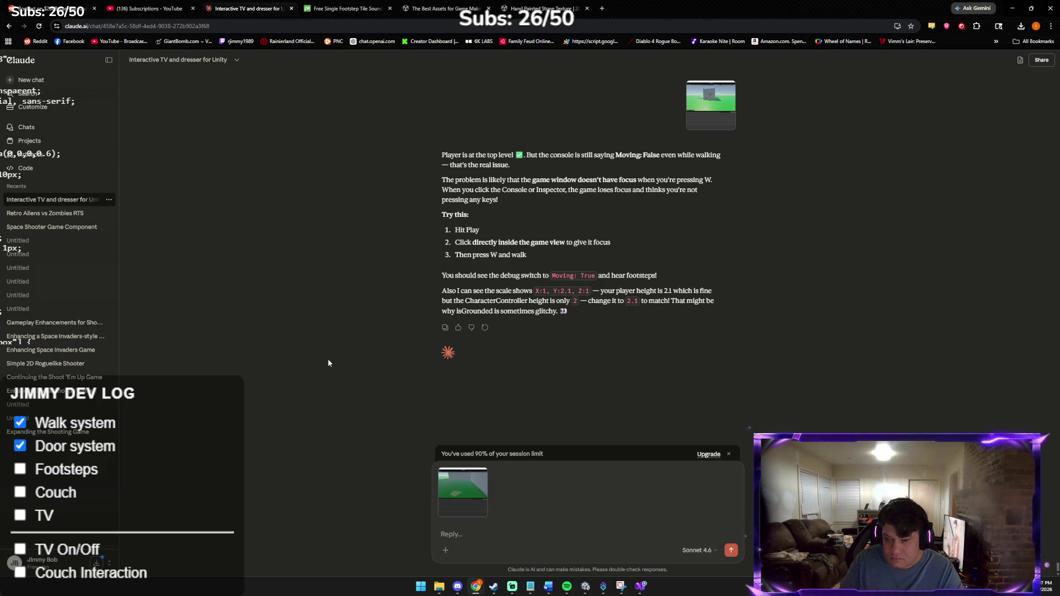
pyautogui.press('Return')
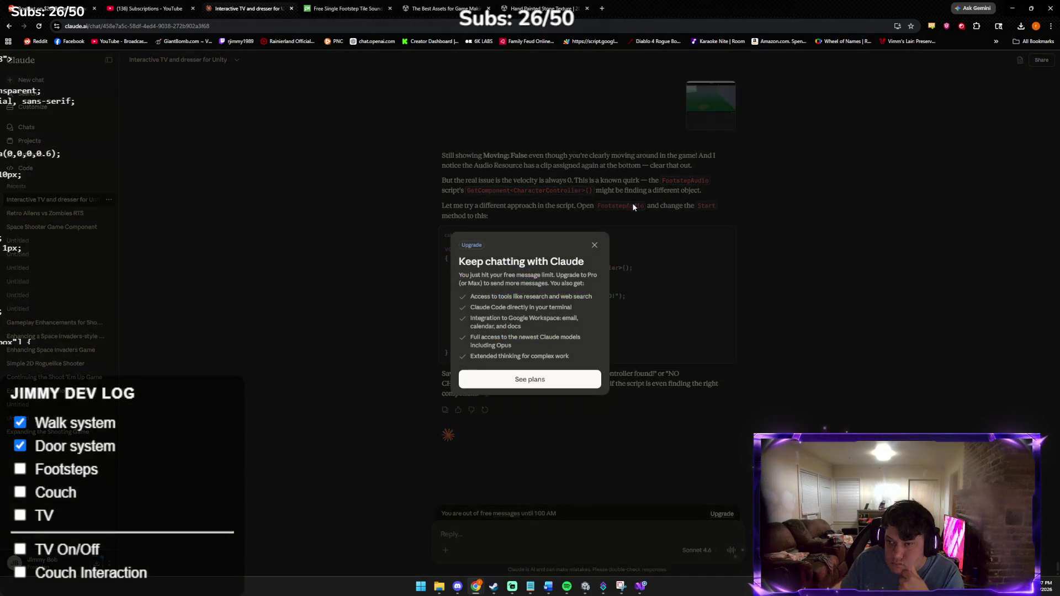
pyautogui.click(594, 246)
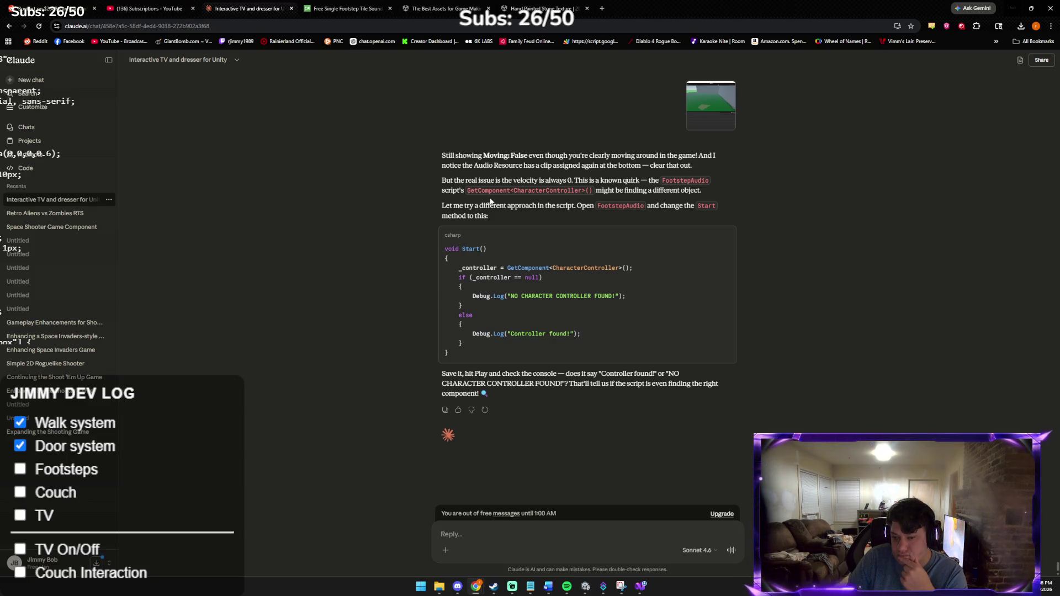
# Step: Copy Claude's full reply containing the debug Start method
pyautogui.moveTo(439, 153)
pyautogui.mouseDown()
pyautogui.moveTo(607, 240)
pyautogui.moveTo(709, 403)
pyautogui.mouseUp()
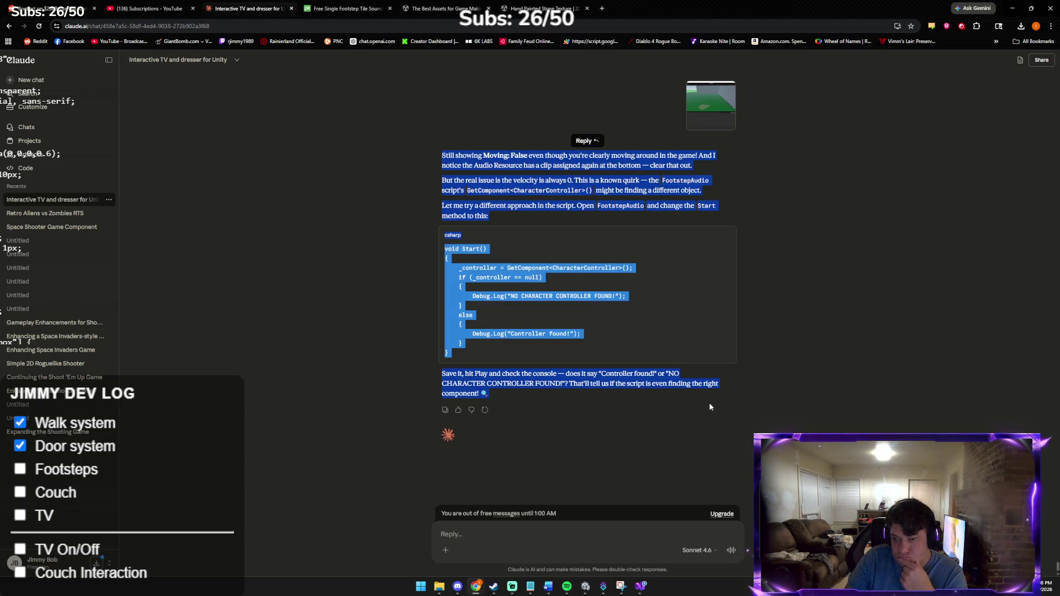
pyautogui.rightClick(548, 197)
pyautogui.click(572, 206)
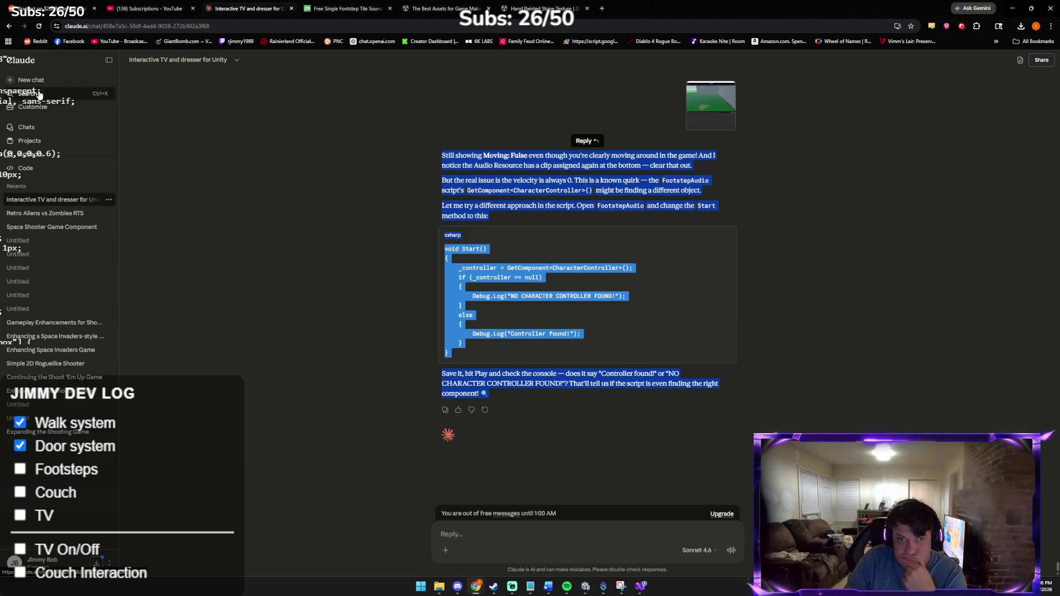
pyautogui.click(28, 80)
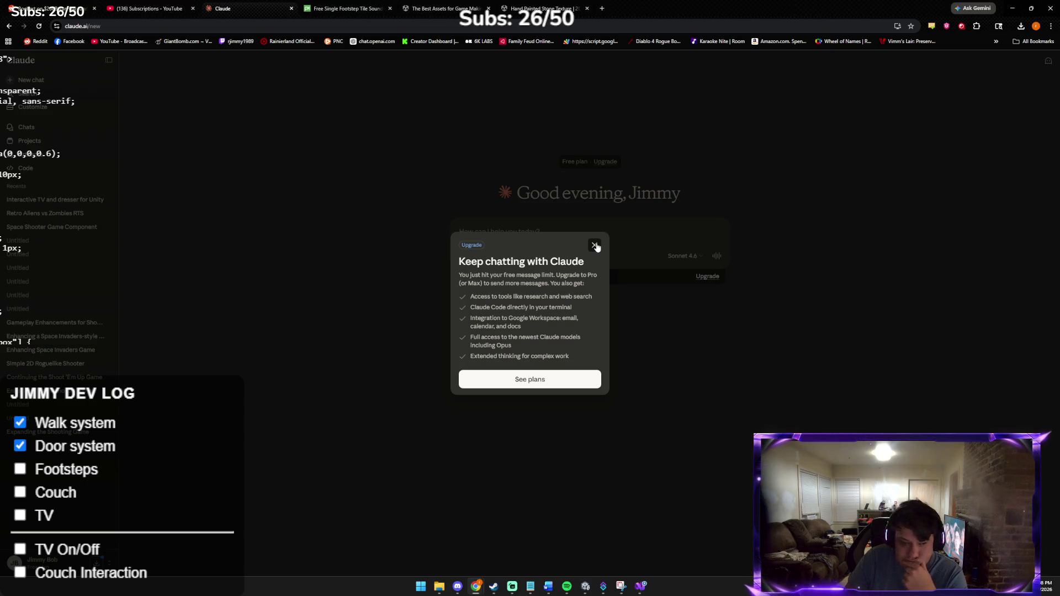
# Step: Close the free-plan upgrade prompt on the new chat page
pyautogui.click(594, 245)
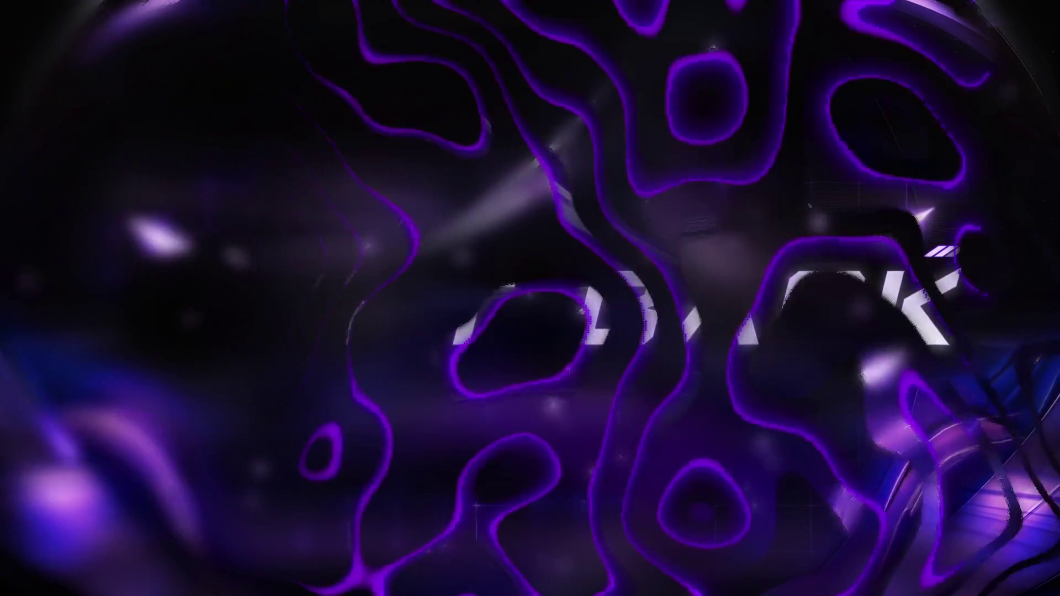
# Step: Send the pasted debug reply with the footstep audio question and expand the message
pyautogui.write('ry')
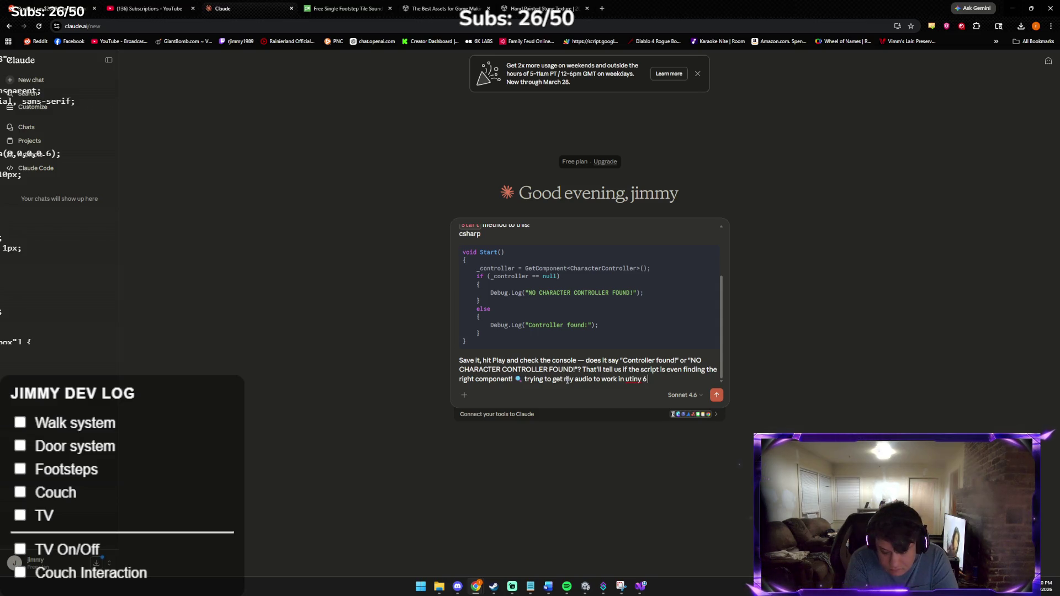
pyautogui.press('Return')
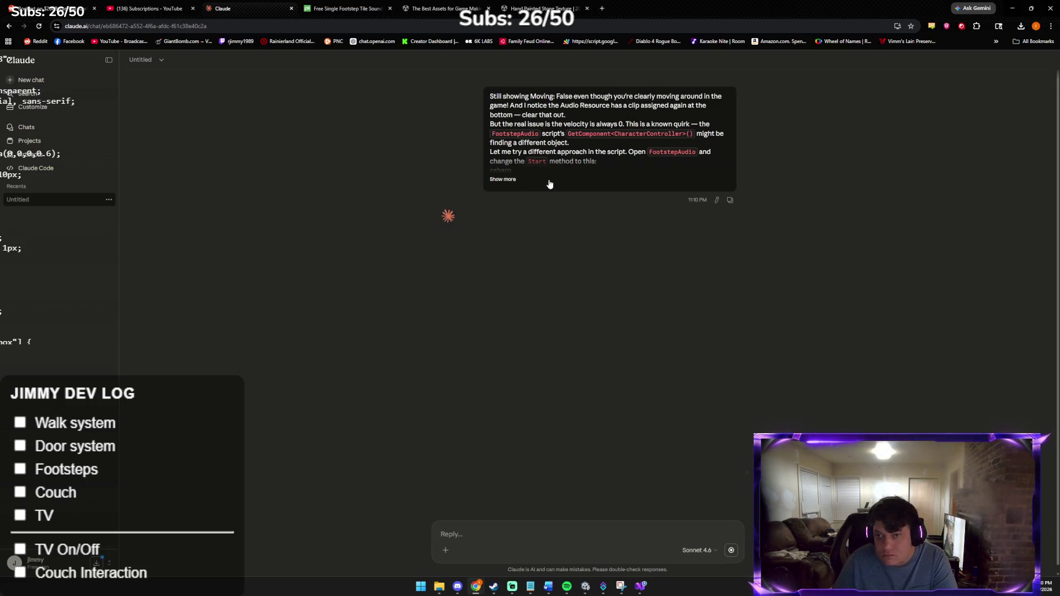
pyautogui.click(502, 179)
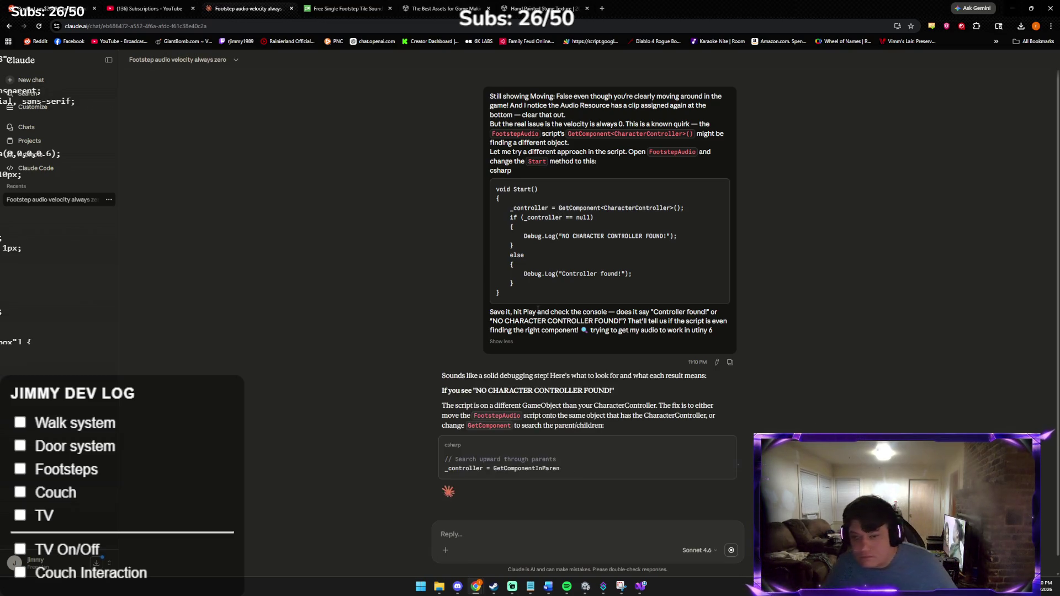
# Step: Read Claude's CharacterController velocity answer, then select all code in FootstepAudio.cs
pyautogui.scroll(-2, 586, 371)
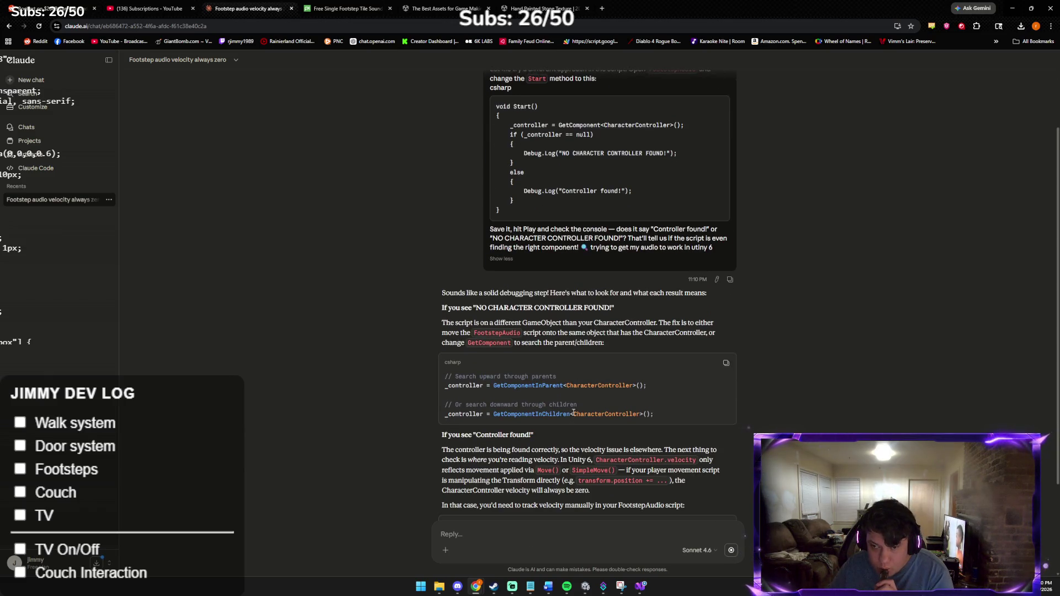
pyautogui.click(636, 589)
pyautogui.hotkey('ctrl', 'a')
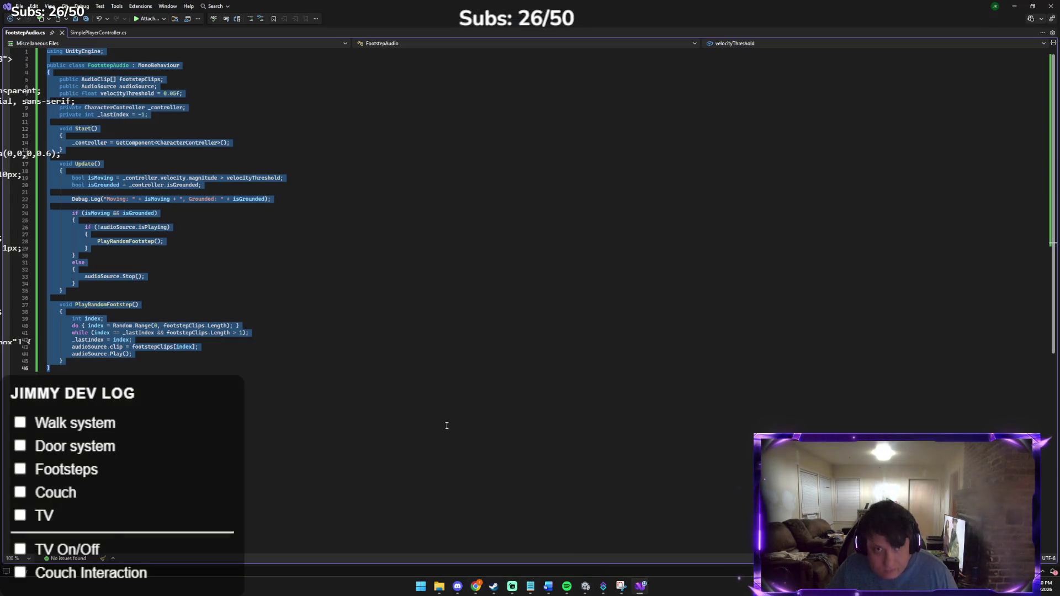
# Step: Stop the running game in Unity and attach the captured screenshot to Claude's reply
pyautogui.click(586, 588)
pyautogui.click(610, 275)
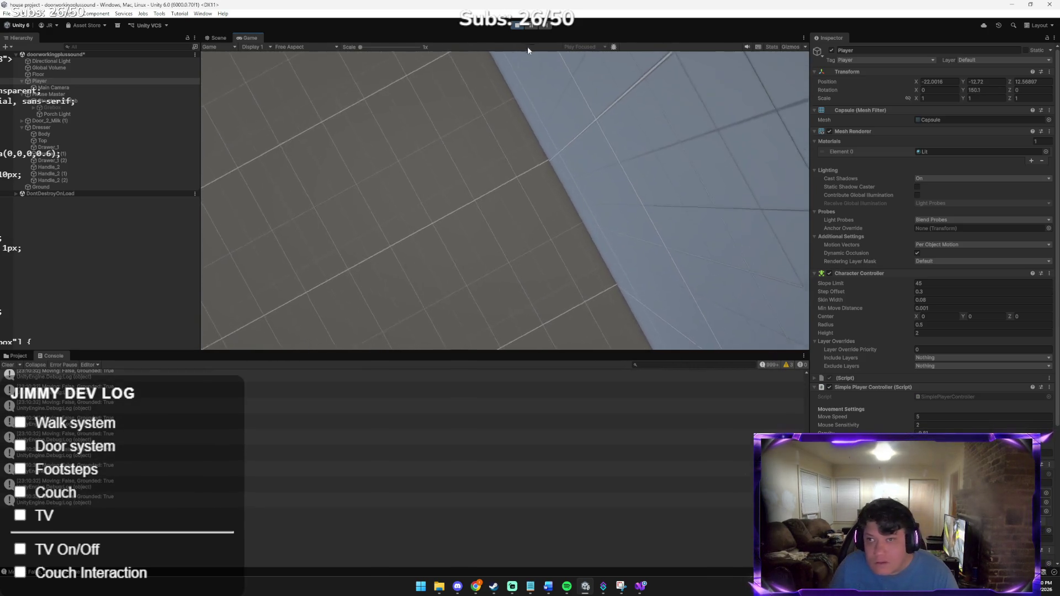
pyautogui.hotkey('ctrl', 'p')
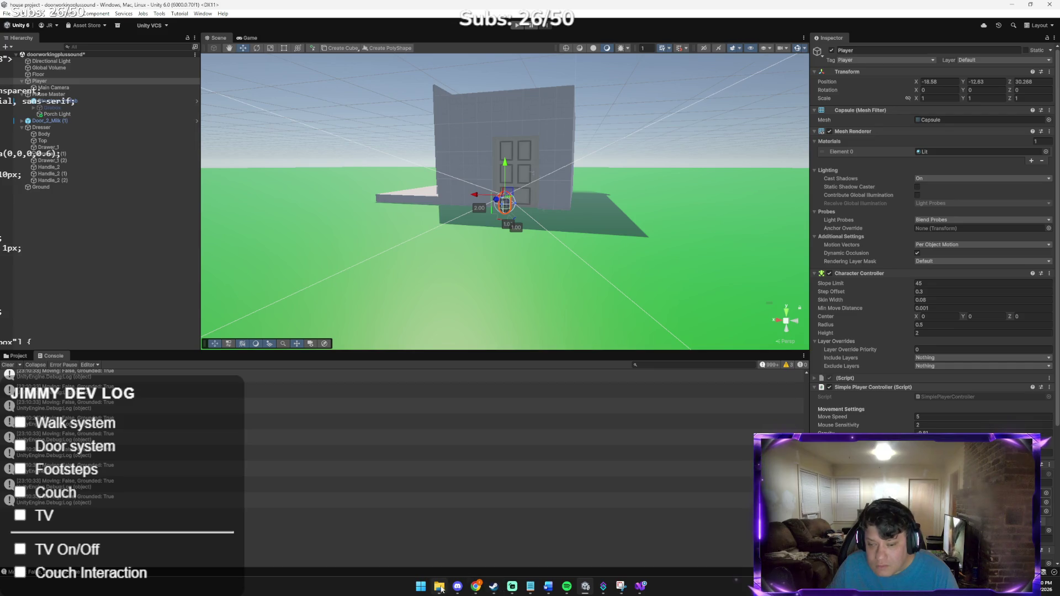
pyautogui.moveTo(474, 588)
pyautogui.click(450, 541)
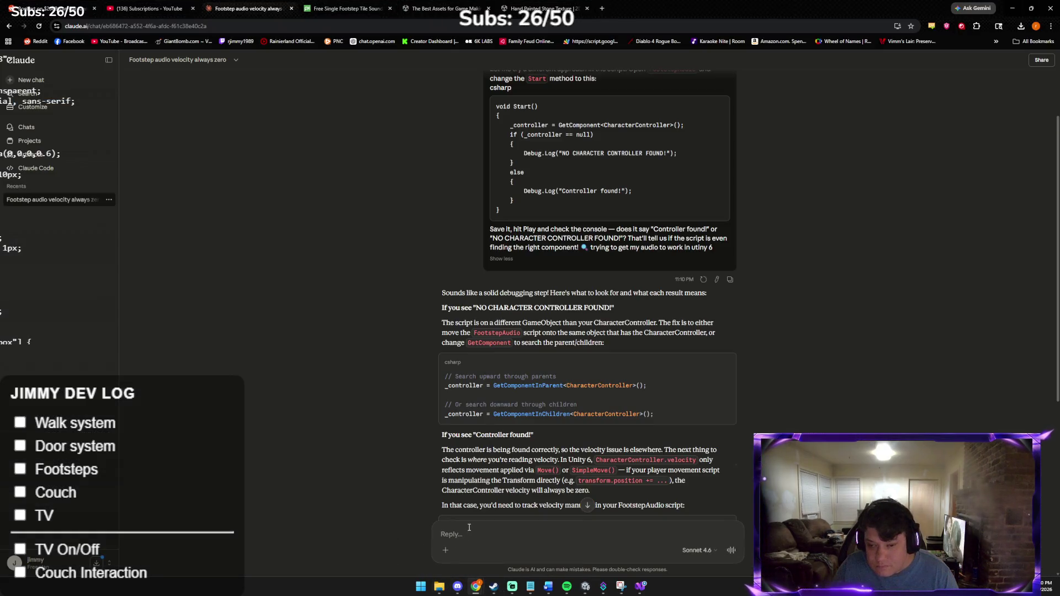
pyautogui.hotkey('ctrl', 'v')
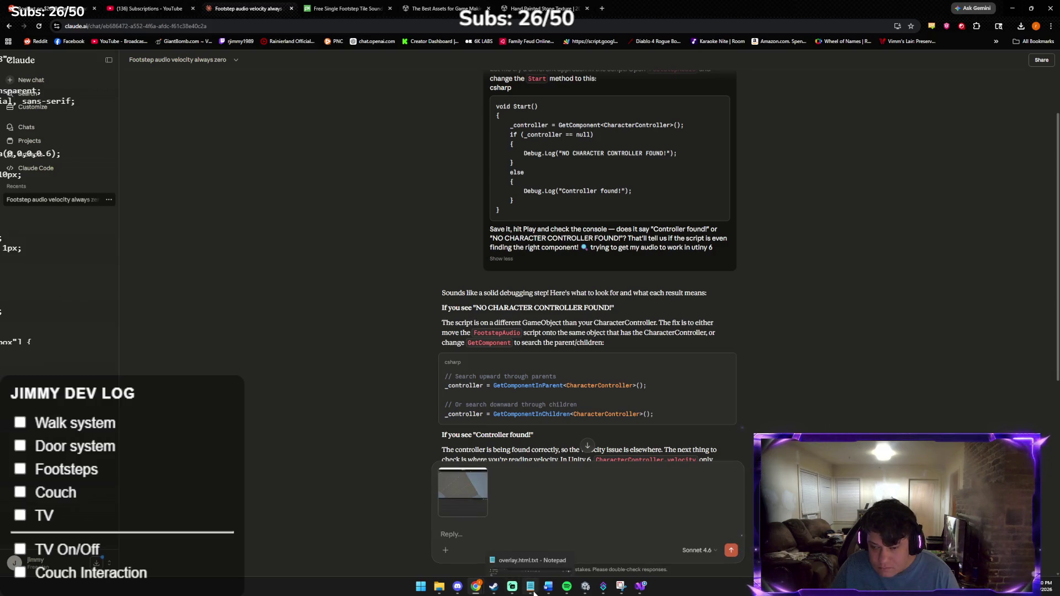
# Step: Copy the entire FootstepAudio script from Visual Studio and return to Claude
pyautogui.moveTo(563, 591)
pyautogui.click(640, 590)
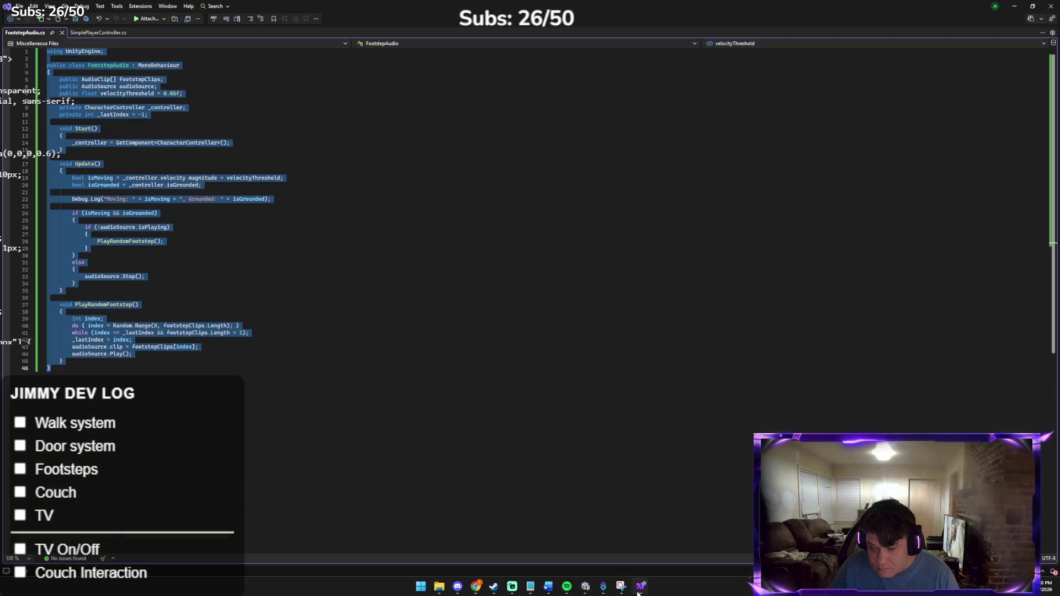
pyautogui.rightClick(154, 354)
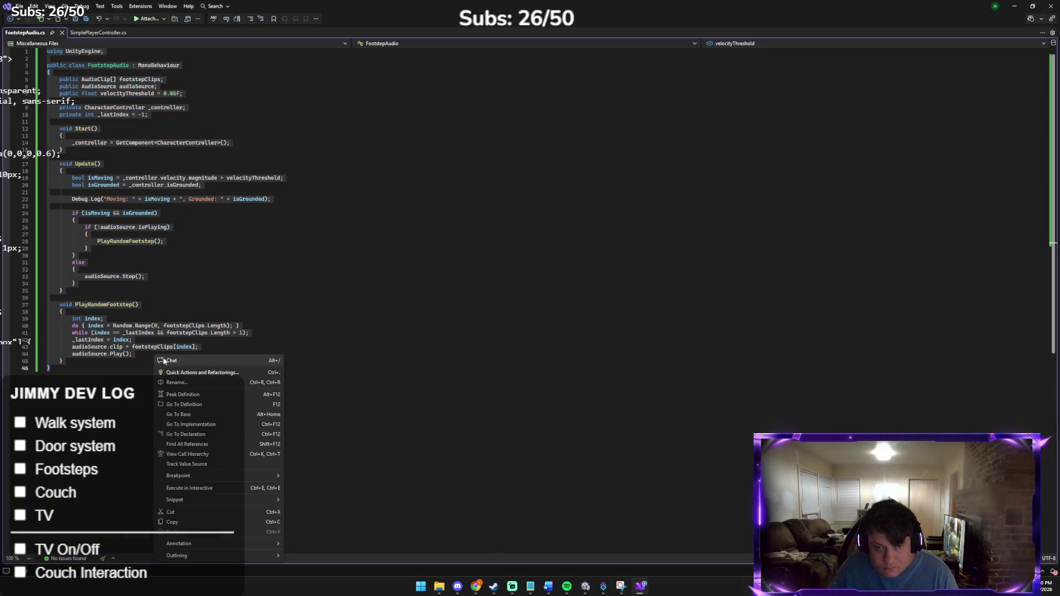
pyautogui.click(190, 523)
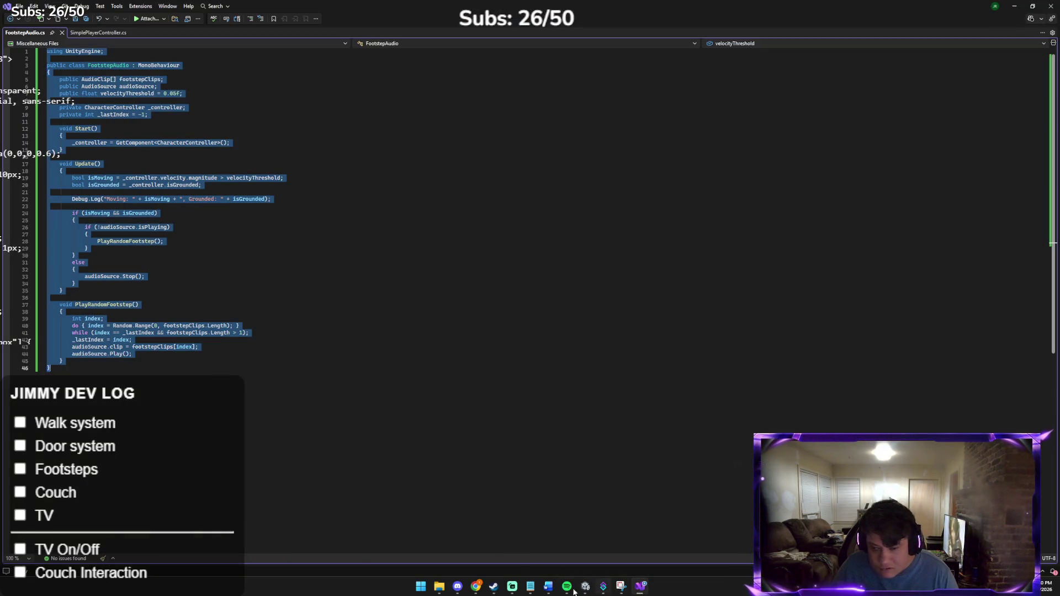
pyautogui.moveTo(484, 590)
pyautogui.click(448, 548)
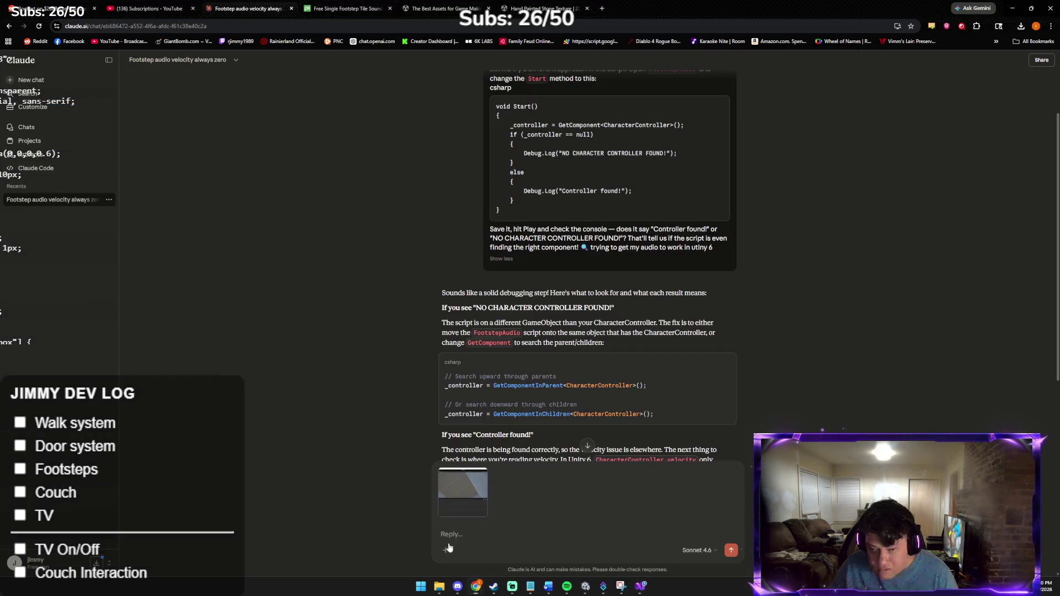
# Step: Send the current FootstepAudio script along with the screenshot to Claude
pyautogui.hotkey('ctrl', 'v')
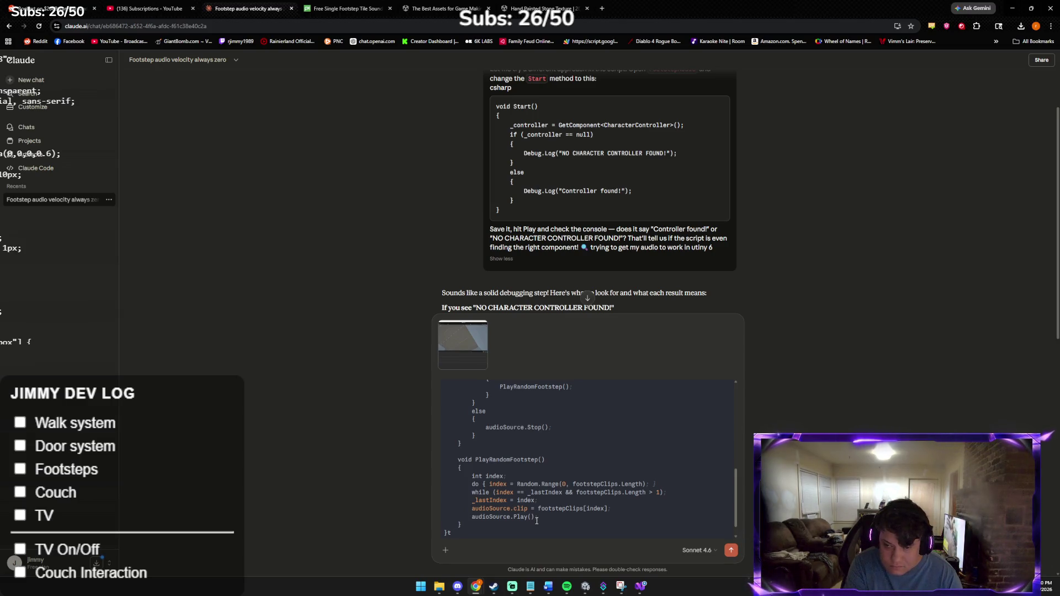
pyautogui.hotkey('shift', 'Return')
pyautogui.write('this is what i have as the footsteps co')
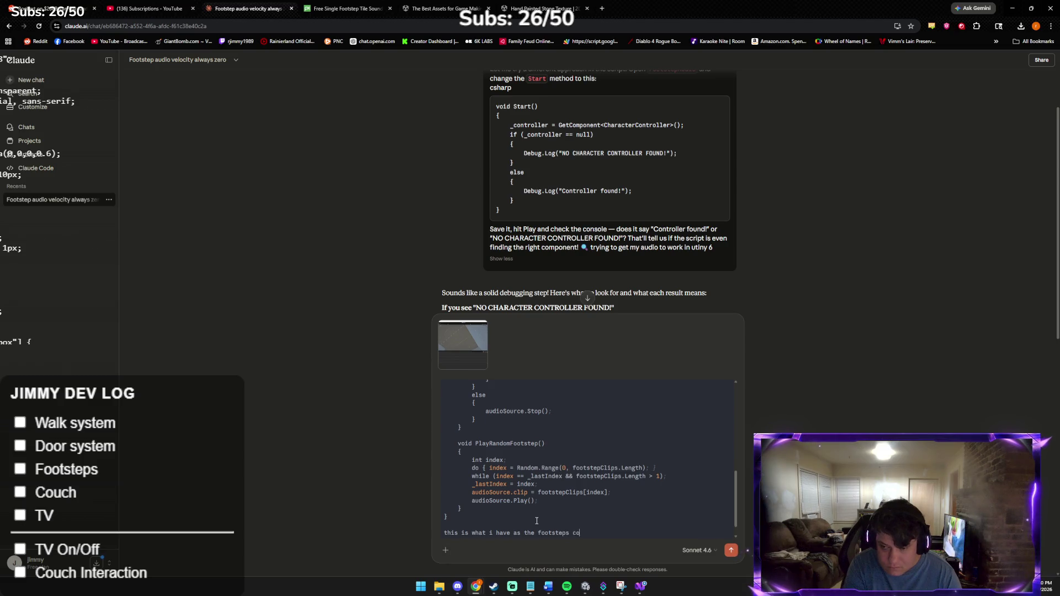
pyautogui.press('Return')
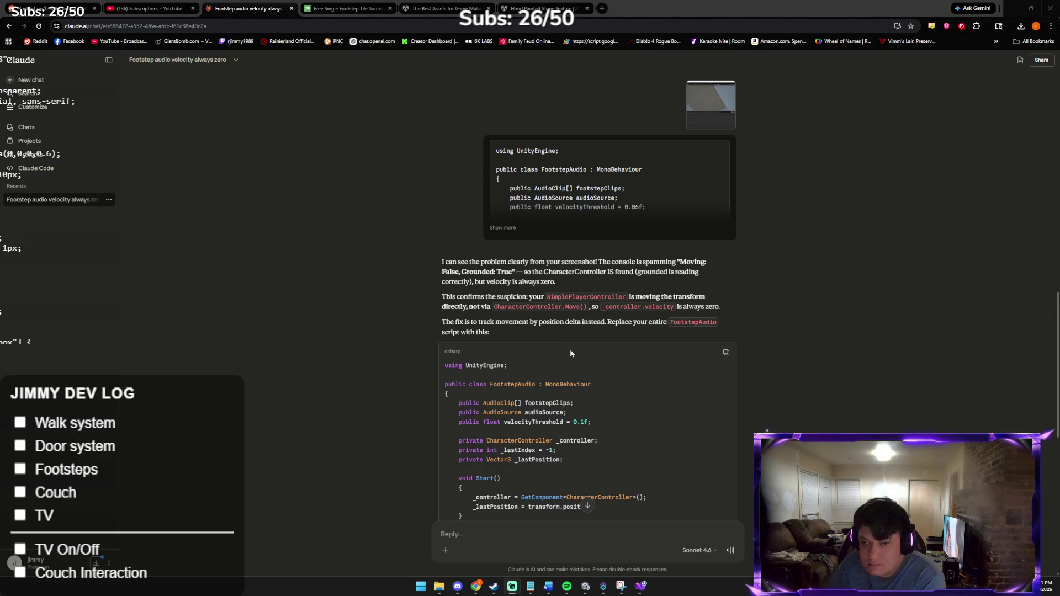
# Step: Copy Claude's replacement FootstepAudio script that tracks movement by position delta
pyautogui.click(727, 354)
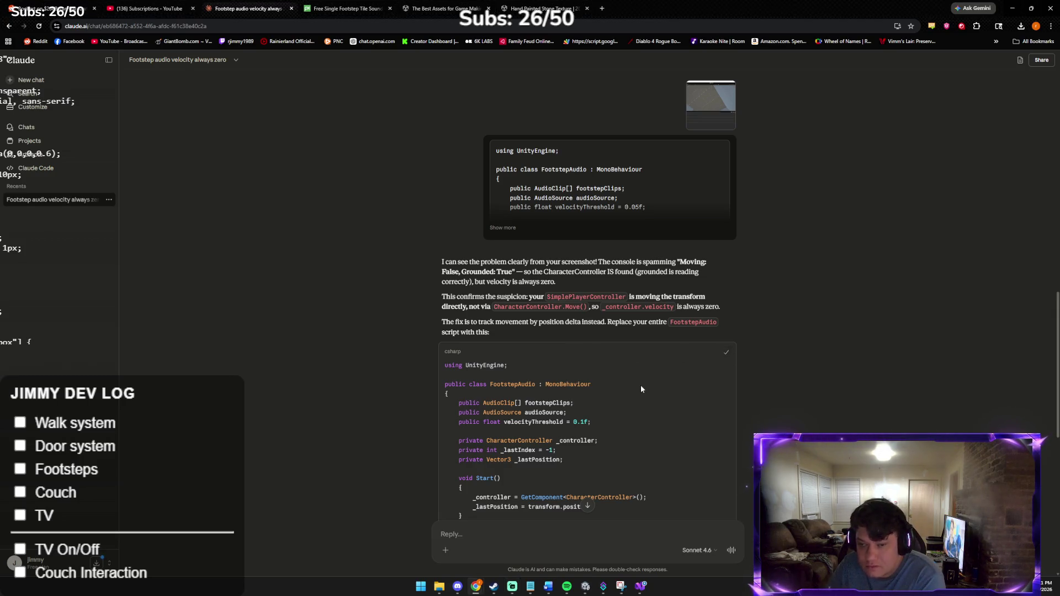
pyautogui.scroll(-5, 629, 384)
pyautogui.scroll(-4, 617, 385)
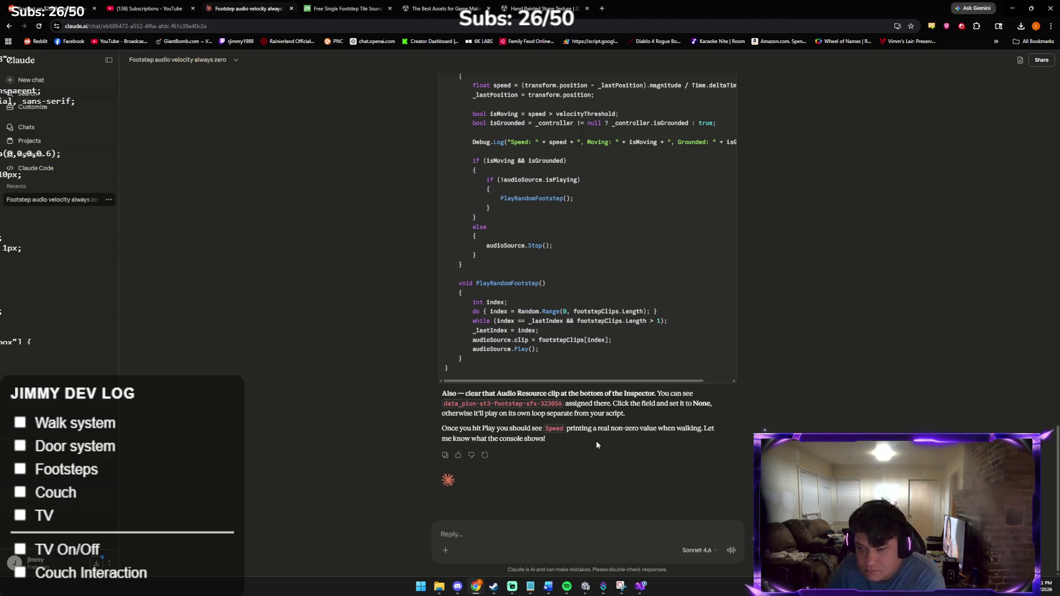
pyautogui.click(642, 589)
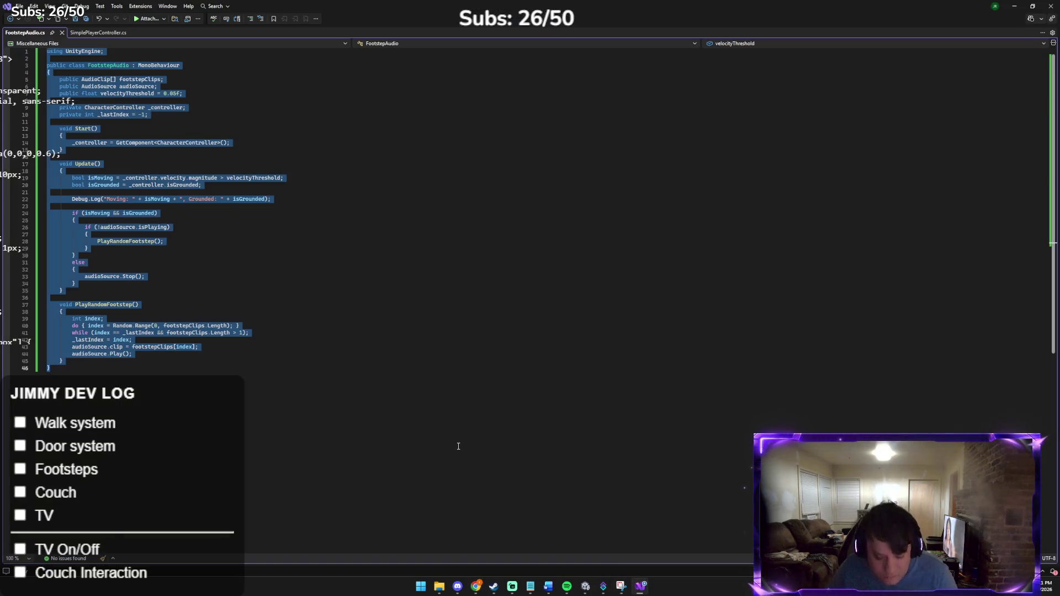
# Step: Save the position-delta FootstepAudio.cs and let Unity recompile the scripts
pyautogui.hotkey('ctrl', 's')
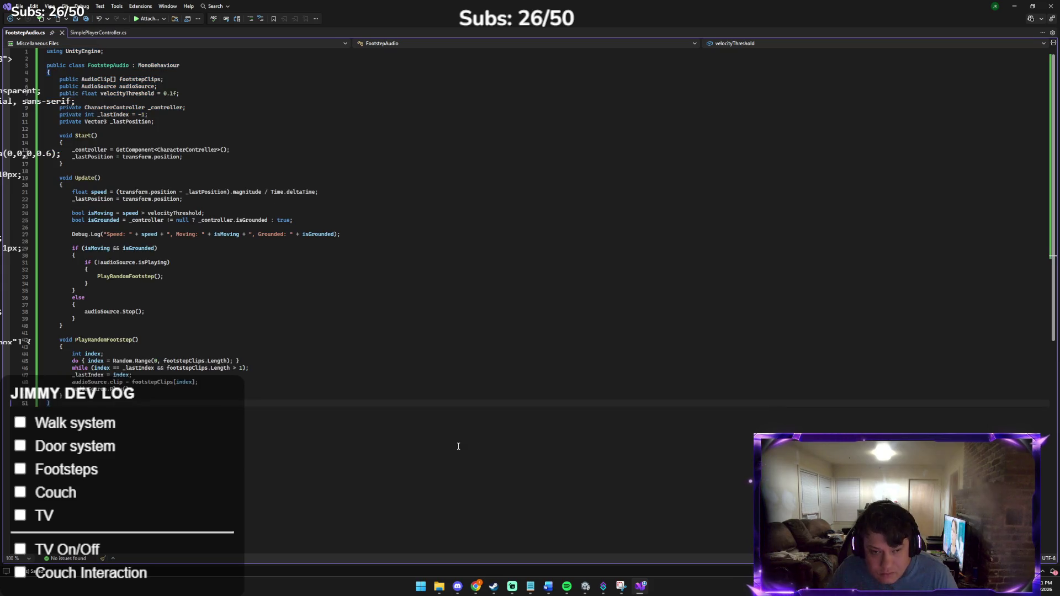
pyautogui.click(585, 587)
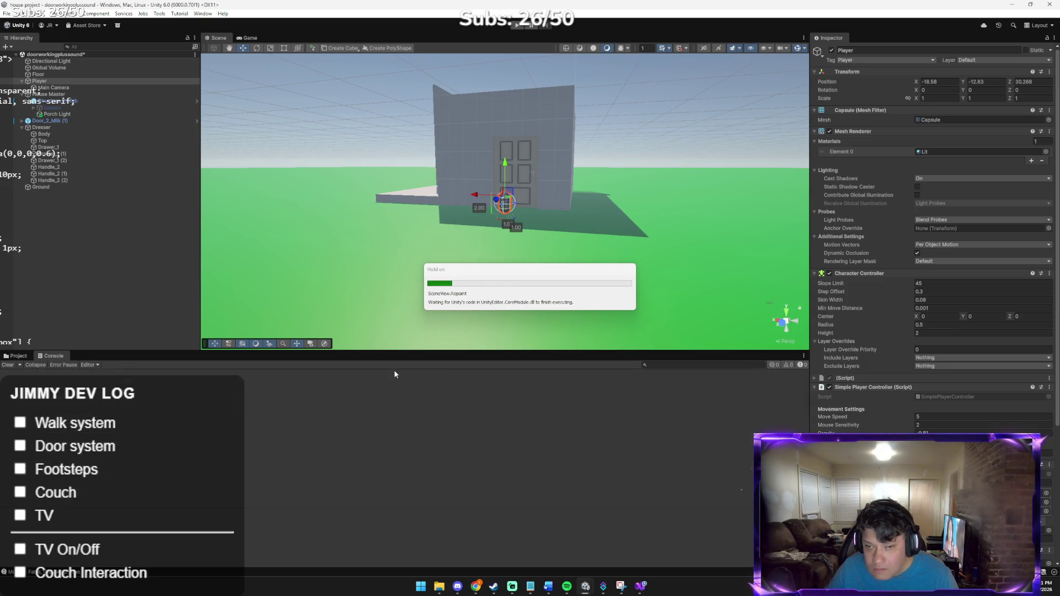
# Step: After recompiling, scroll the Player Inspector to Footstep Audio showing its three footstep clips
pyautogui.click(24, 354)
pyautogui.hotkey('alt', 'Tab')
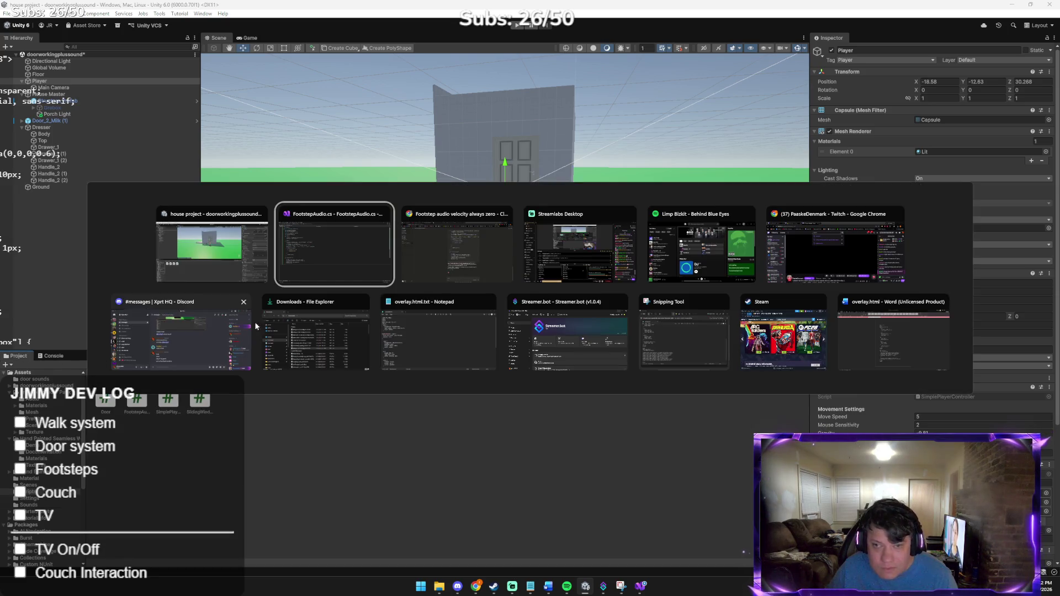
pyautogui.hotkey('alt', 'Tab')
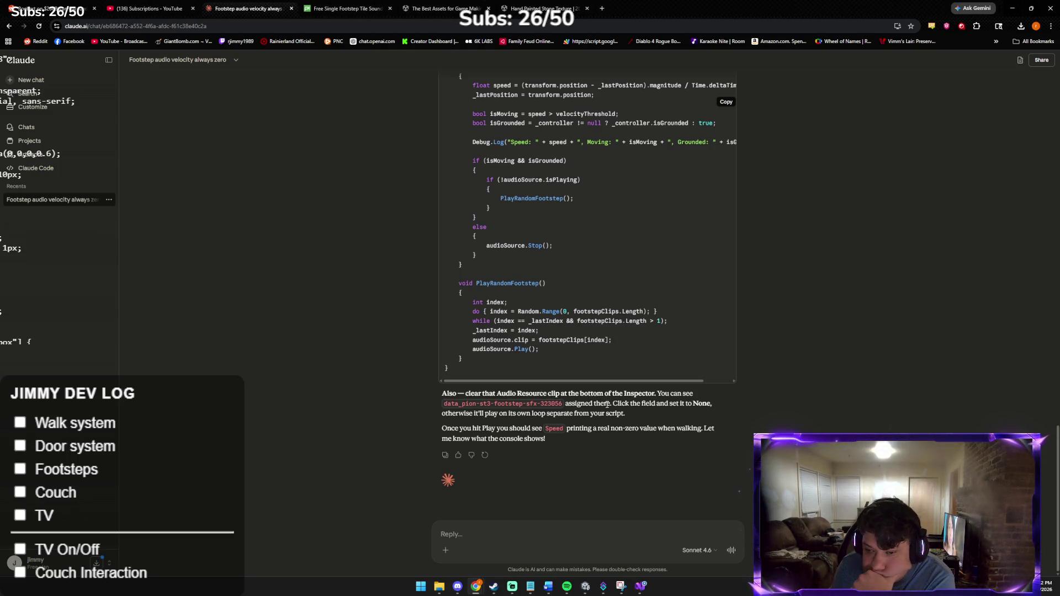
pyautogui.click(581, 589)
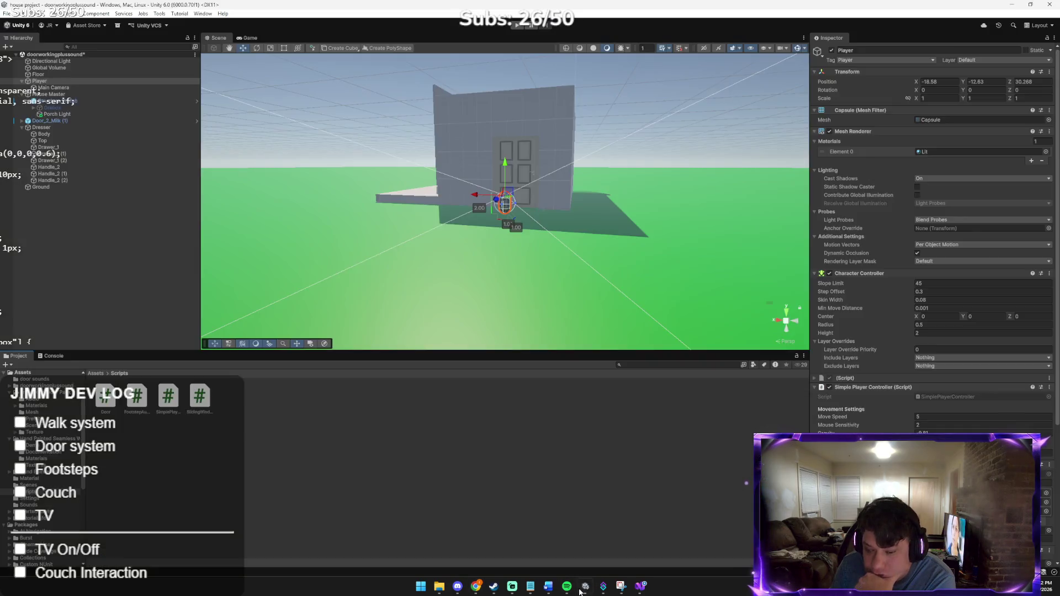
pyautogui.scroll(-4, 1059, 468)
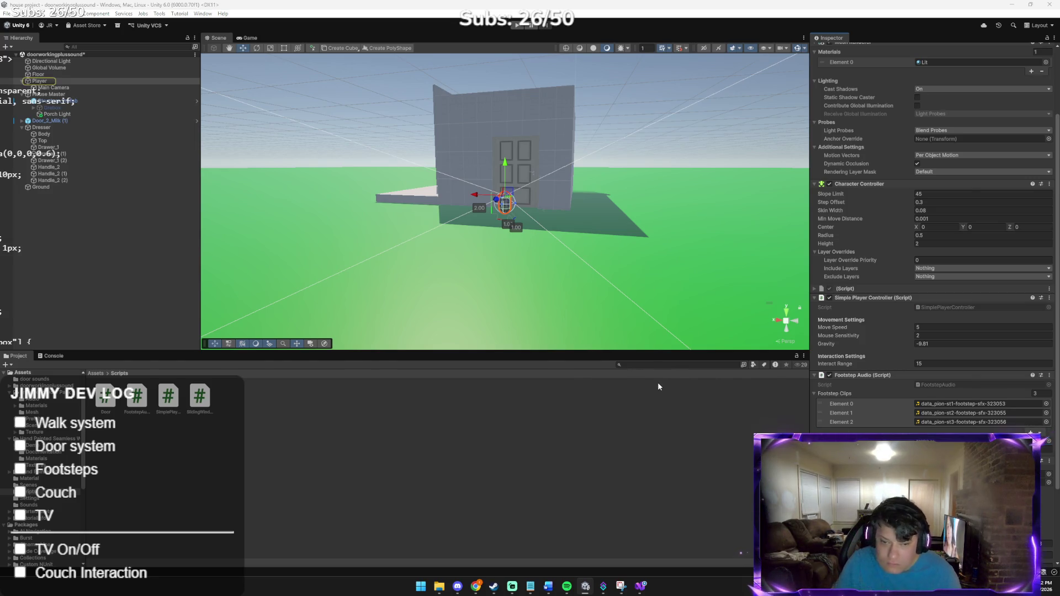
pyautogui.hotkey('alt', 'Tab')
# Step: Send the Inspector screenshot to Claude with the note "like this/"
pyautogui.hotkey('ctrl', 'v')
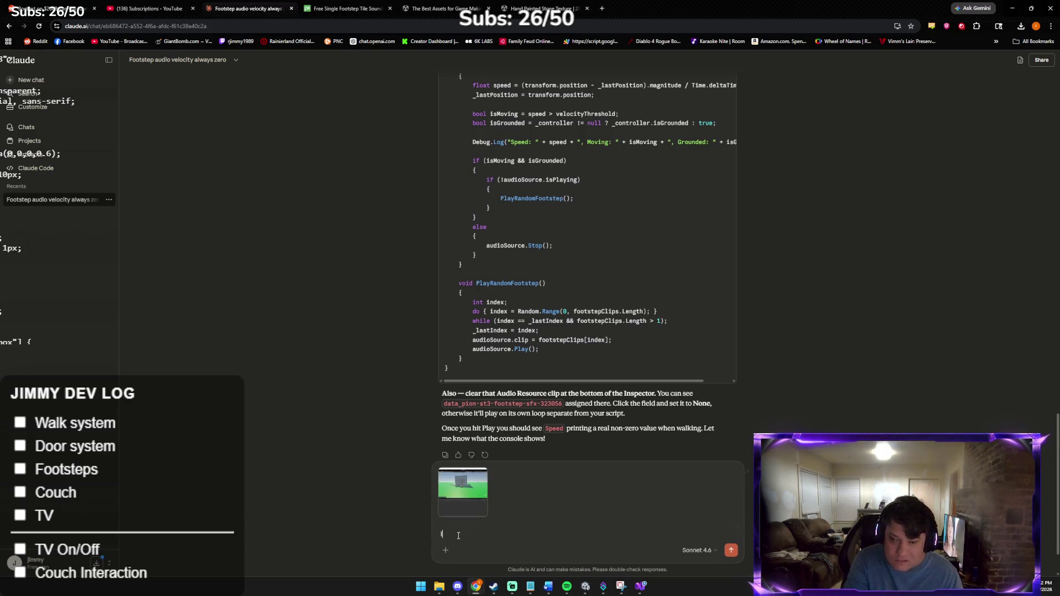
pyautogui.write('like this/')
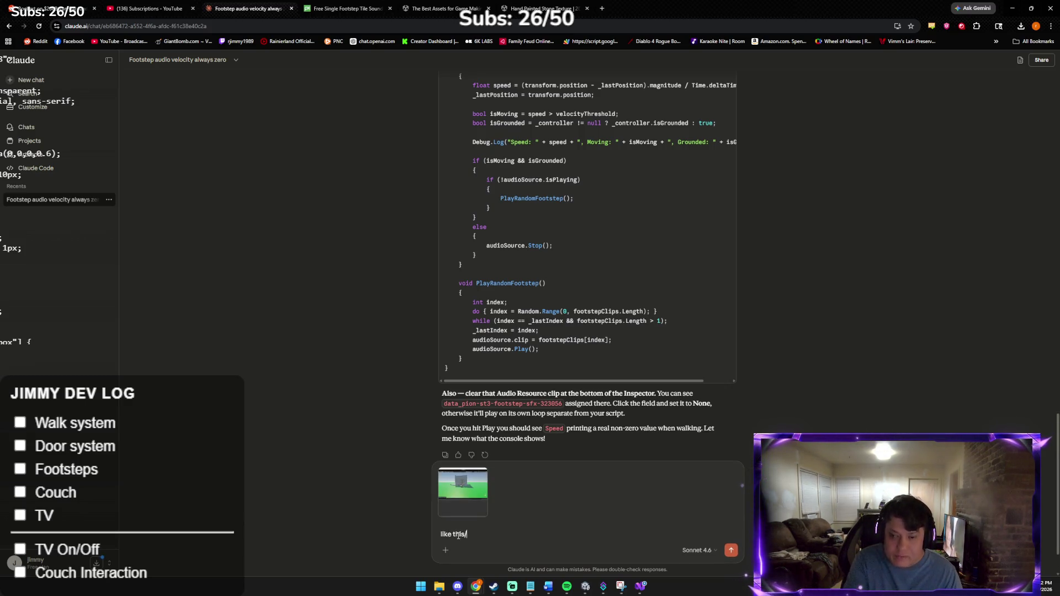
pyautogui.press('Return')
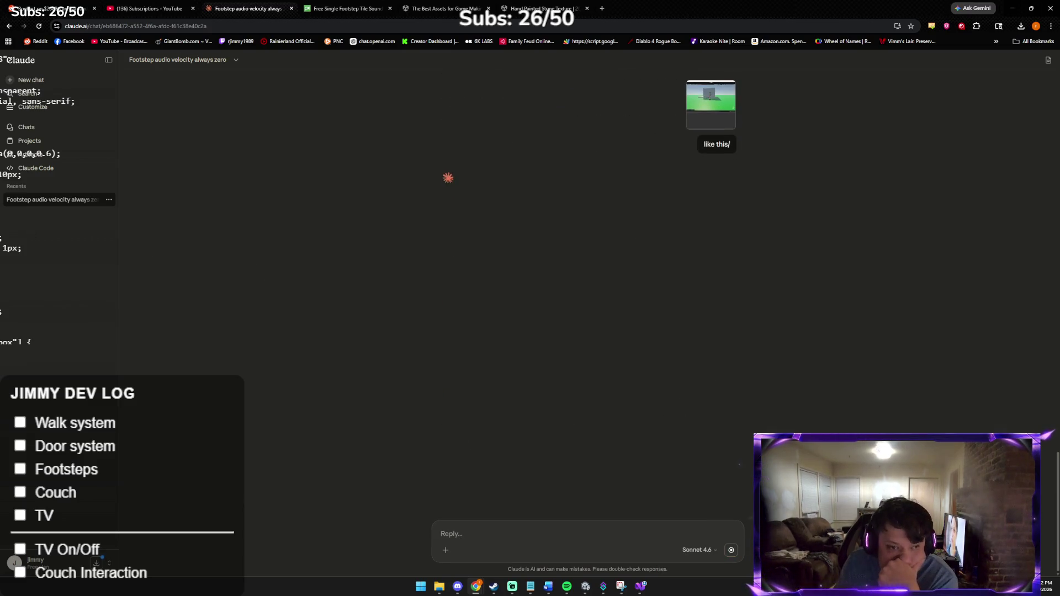
pyautogui.hotkey('alt', 'Tab')
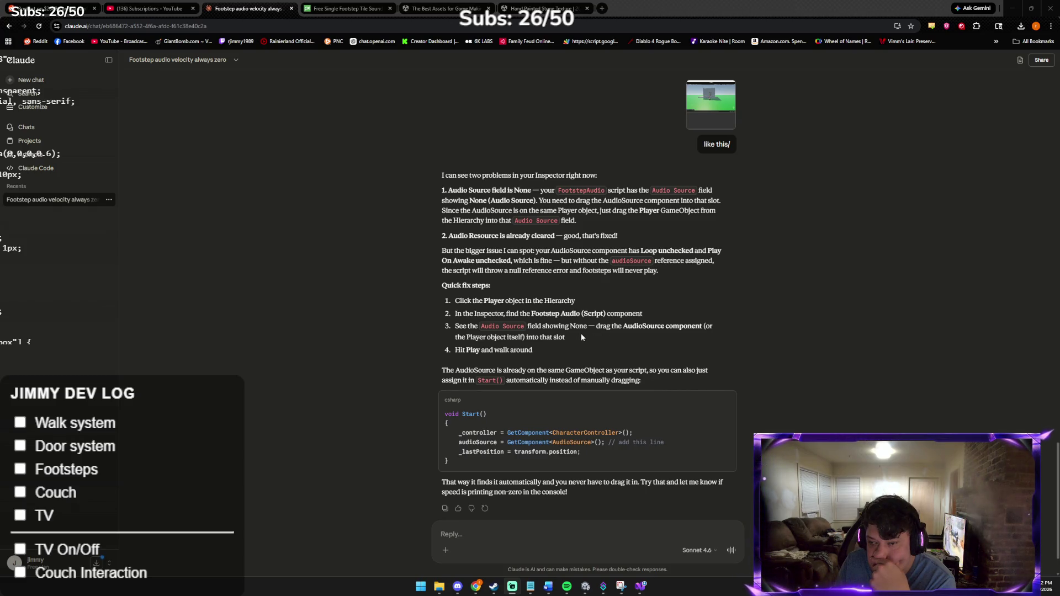
# Step: Copy Claude's suggested Start() code that assigns audioSource
pyautogui.click(587, 587)
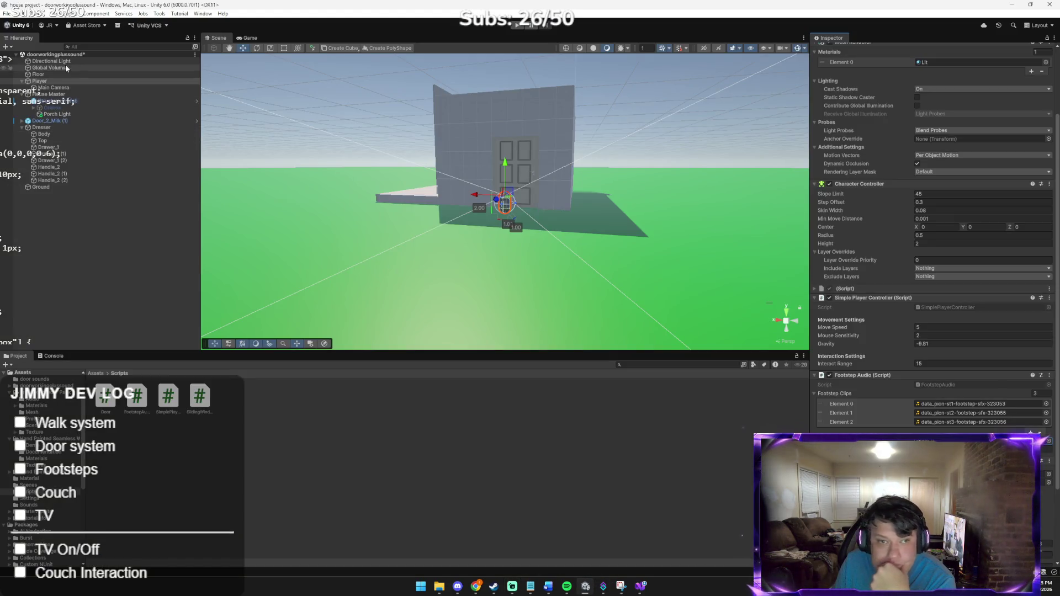
pyautogui.moveTo(64, 80)
pyautogui.mouseDown()
pyautogui.moveTo(486, 241)
pyautogui.moveTo(762, 431)
pyautogui.mouseUp()
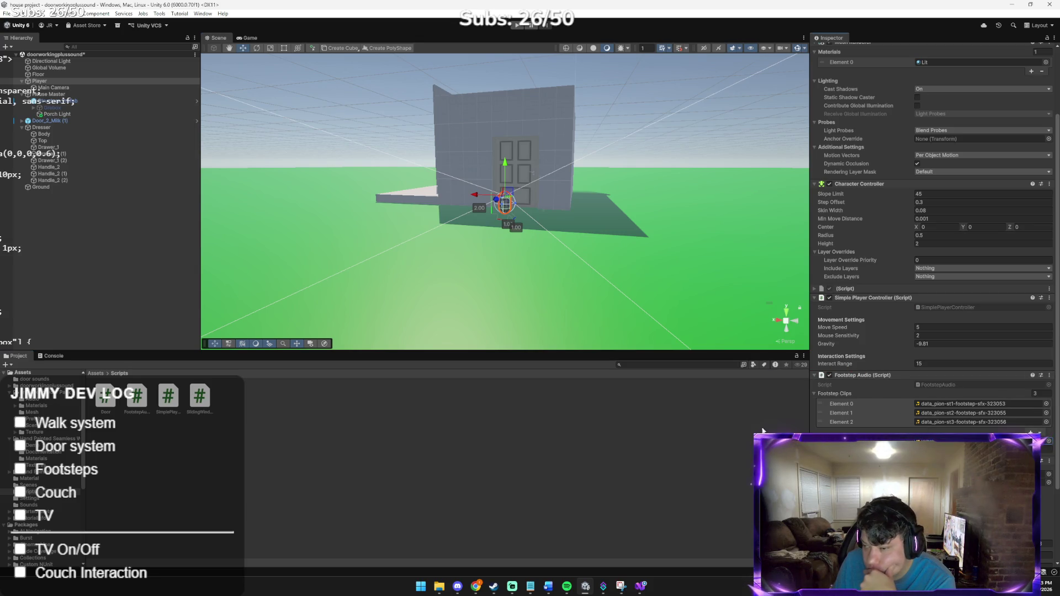
pyautogui.moveTo(476, 586)
pyautogui.click(440, 556)
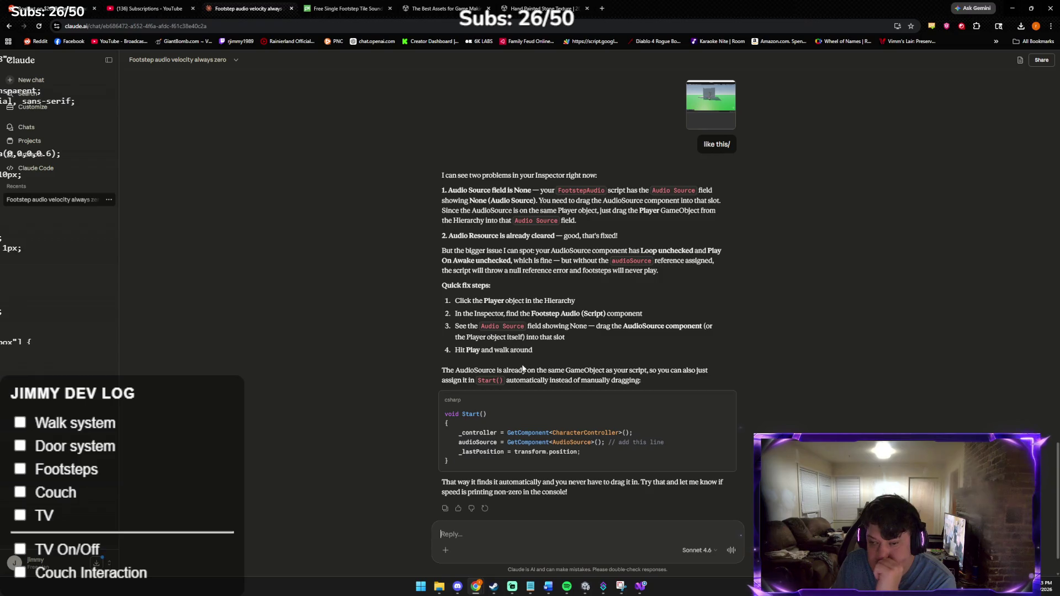
pyautogui.scroll(-1, 515, 367)
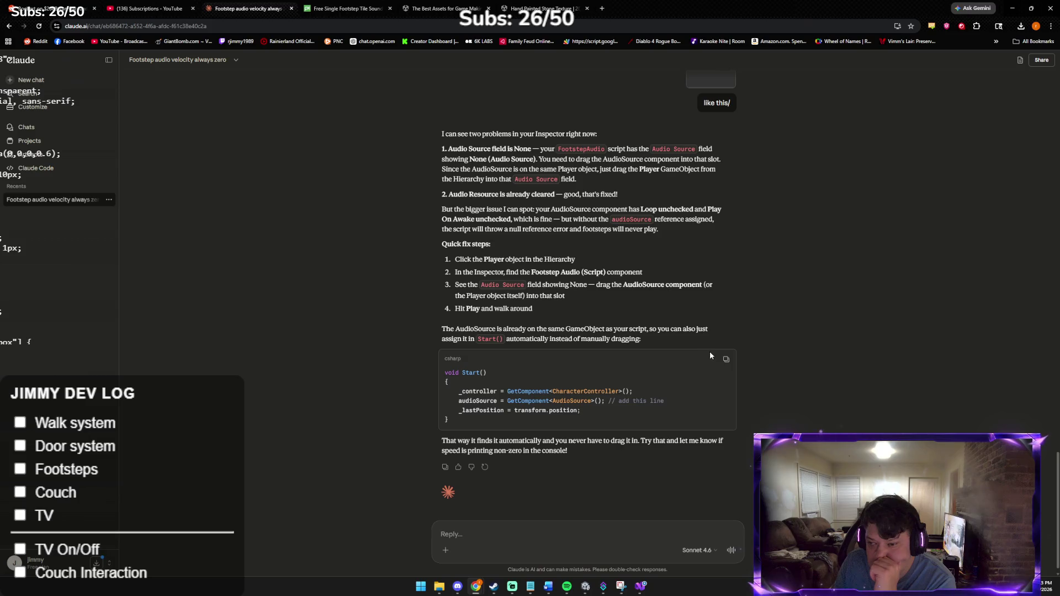
pyautogui.click(726, 360)
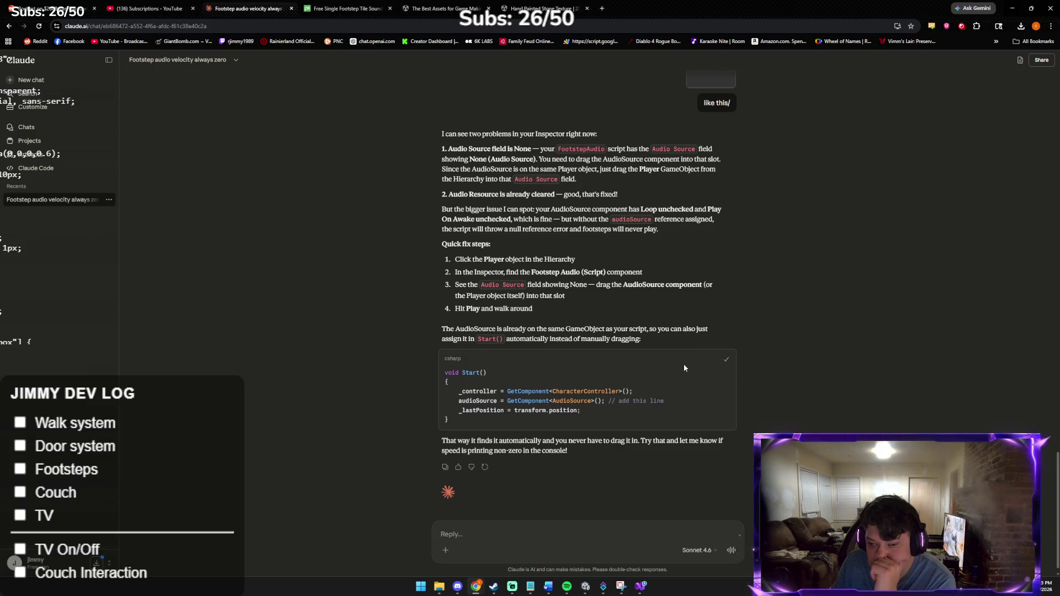
pyautogui.click(640, 586)
# Step: Paste the audioSource = GetComponent<AudioSource>() Start() code over lines 15–17, then attach a screenshot in Claude
pyautogui.click(72, 150)
pyautogui.moveTo(73, 150); pyautogui.dragTo(186, 167)
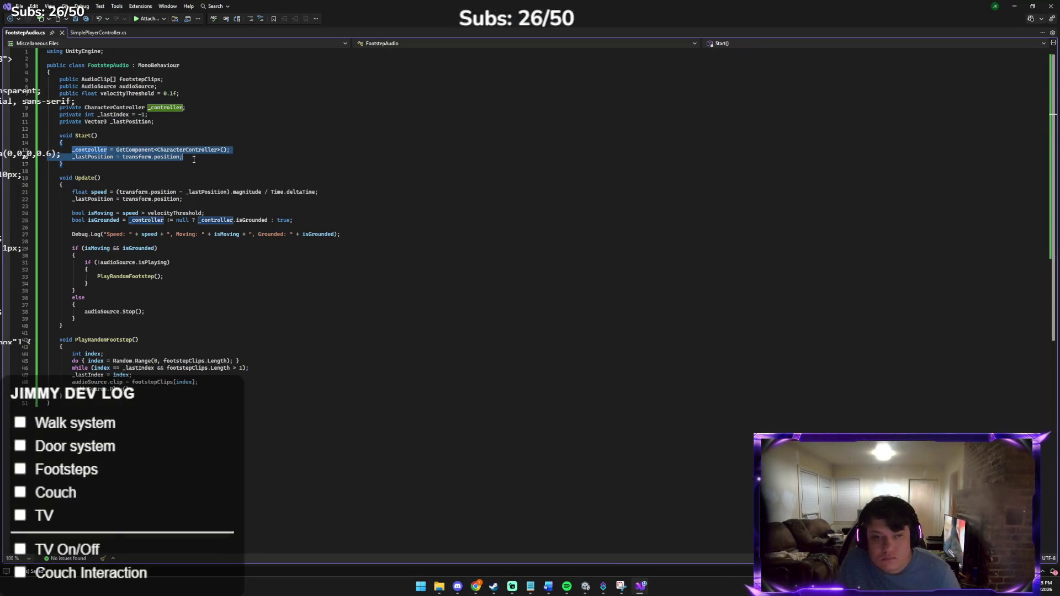
pyautogui.hotkey('ctrl', 'v')
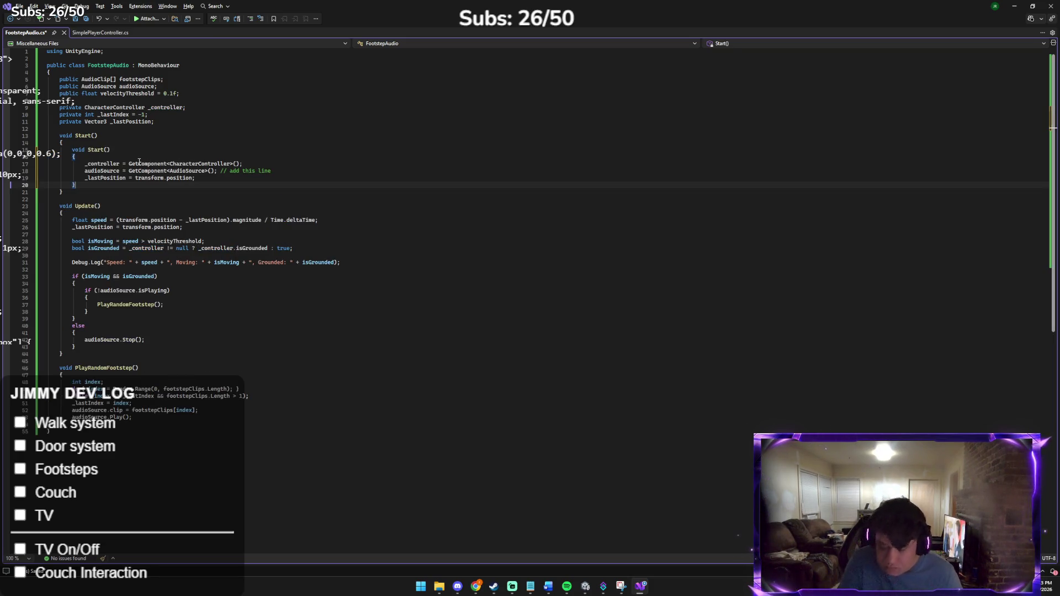
pyautogui.hotkey('alt', 'Tab')
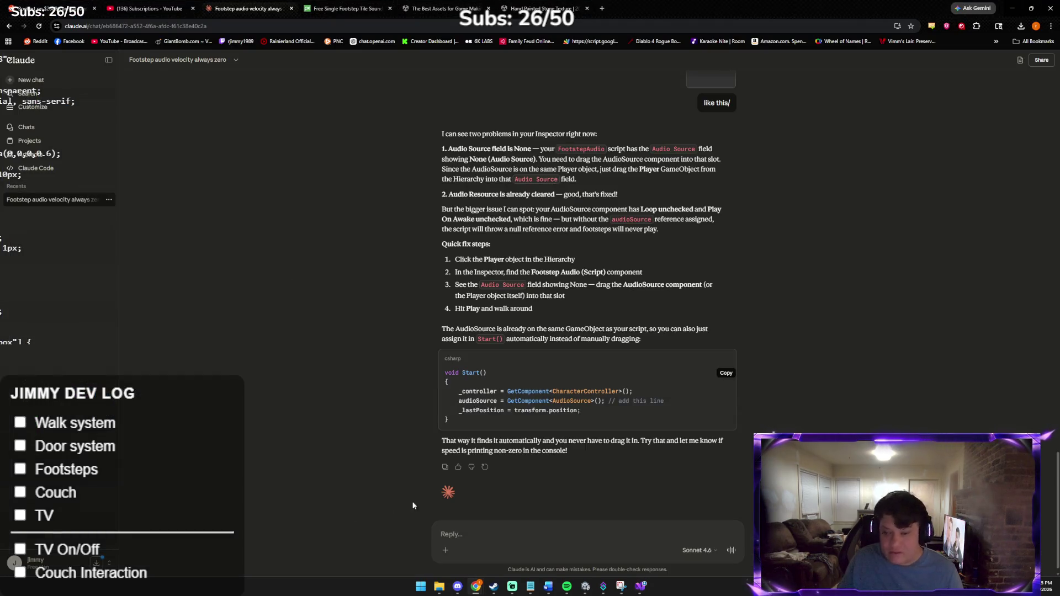
pyautogui.hotkey('ctrl', 'v')
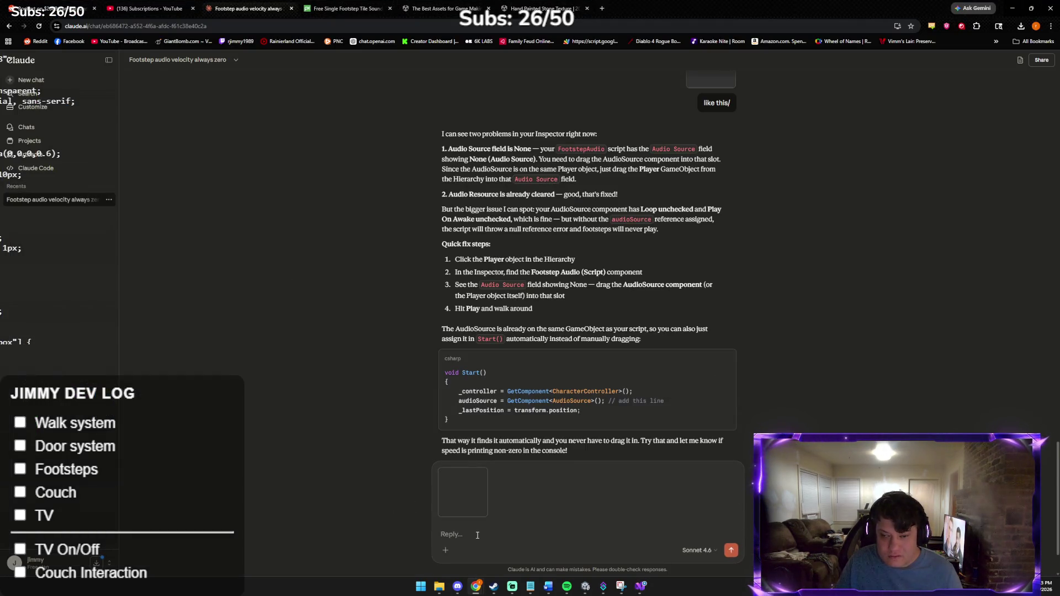
# Step: Send the error screenshot and ask Claude to post the full fixed FootstepAudio code
pyautogui.press('Return')
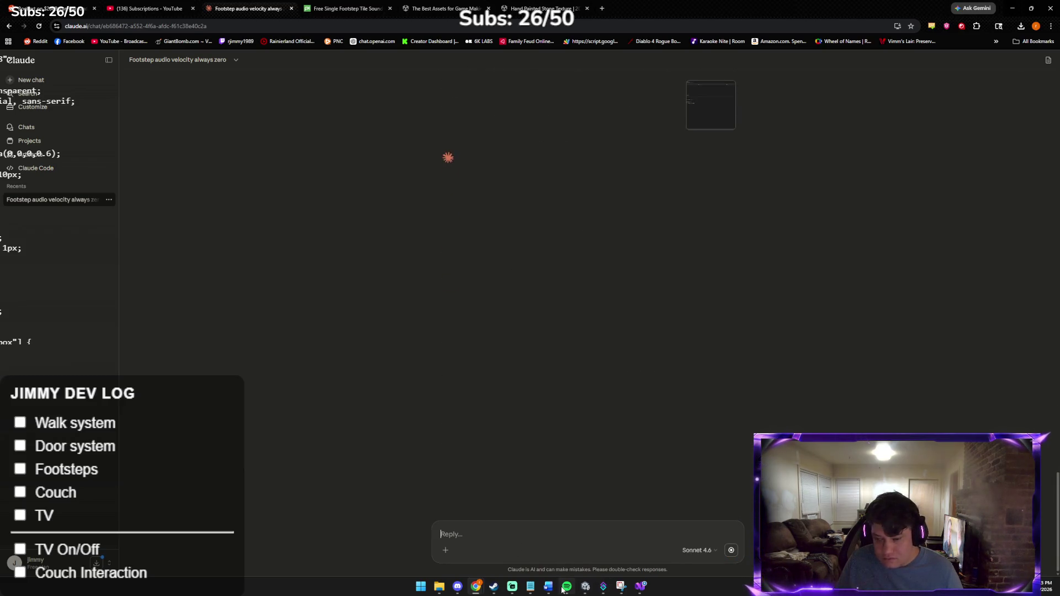
pyautogui.moveTo(554, 586)
pyautogui.write('can you post t')
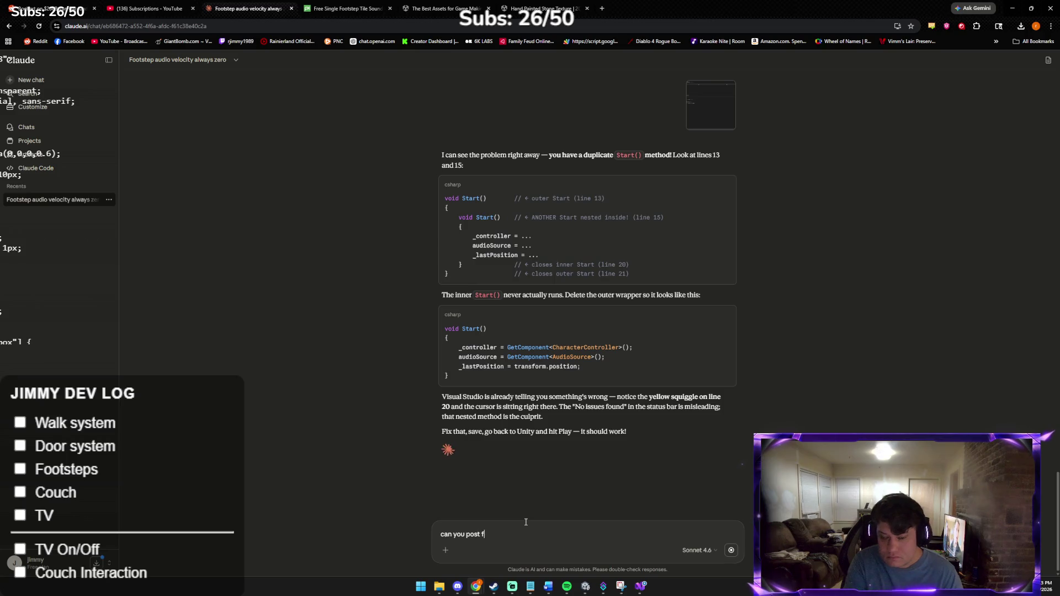
pyautogui.write('ull ')
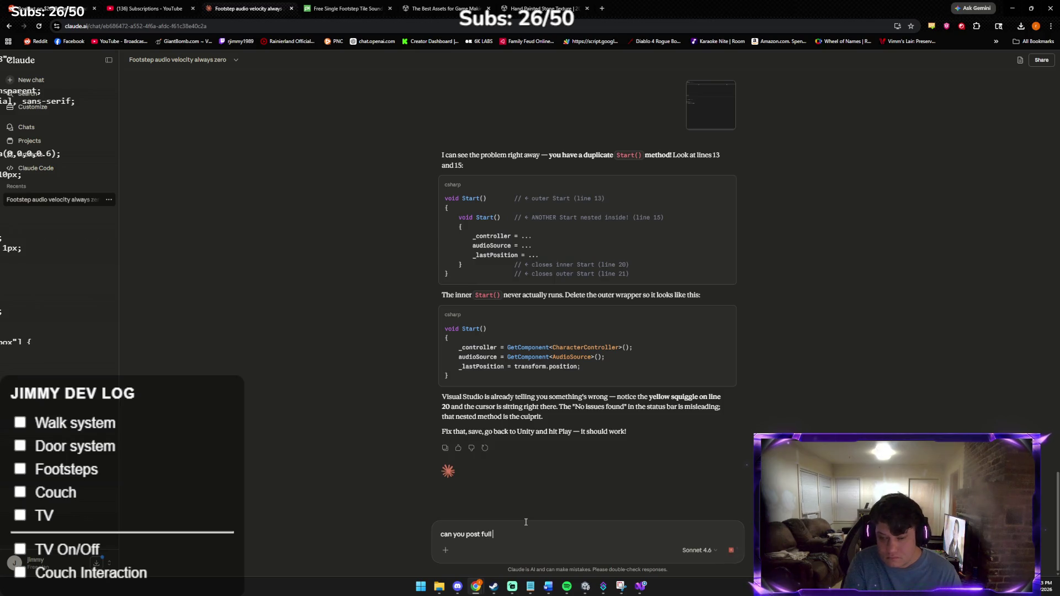
pyautogui.write('de')
pyautogui.press('Return')
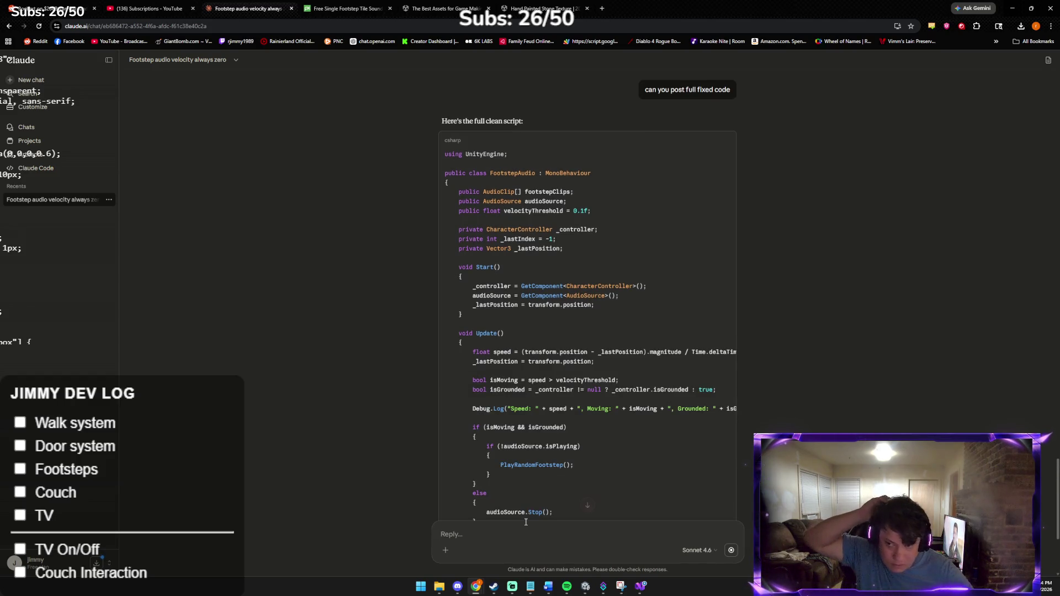
pyautogui.moveTo(729, 141)
pyautogui.click(640, 587)
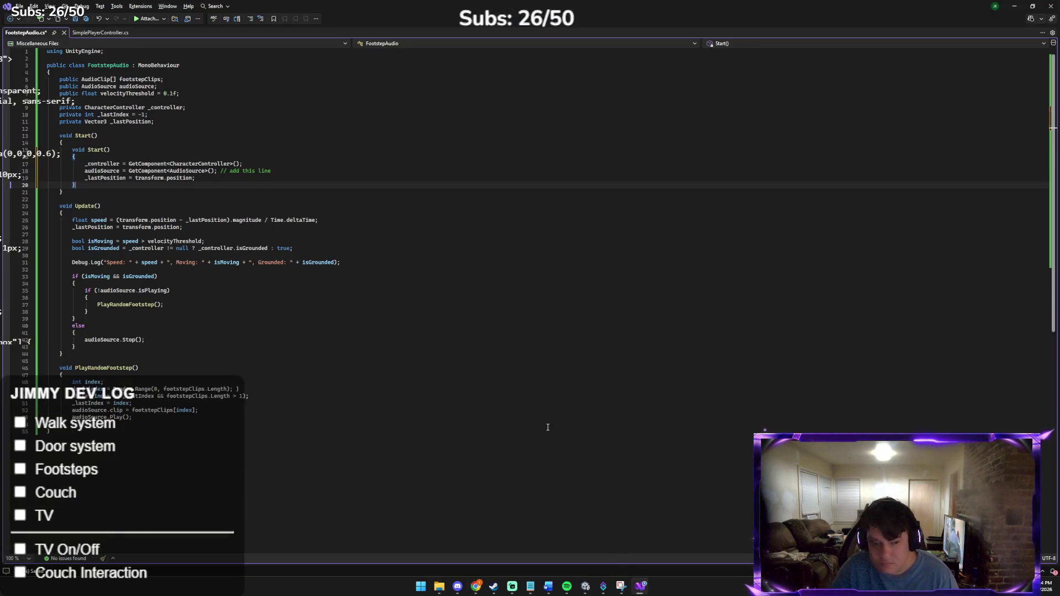
# Step: Replace all of FootstepAudio.cs with Claude's clean single-Start() script and save it
pyautogui.hotkey('ctrl', 'a')
pyautogui.hotkey('ctrl', 'v')
pyautogui.hotkey('ctrl', 's')
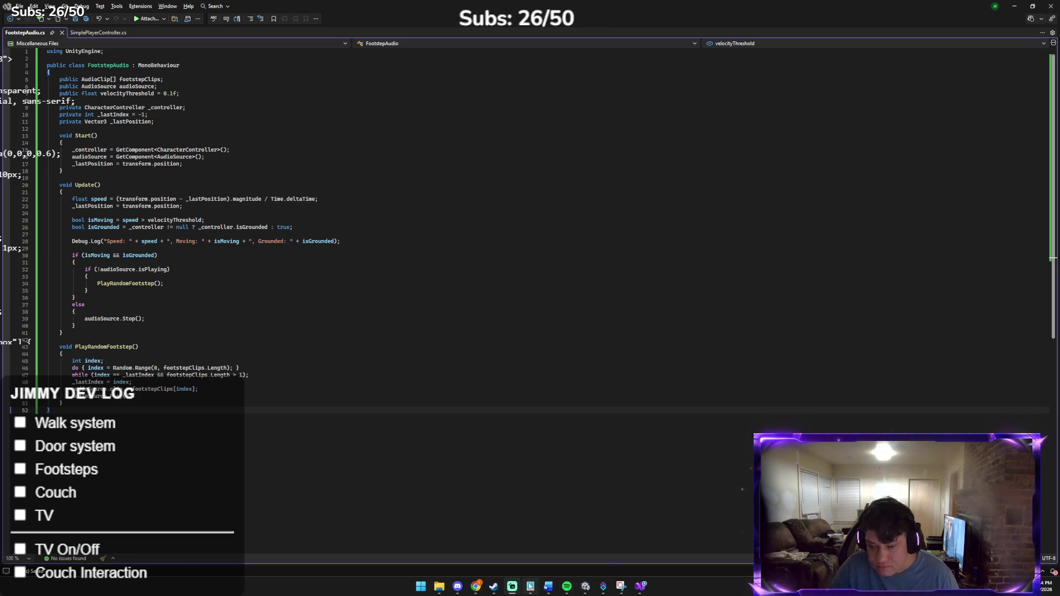
pyautogui.click(587, 587)
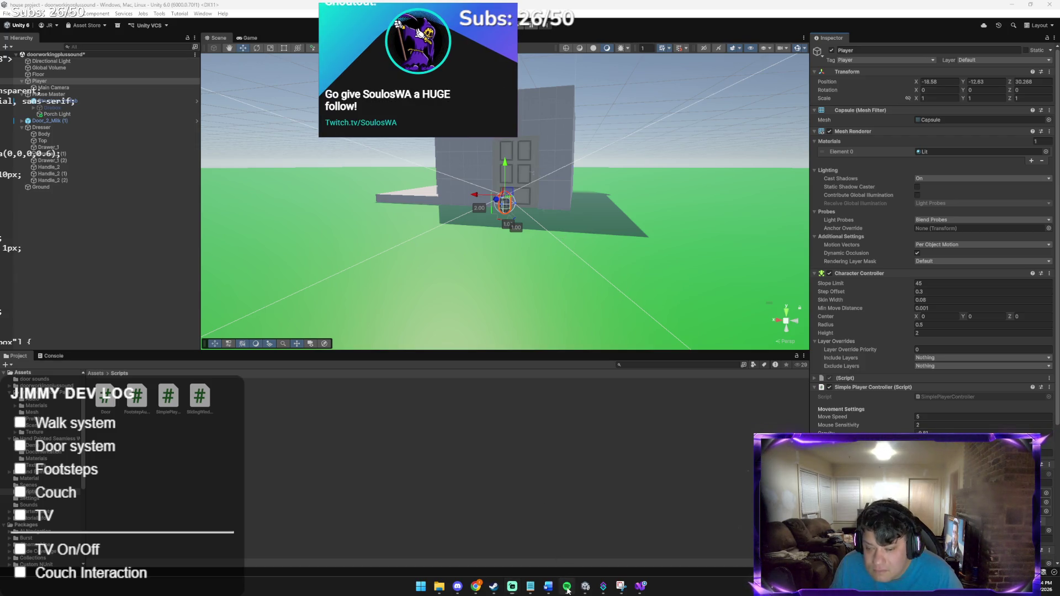
# Step: Let Unity reload the updated FootstepAudio script in the house scene
pyautogui.click(587, 421)
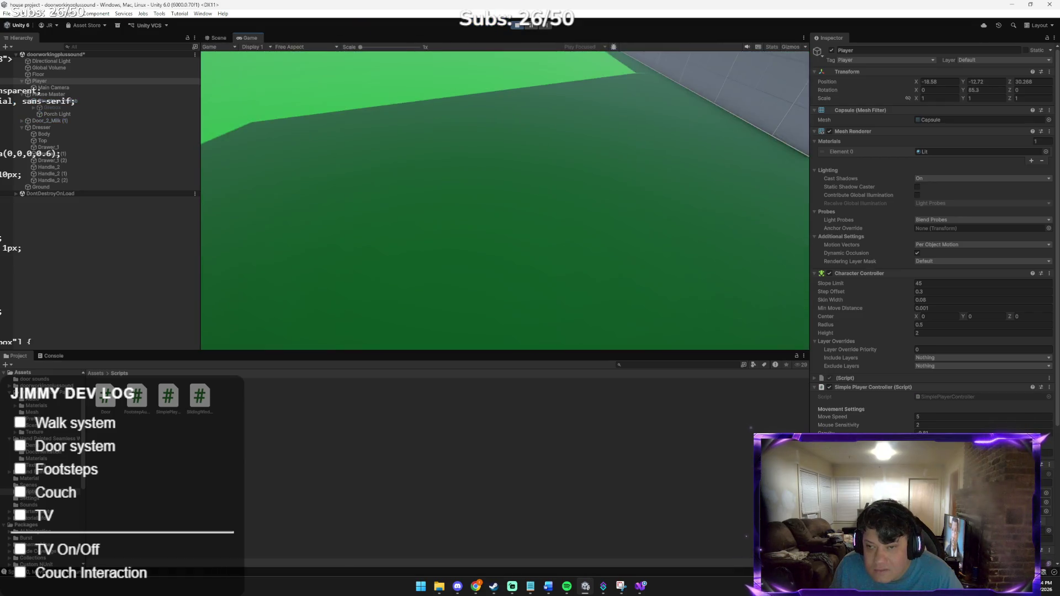
pyautogui.press('w')
pyautogui.press('s')
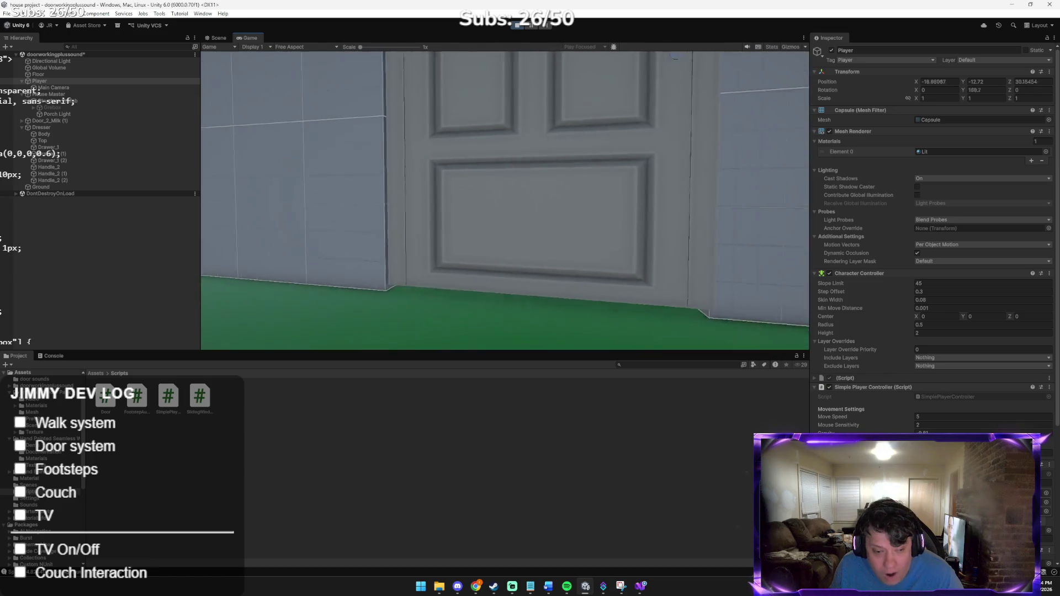
pyautogui.press('w')
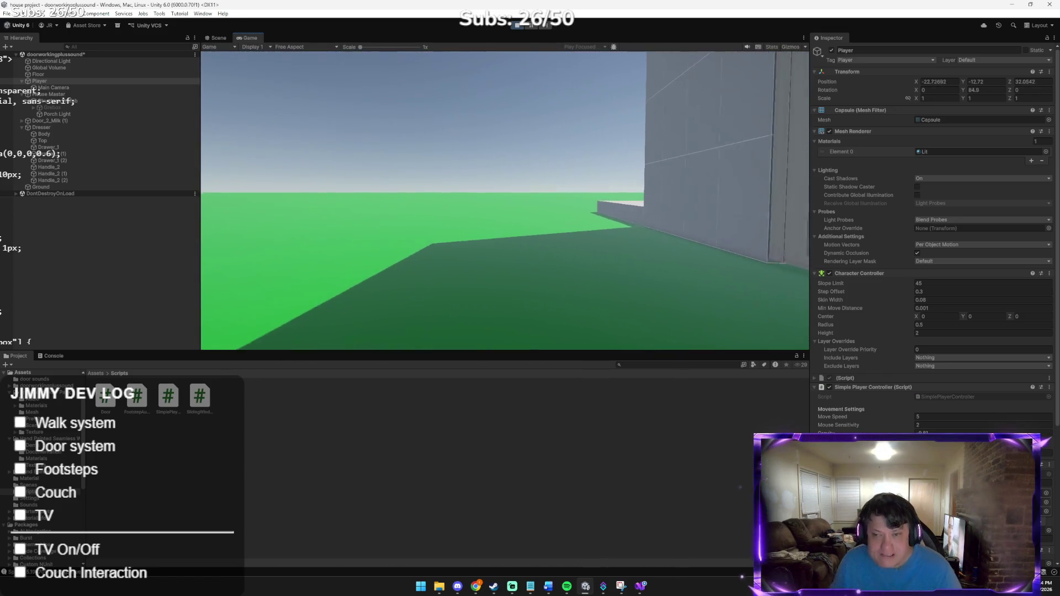
pyautogui.press('a')
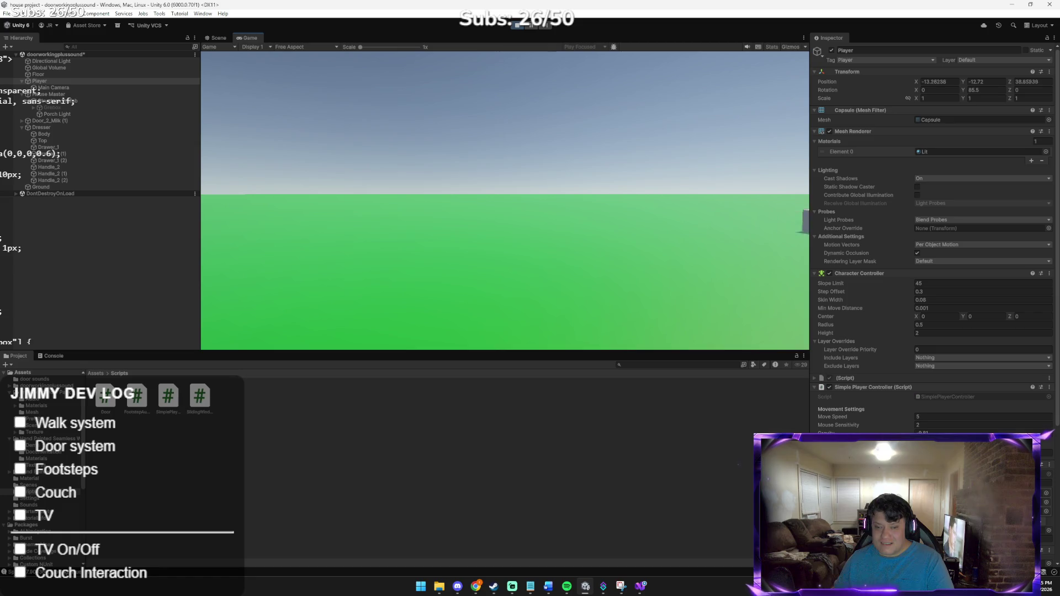
pyautogui.press('s')
pyautogui.press('d')
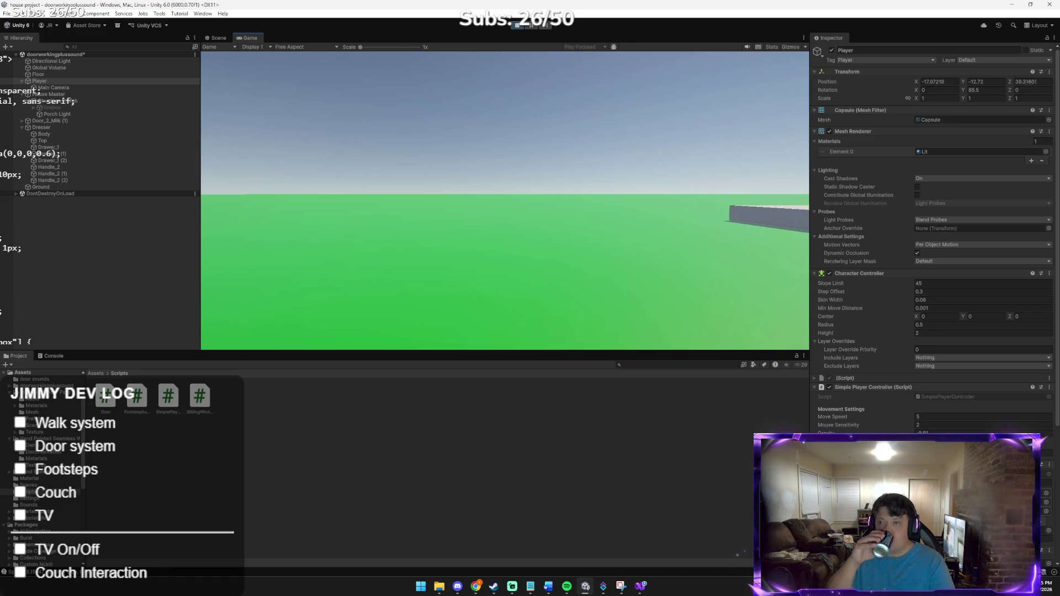
pyautogui.press('s')
pyautogui.press('a')
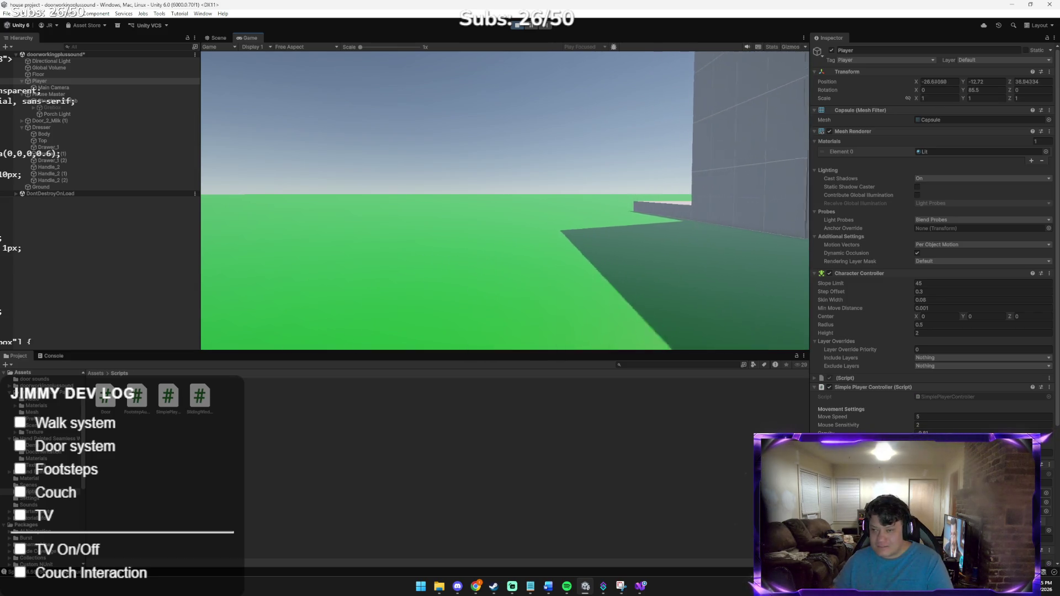
pyautogui.press('w')
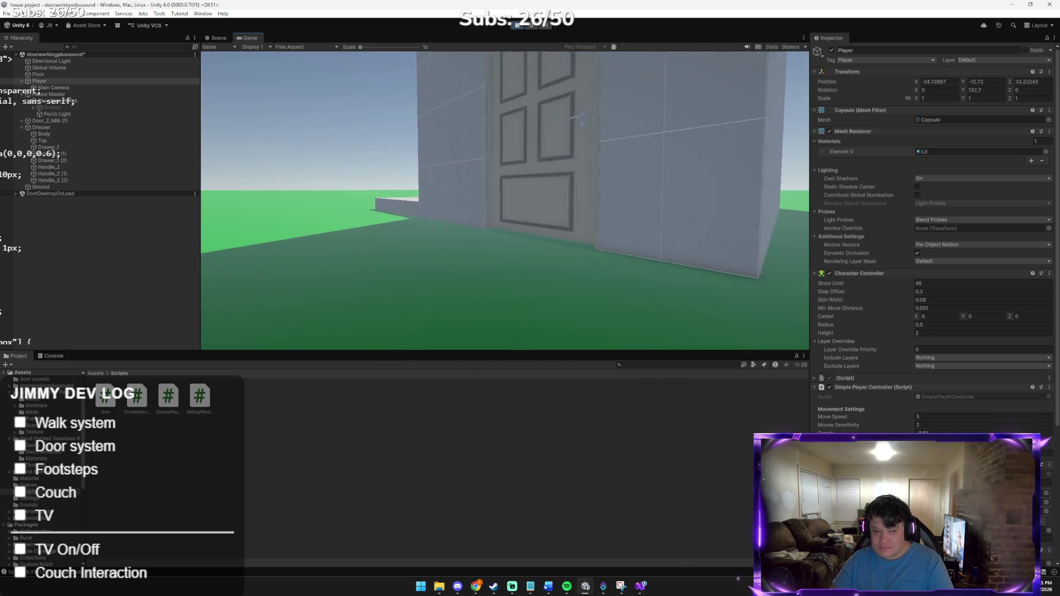
pyautogui.press('w')
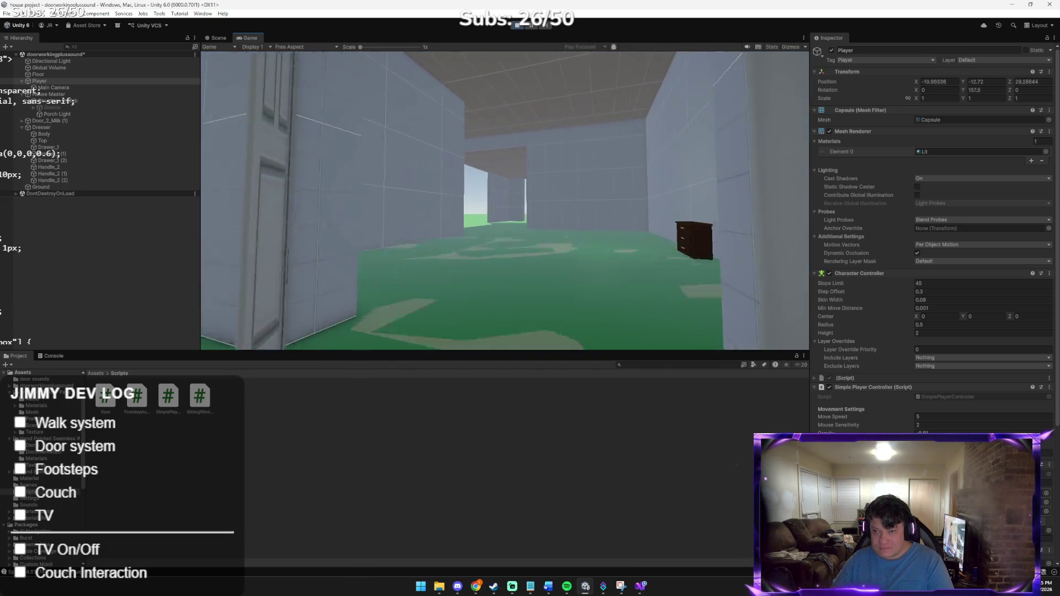
pyautogui.press('w')
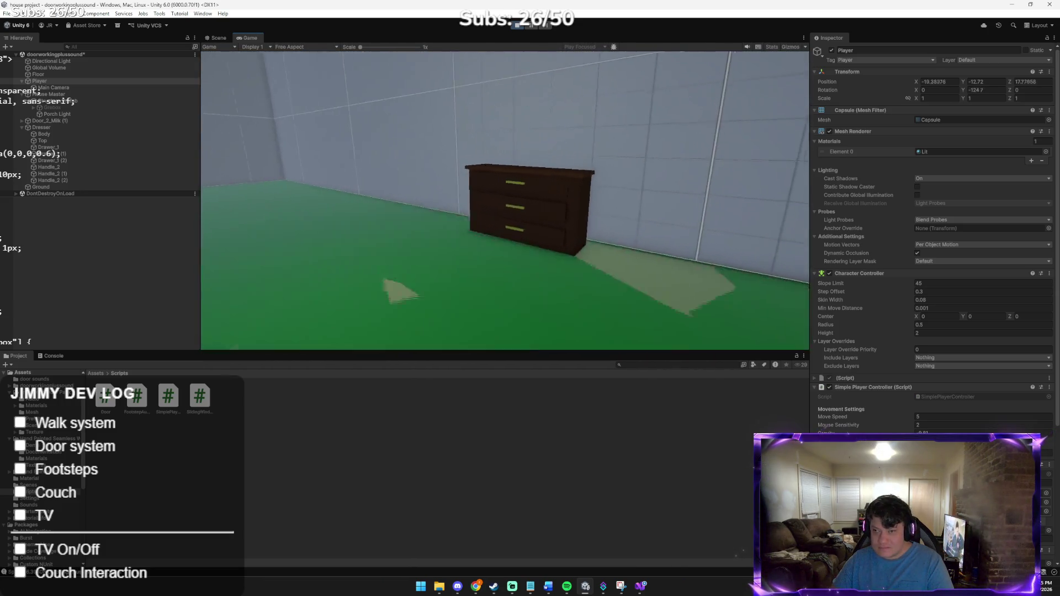
pyautogui.press('w')
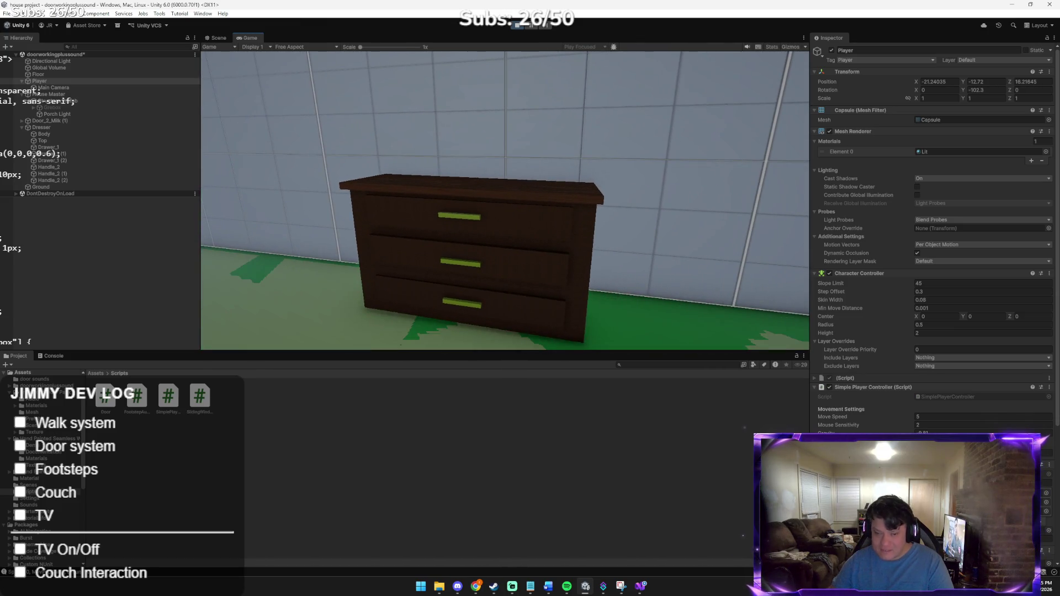
pyautogui.press('a')
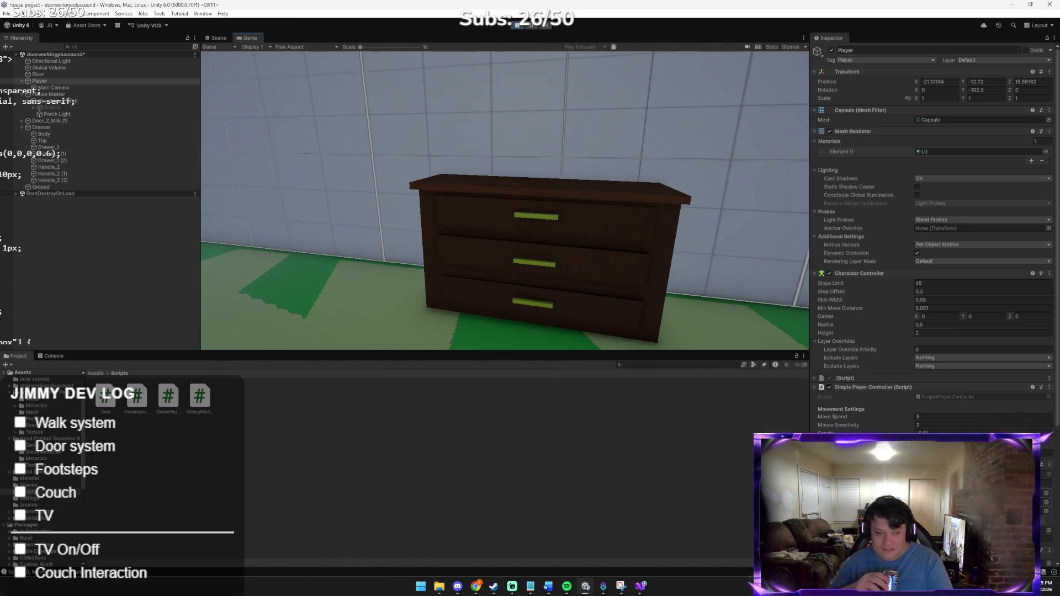
pyautogui.press('s')
pyautogui.press('d')
pyautogui.press('w')
pyautogui.press('a')
pyautogui.press('a')
pyautogui.press('w')
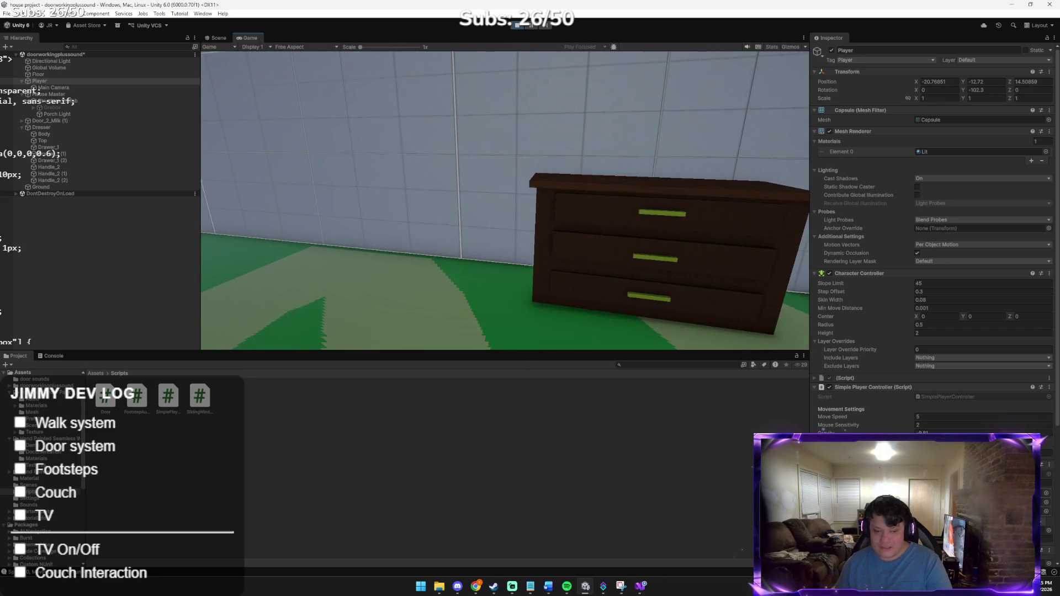
pyautogui.moveTo(505, 200)
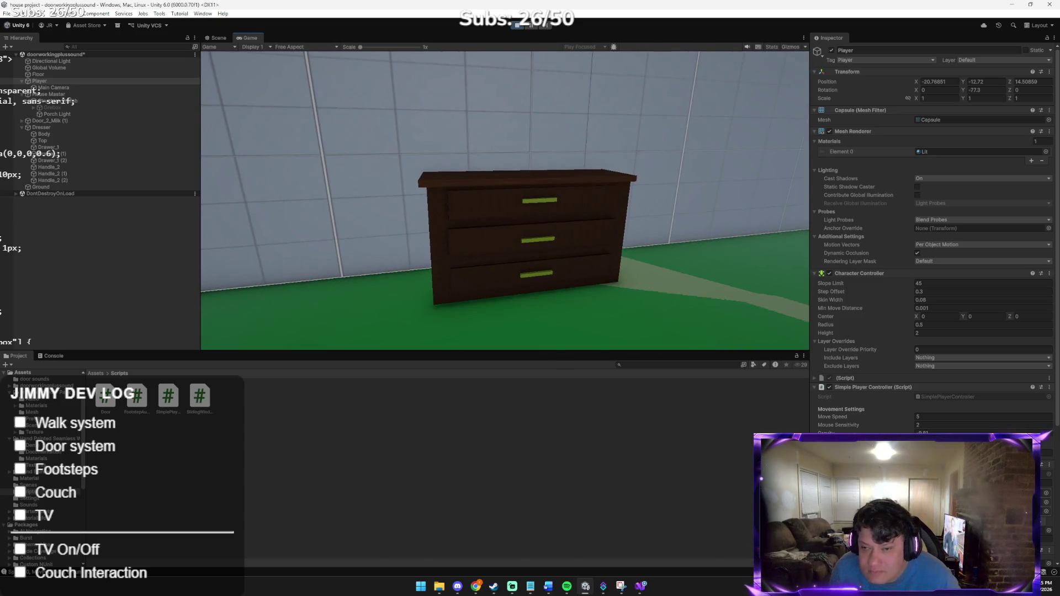
pyautogui.press('w')
pyautogui.press('s')
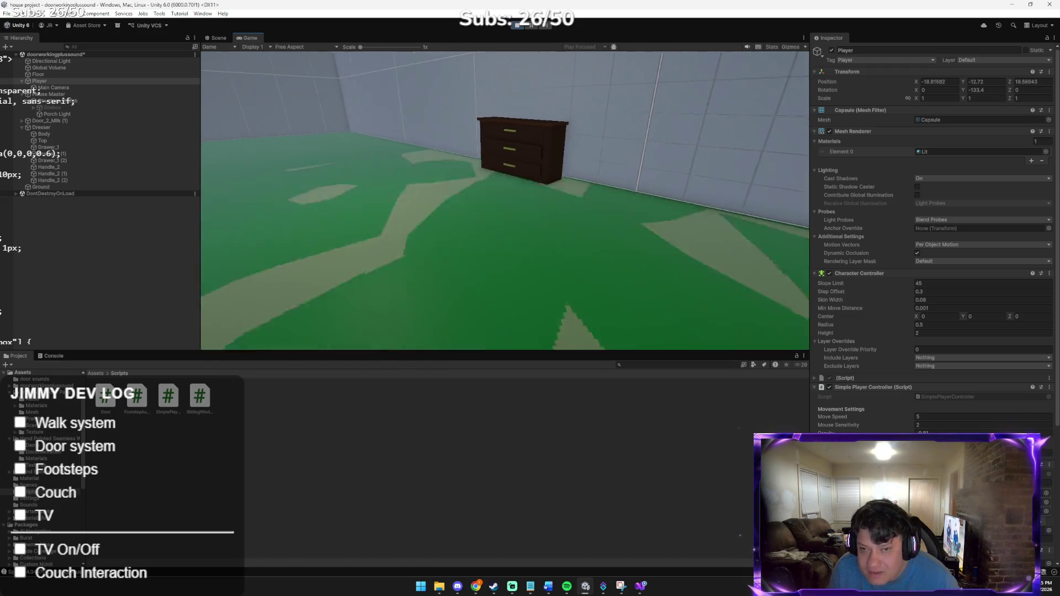
pyautogui.press('w')
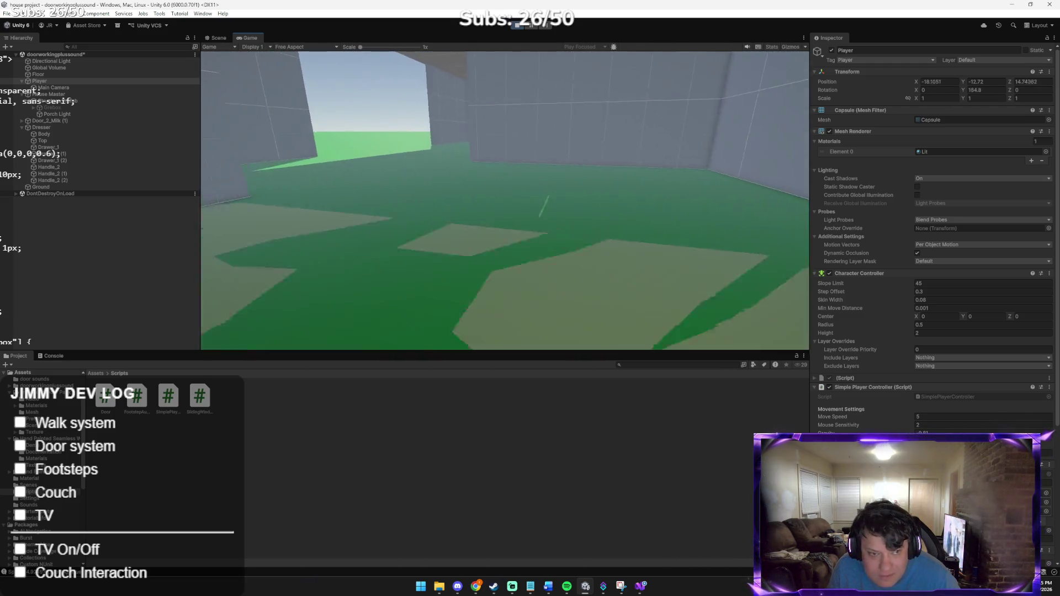
pyautogui.press('w')
pyautogui.press('w')
pyautogui.press('w')
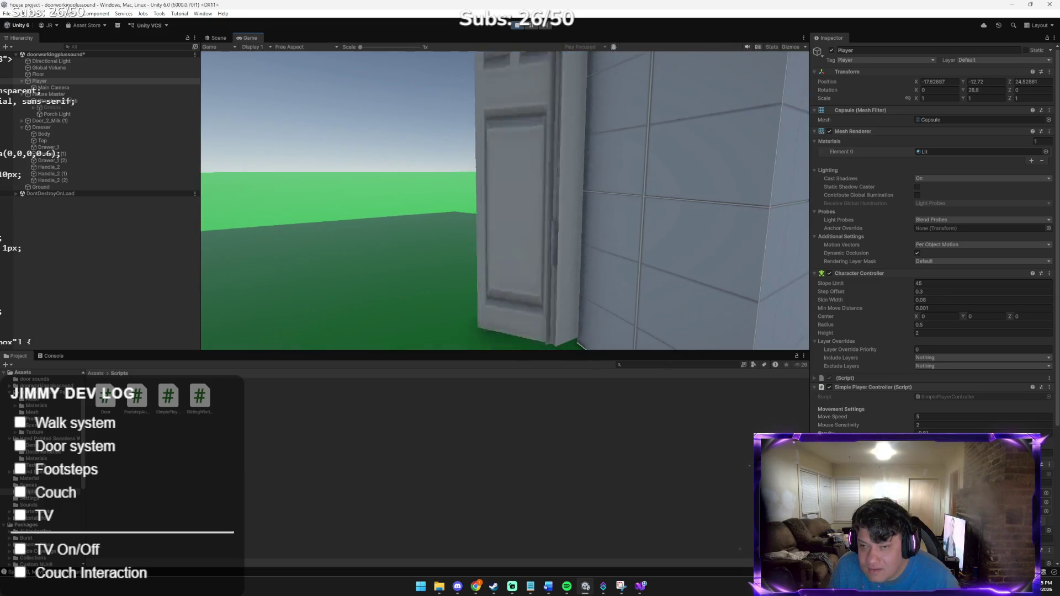
pyautogui.press('s')
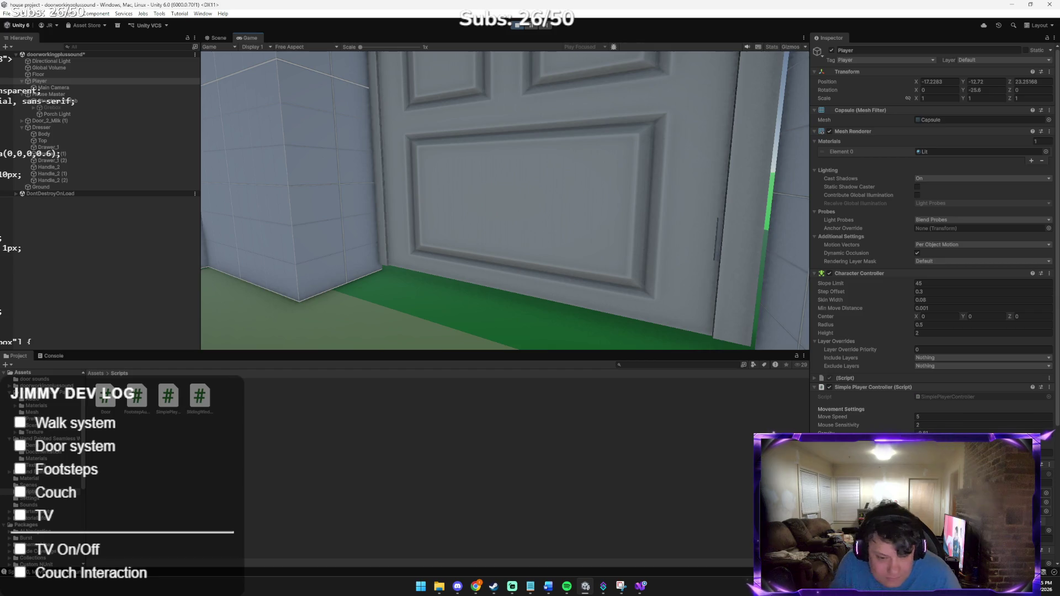
pyautogui.press('w')
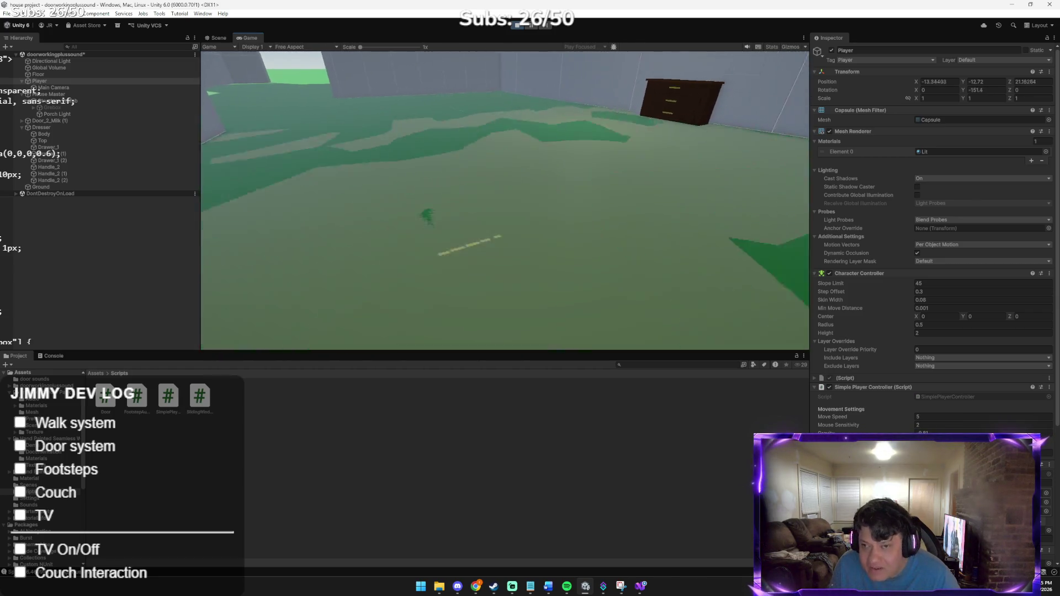
pyautogui.press('w')
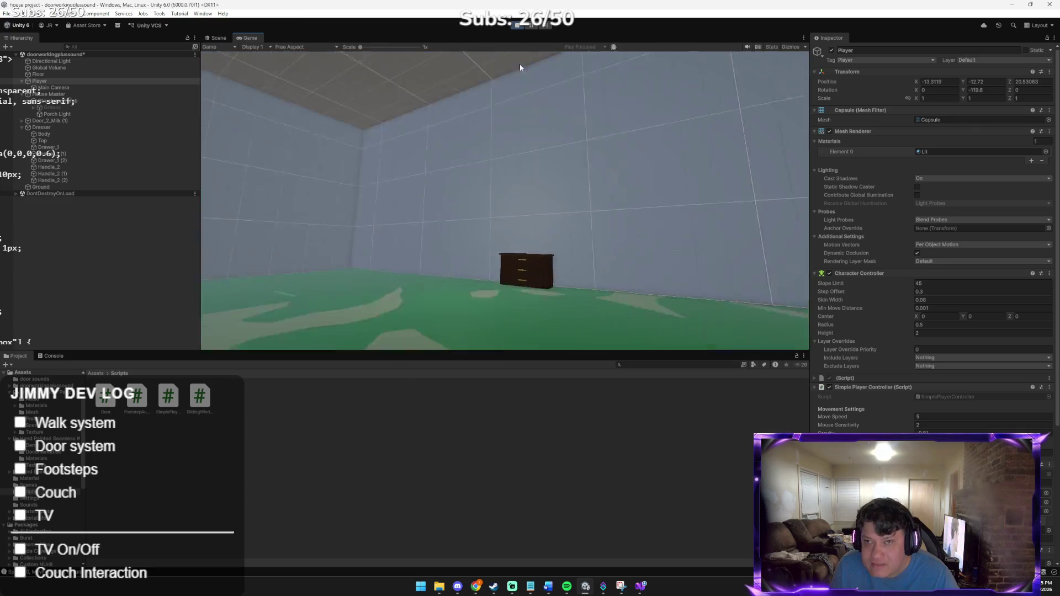
pyautogui.hotkey('ctrl', 'p')
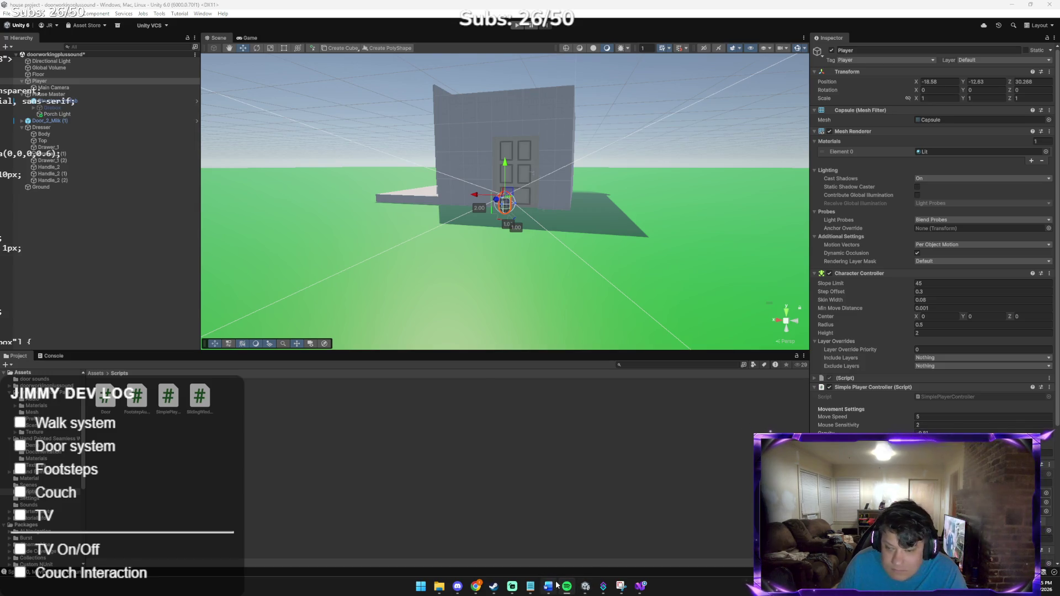
# Step: Bring the Claude chat showing the full fixed script back to the front
pyautogui.moveTo(478, 587)
pyautogui.click(443, 545)
pyautogui.write('I CAN CHECK FOOTSTEPS OFF MY DEV LOG!!!')
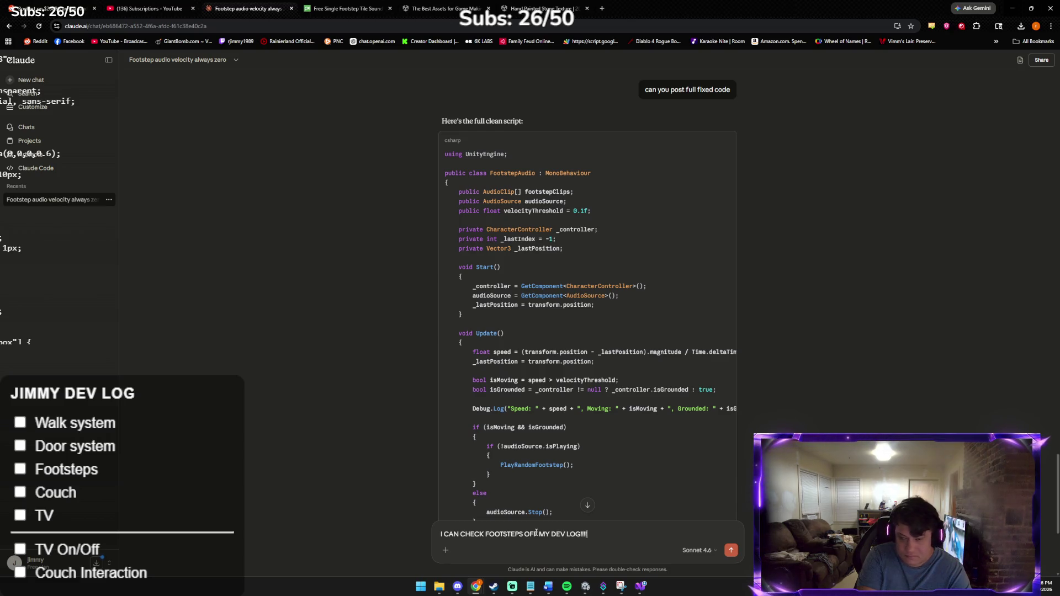
# Step: Send Claude 'I CAN CHECK FOOTSTEPS OFF MY DEV LOG!!!' and return to Unity
pyautogui.press('Return')
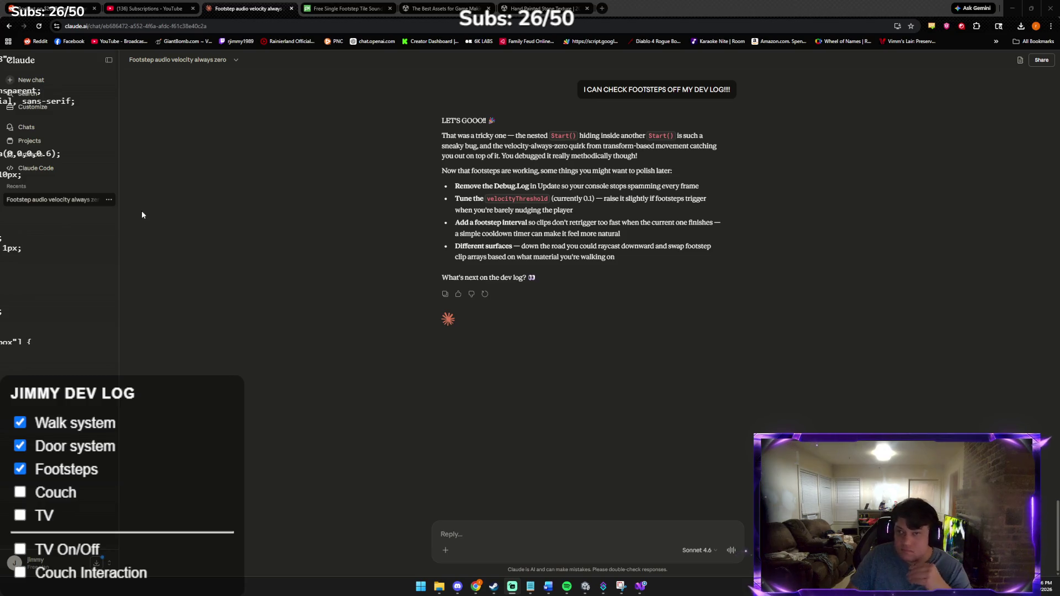
pyautogui.hotkey('alt', 'Tab')
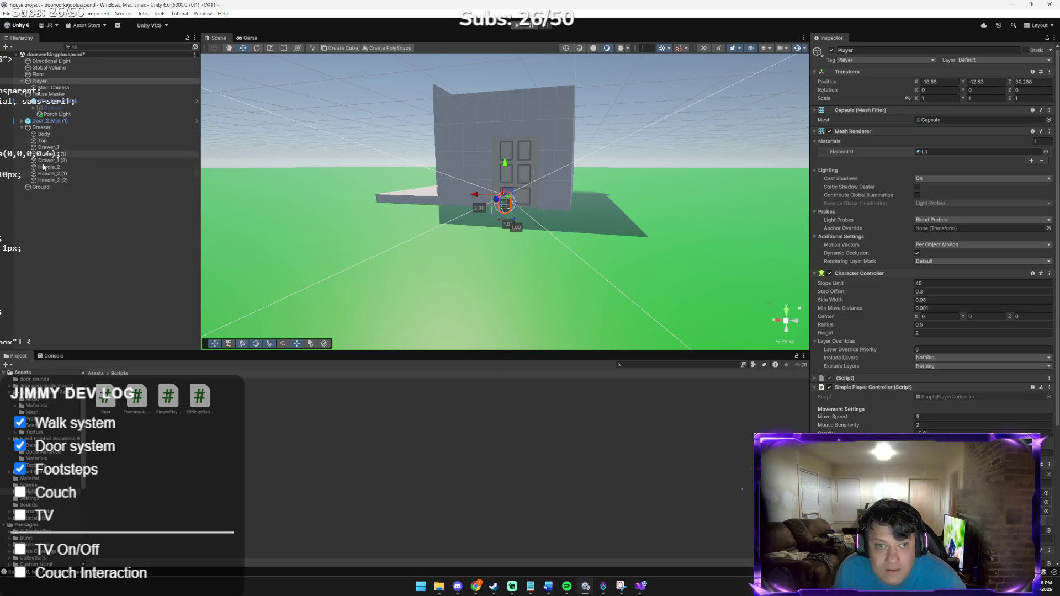
# Step: Frame the Floor and nudge its Y to -13.79 to remove the green z-fighting
pyautogui.click(47, 75)
pyautogui.press('f')
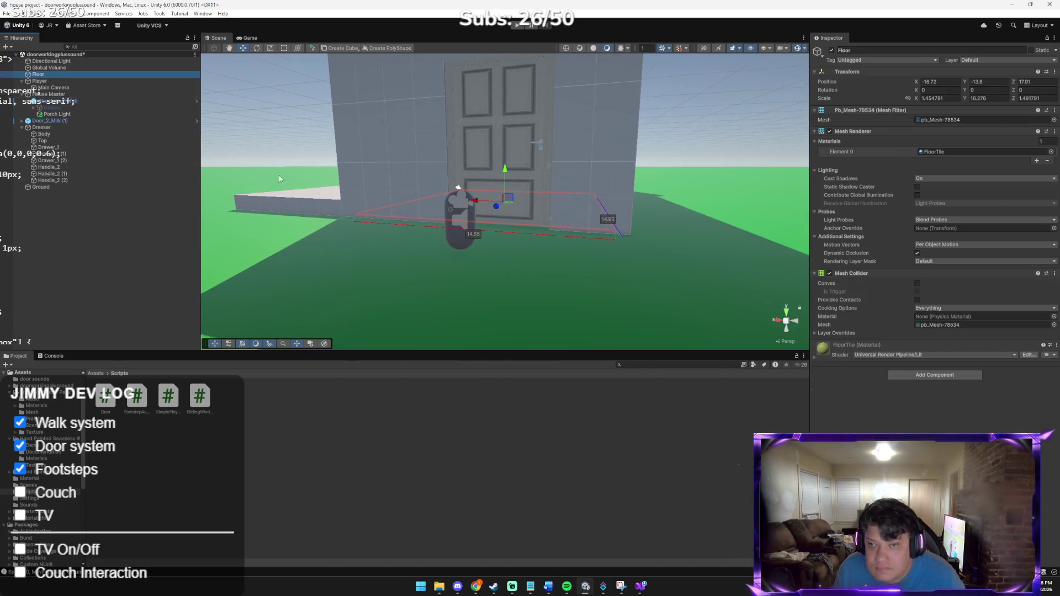
pyautogui.press('w')
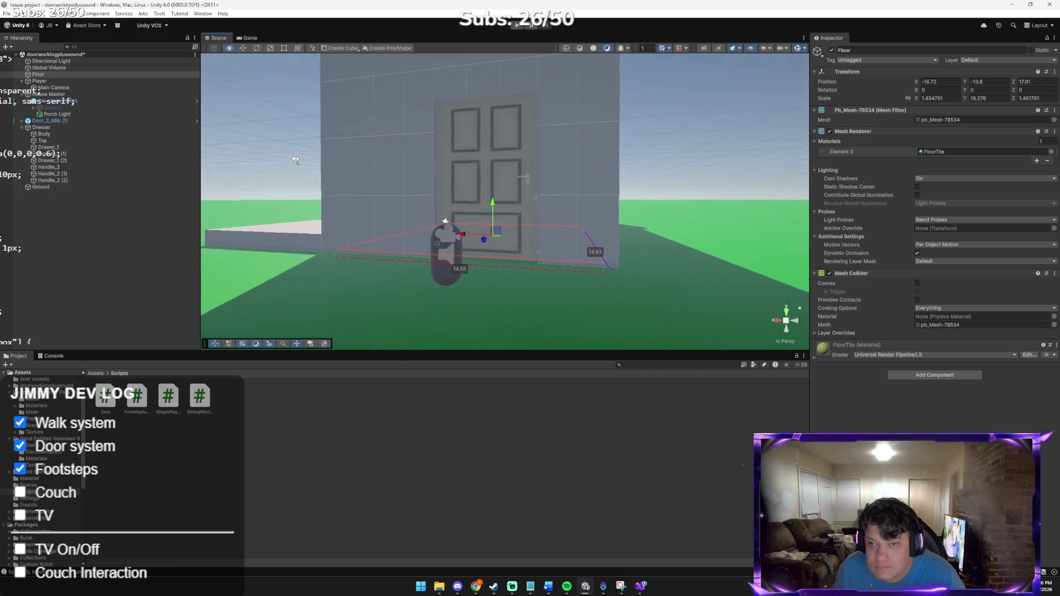
pyautogui.press('s')
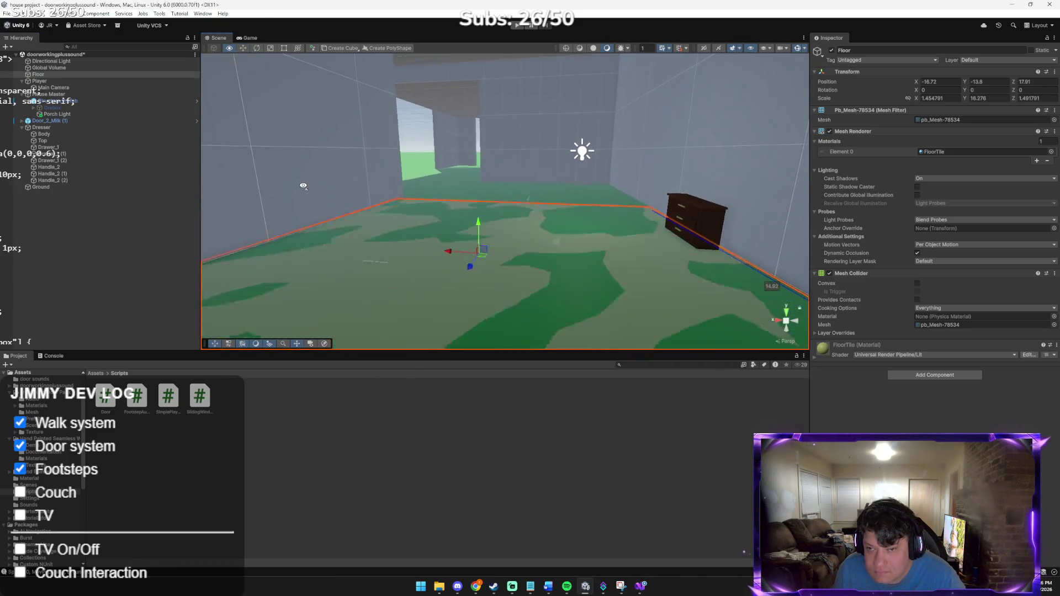
pyautogui.moveTo(477, 214); pyautogui.dragTo(477, 214)
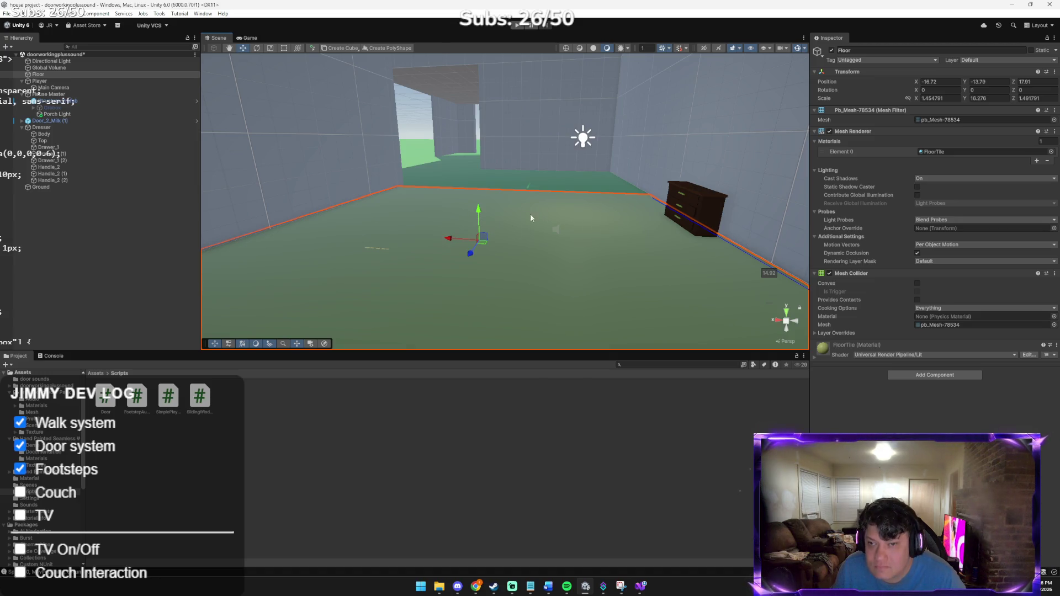
# Step: Lift the Dresser slightly above the floor, then start a play test
pyautogui.click(517, 169)
pyautogui.press('w')
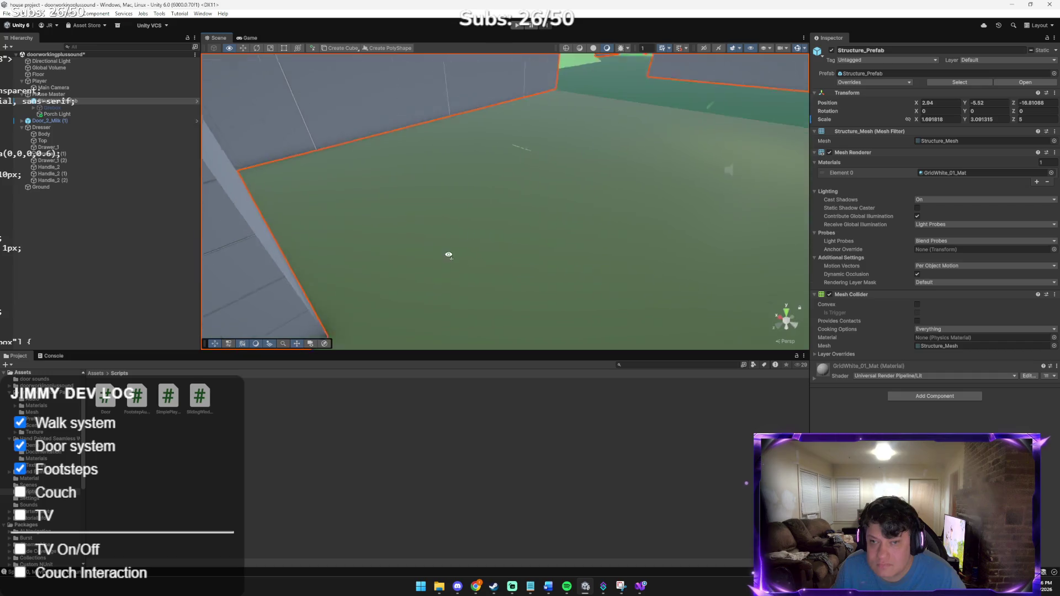
pyautogui.press('s')
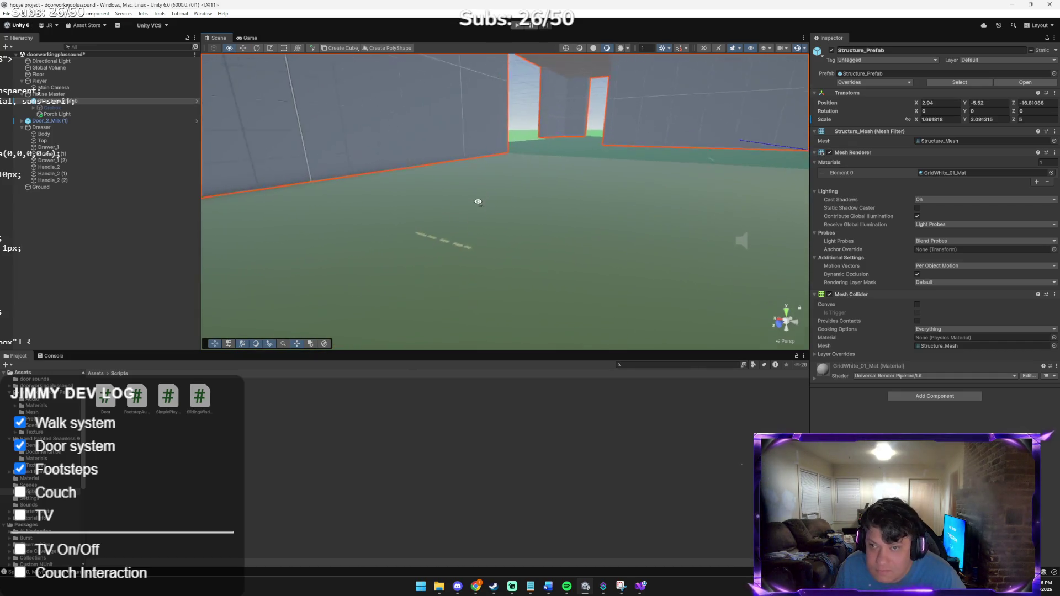
pyautogui.press('w')
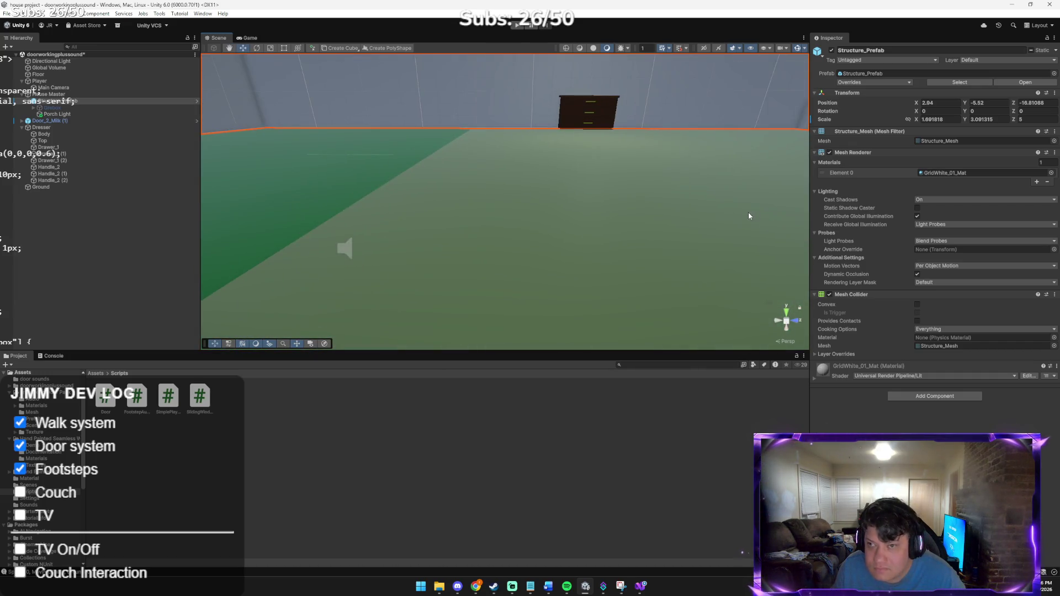
pyautogui.press('w')
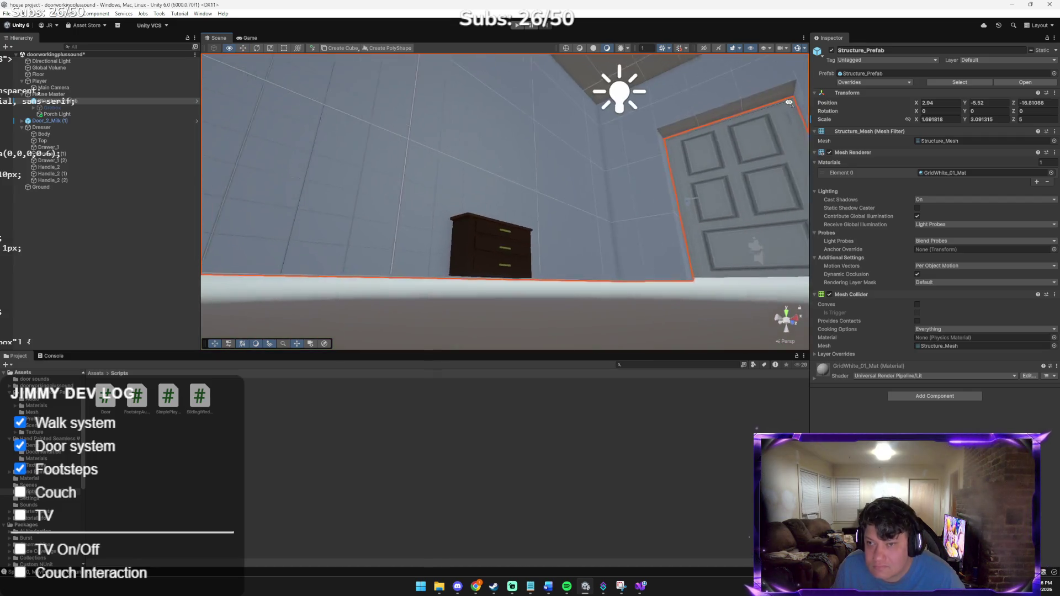
pyautogui.press('s')
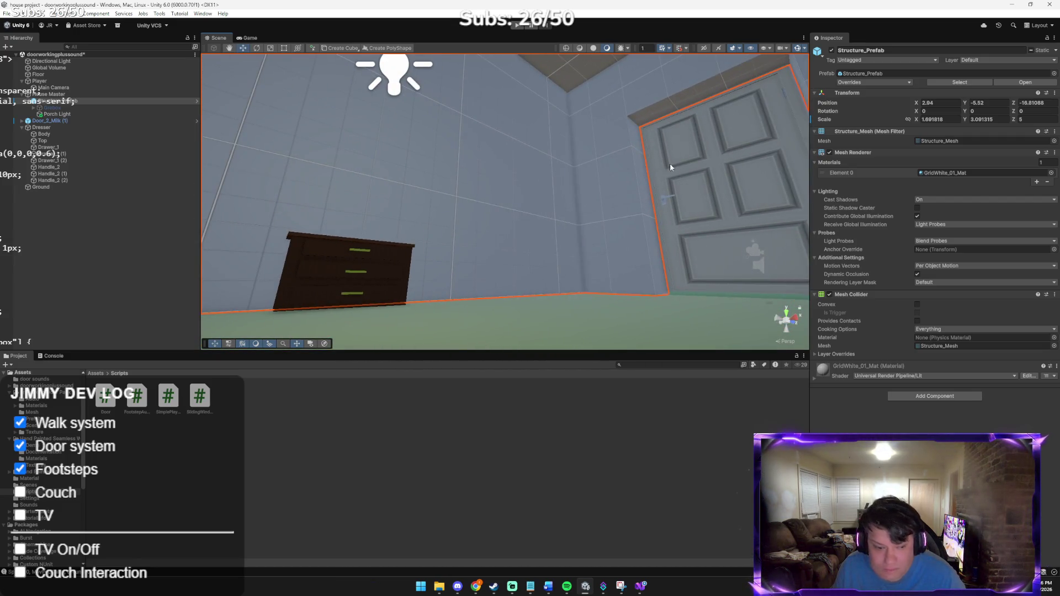
pyautogui.moveTo(677, 201); pyautogui.dragTo(561, 249)
pyautogui.click(466, 266)
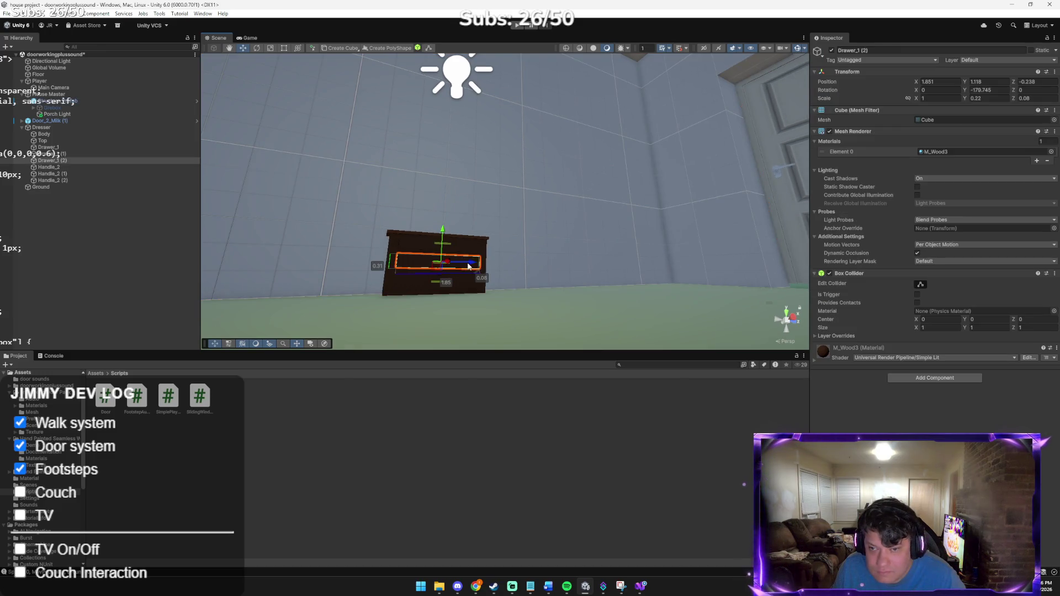
pyautogui.click(84, 128)
pyautogui.moveTo(441, 234); pyautogui.dragTo(436, 231)
pyautogui.click(436, 232)
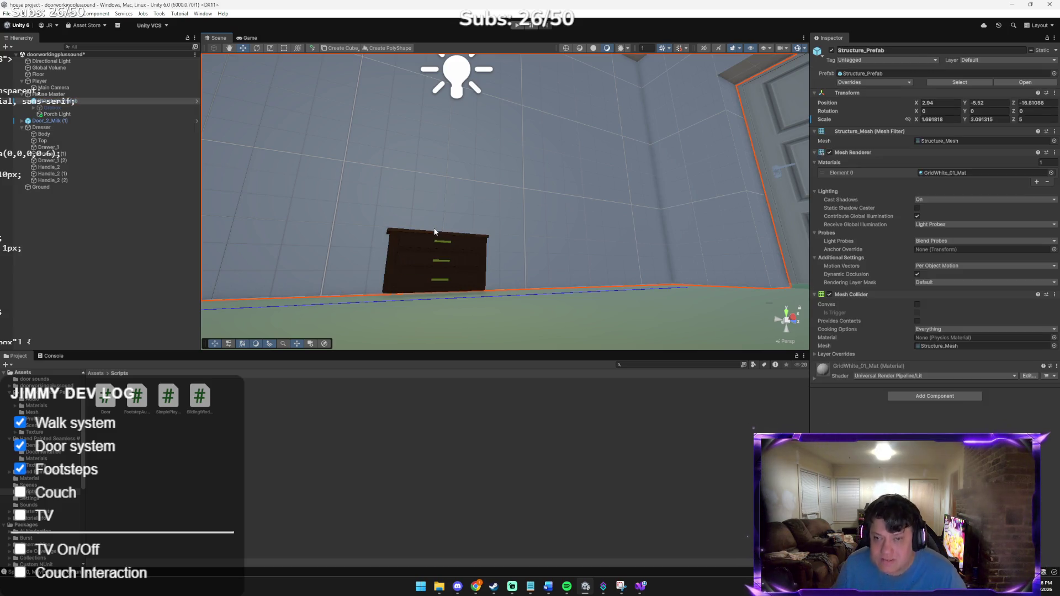
pyautogui.click(514, 28)
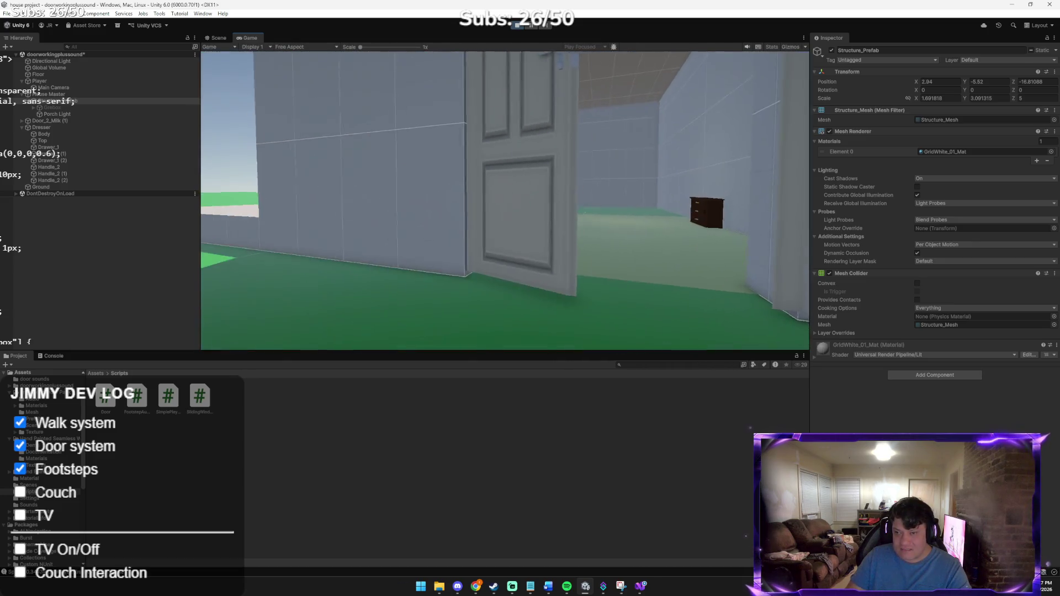
# Step: Walk the player through the doorways and past the dresser to hear footsteps, then stop Play
pyautogui.press('w')
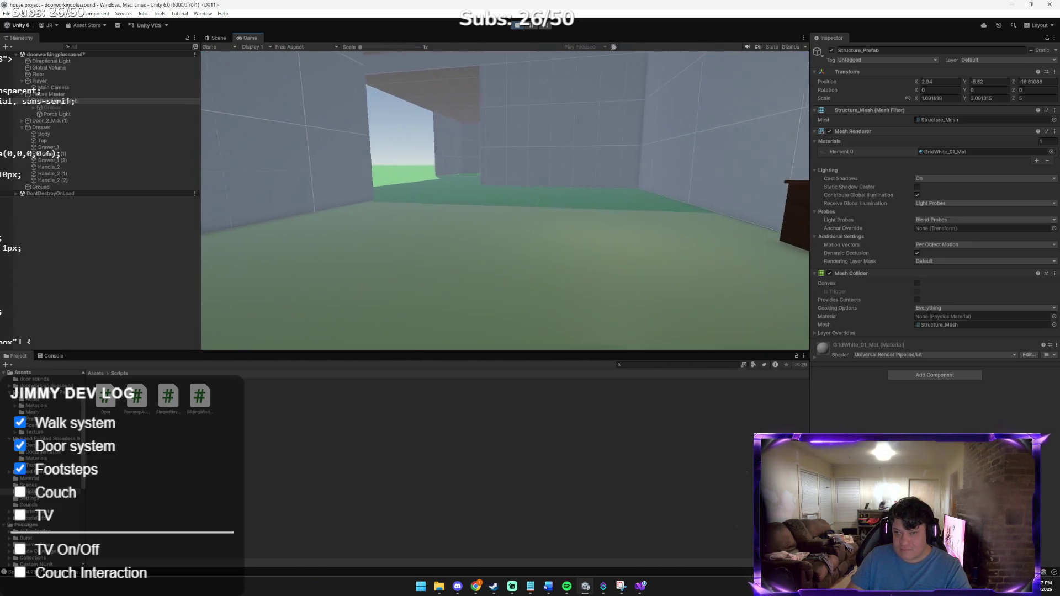
pyautogui.moveTo(505, 200)
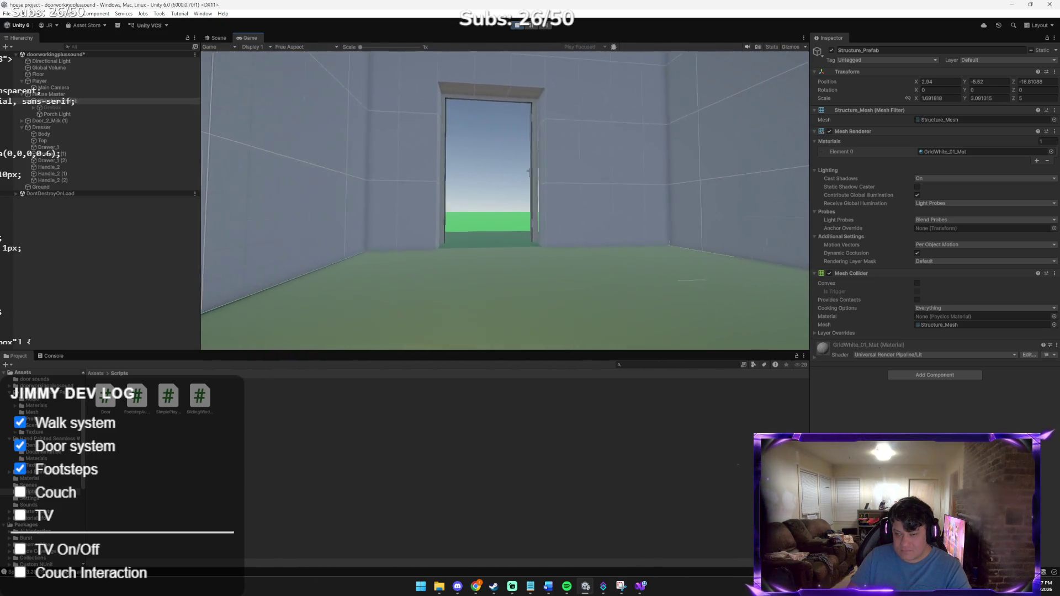
pyautogui.press('w')
pyautogui.press('w')
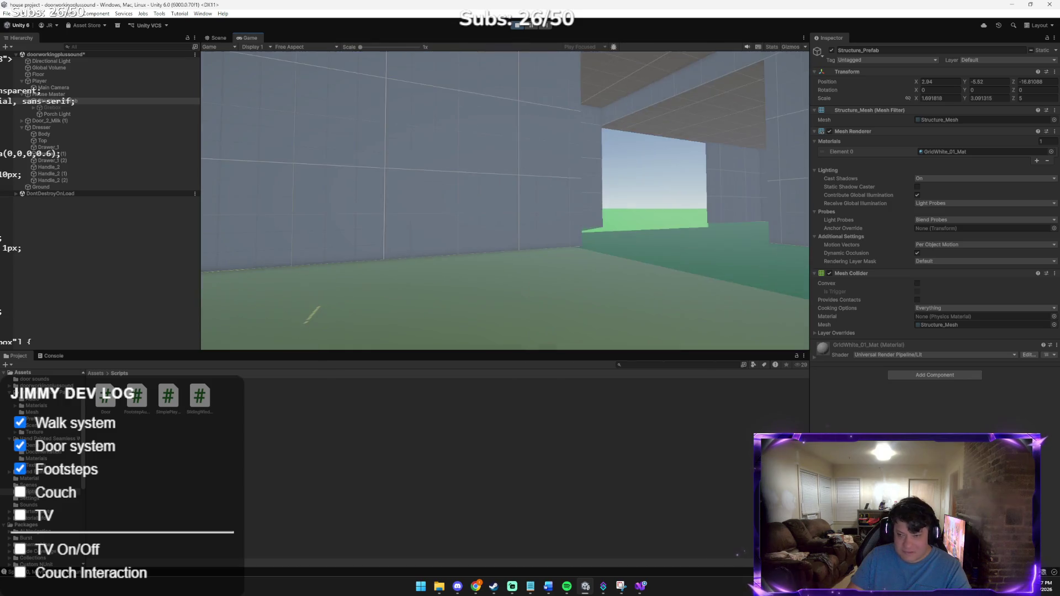
pyautogui.press('w')
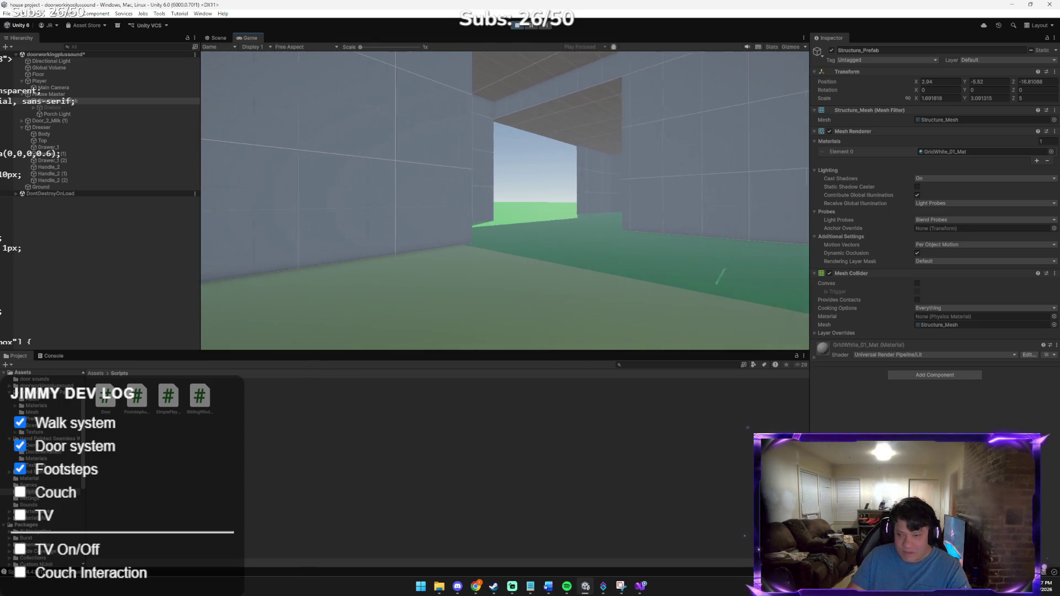
pyautogui.press('w')
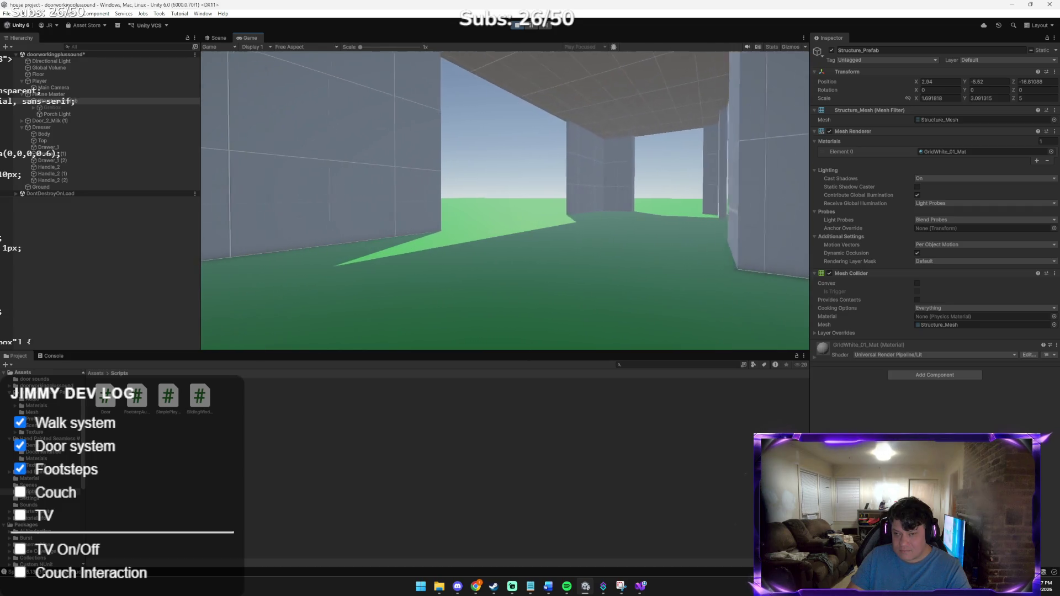
pyautogui.press('w')
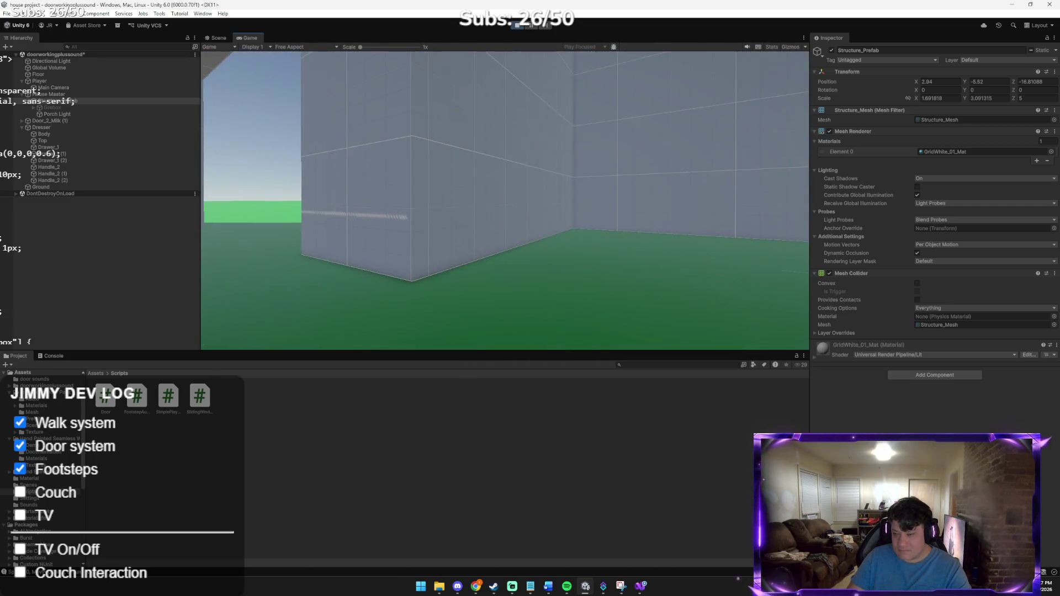
pyautogui.press('w')
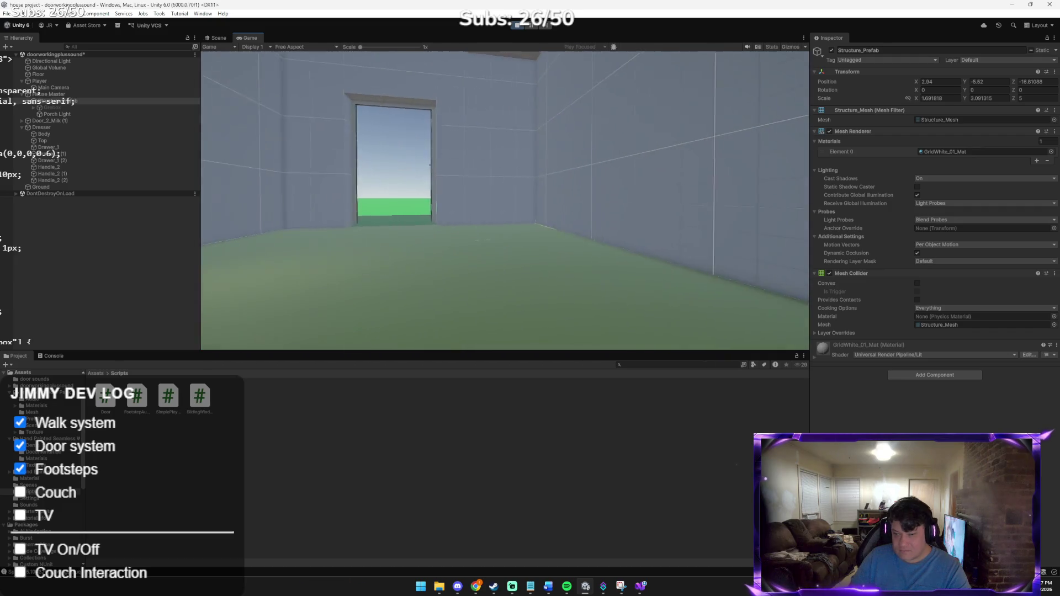
pyautogui.press('w')
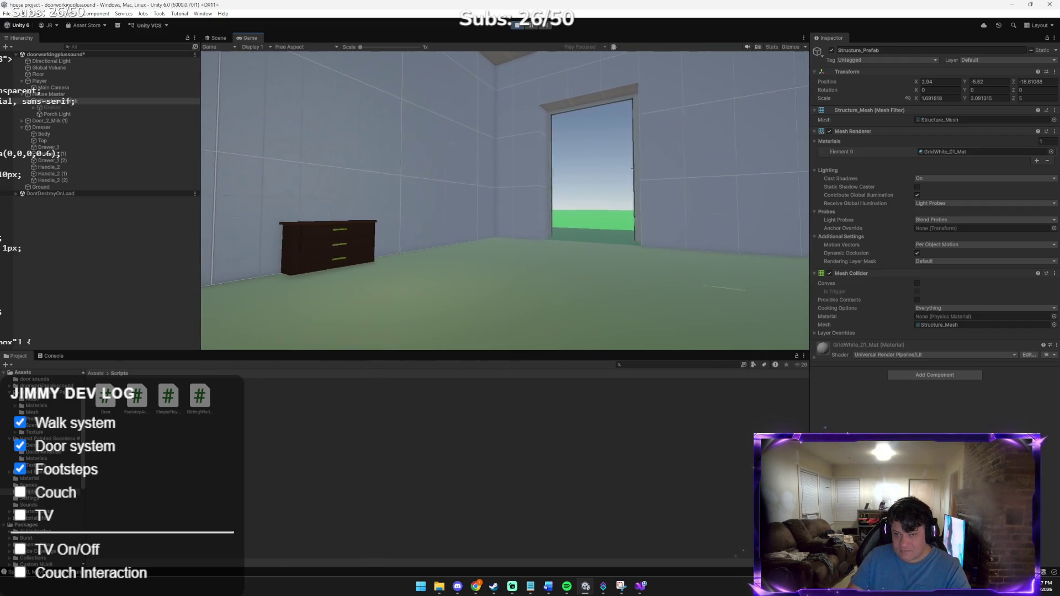
pyautogui.press('w')
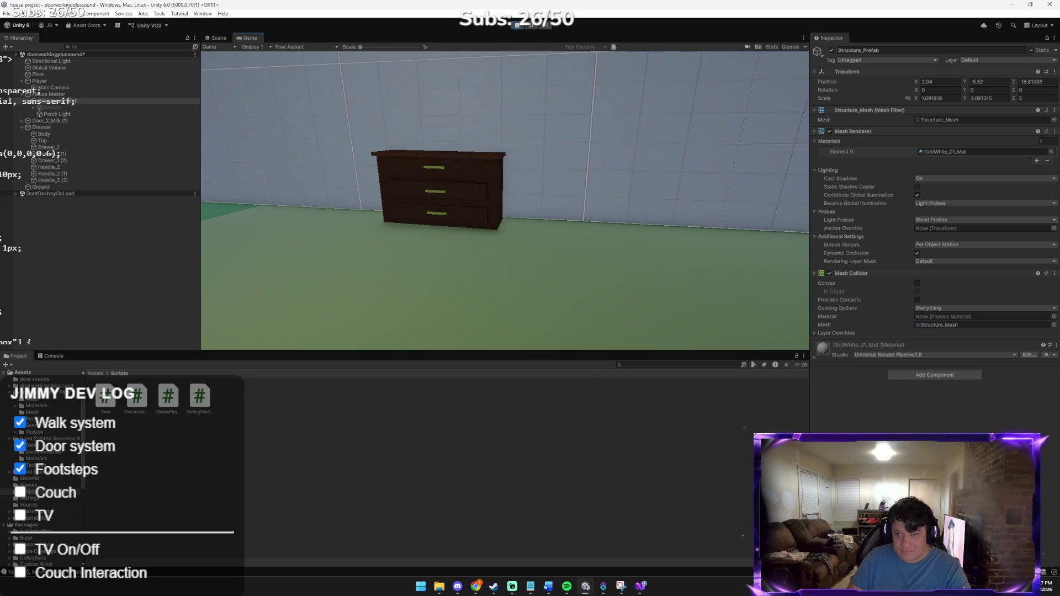
pyautogui.press('s')
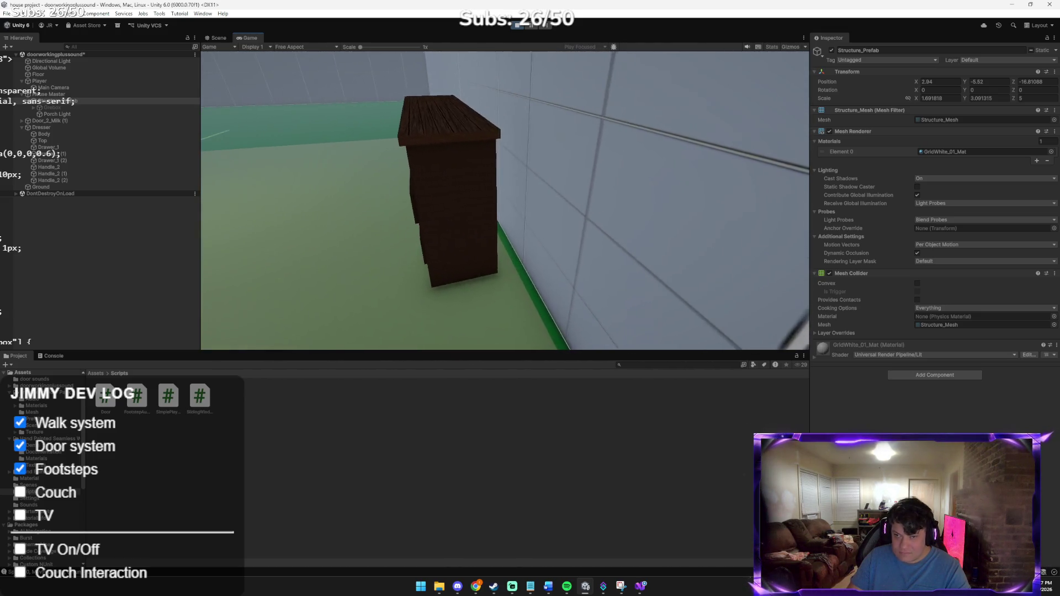
pyautogui.press('w')
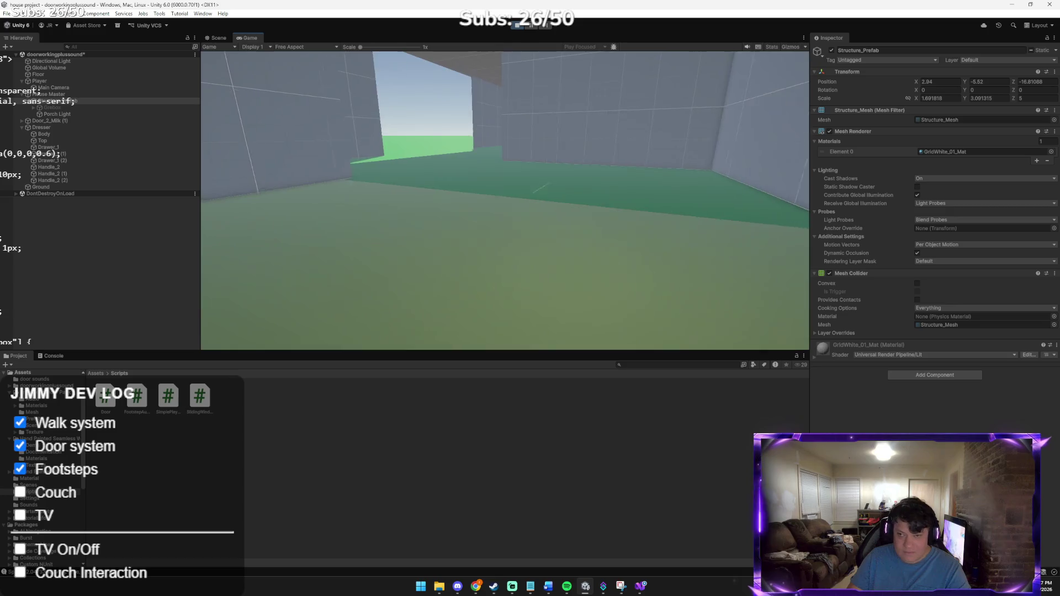
pyautogui.hotkey('ctrl', 'p')
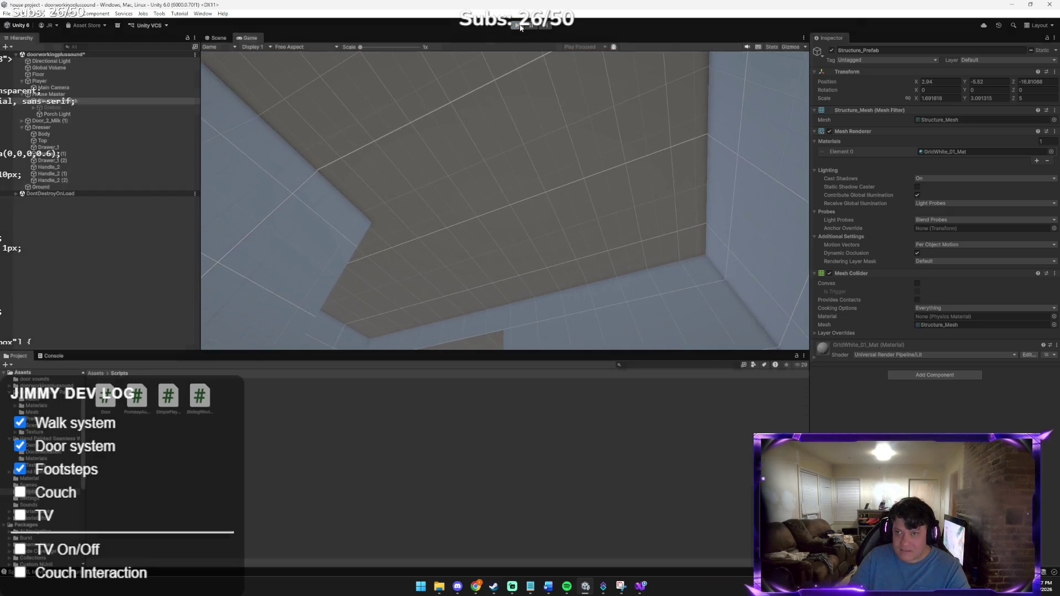